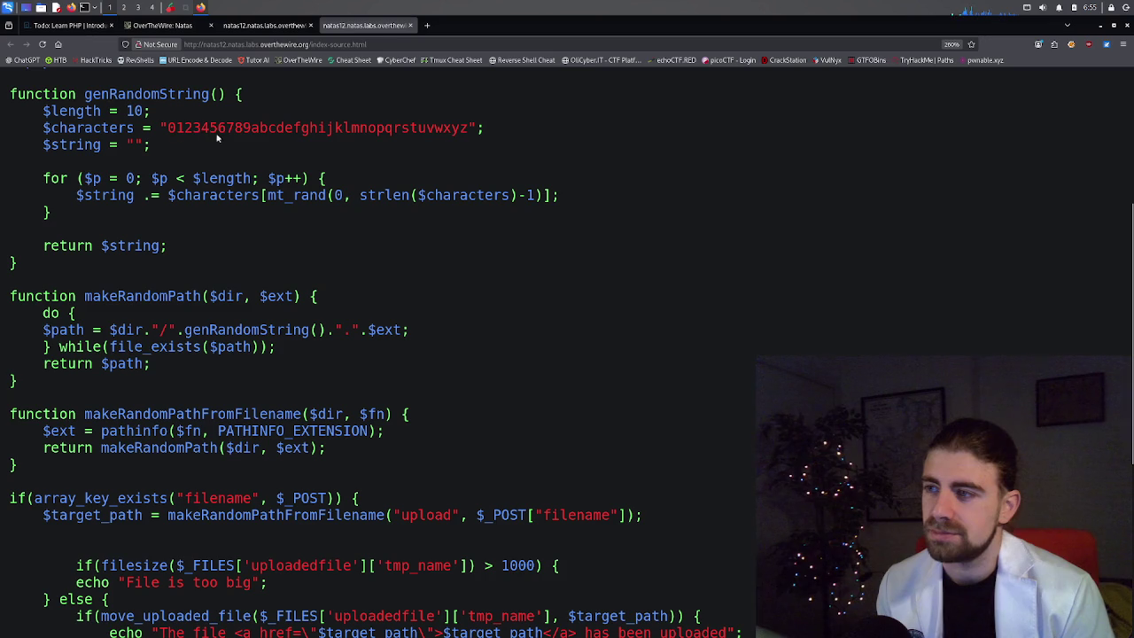
Highlight the letters of the random-name character set and the 0 lower bound in mt_rand.
{"action": "left_click_drag", "start_coordinate": [254, 130], "coordinate": [468, 136]}
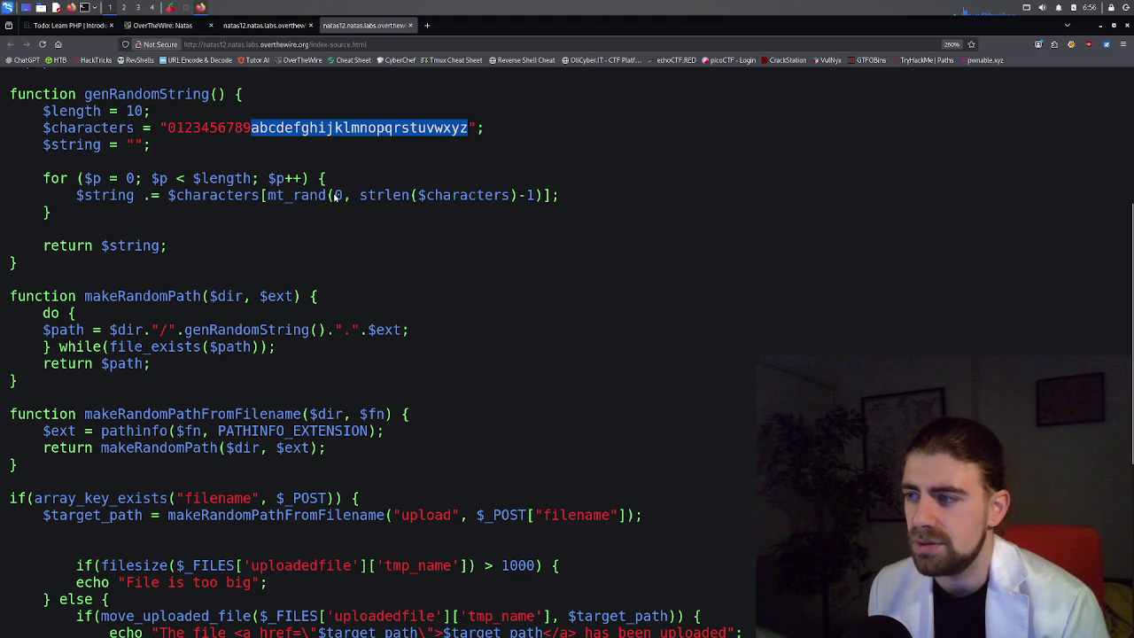
{"action": "double_click", "coordinate": [340, 196]}
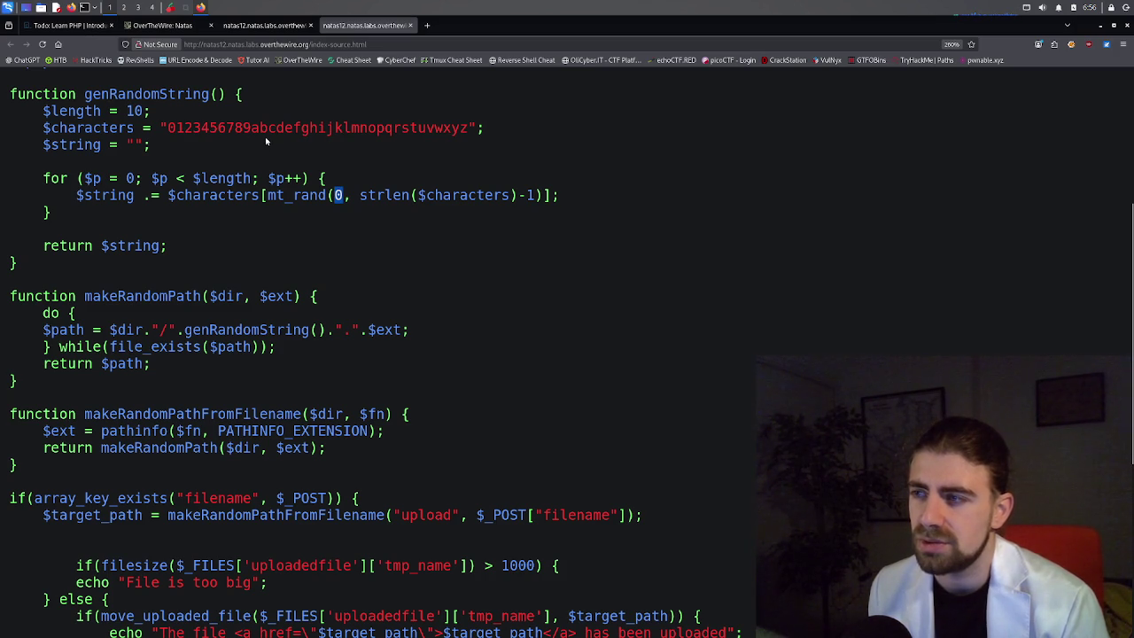
{"action": "scroll", "coordinate": [234, 150], "scroll_direction": "down", "scroll_amount": 2}
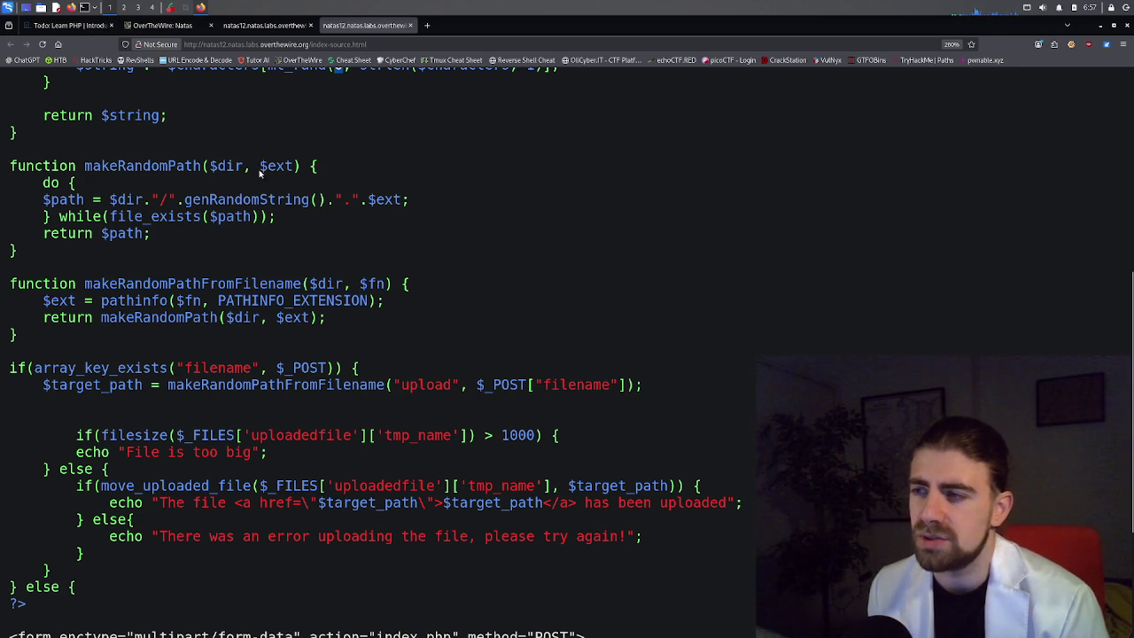
{"action": "scroll", "coordinate": [238, 174], "scroll_direction": "up", "scroll_amount": 3}
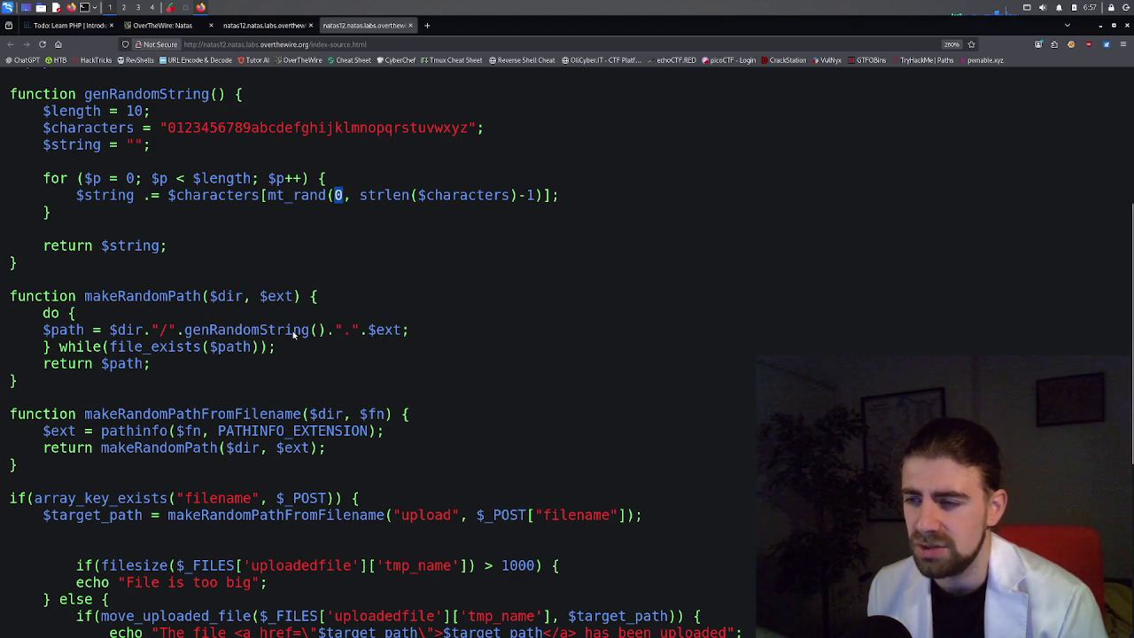
{"action": "scroll", "coordinate": [293, 334], "scroll_direction": "down", "scroll_amount": 3}
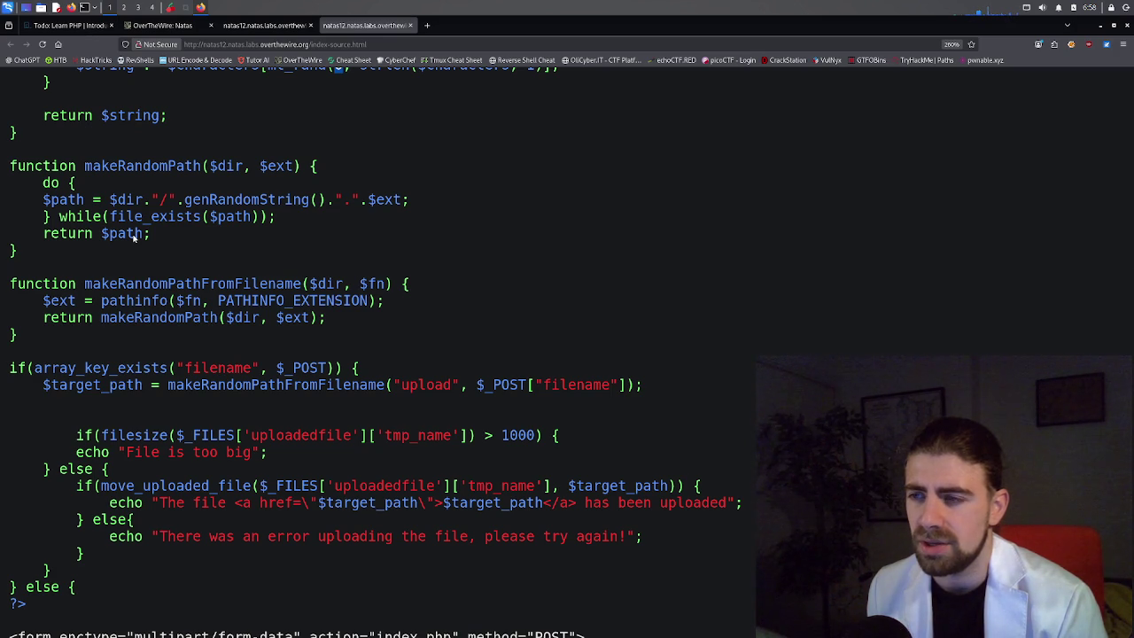
{"action": "scroll", "coordinate": [134, 236], "scroll_direction": "down", "scroll_amount": 3}
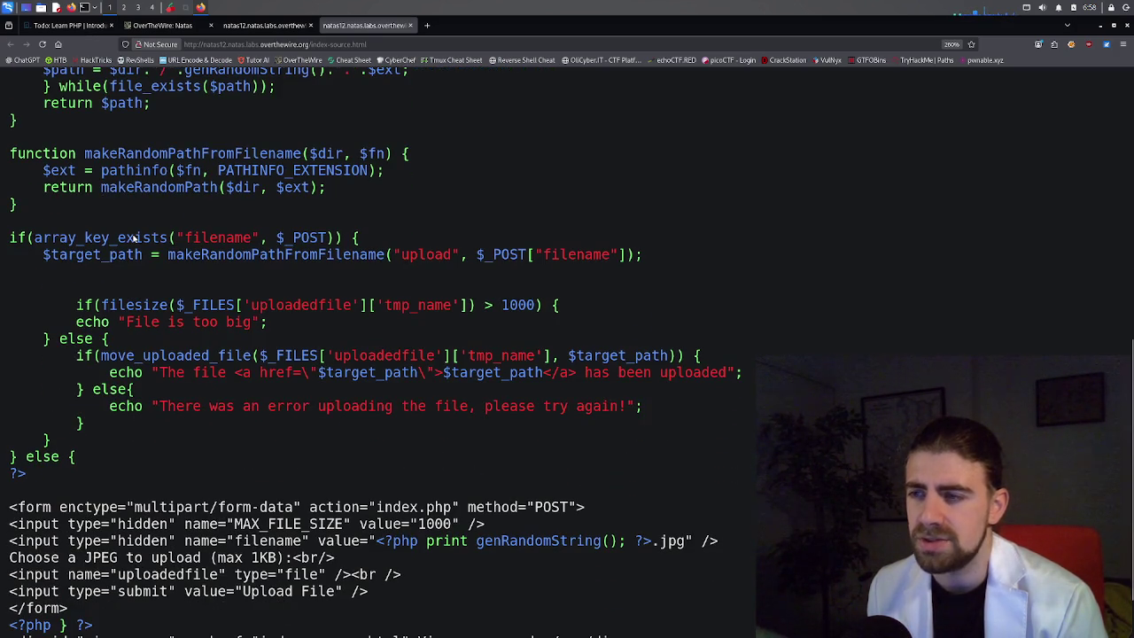
{"action": "scroll", "coordinate": [135, 236], "scroll_direction": "up", "scroll_amount": 3}
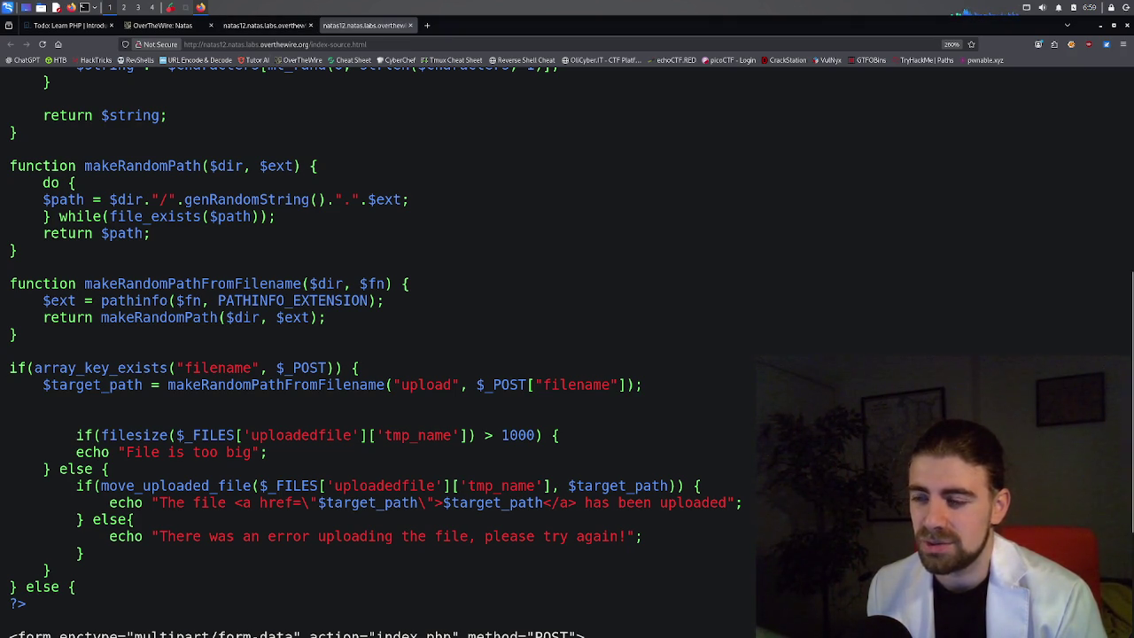
Check the JPEG wording in the upload prompt, then return to the PHP source.
{"action": "left_click", "coordinate": [264, 25]}
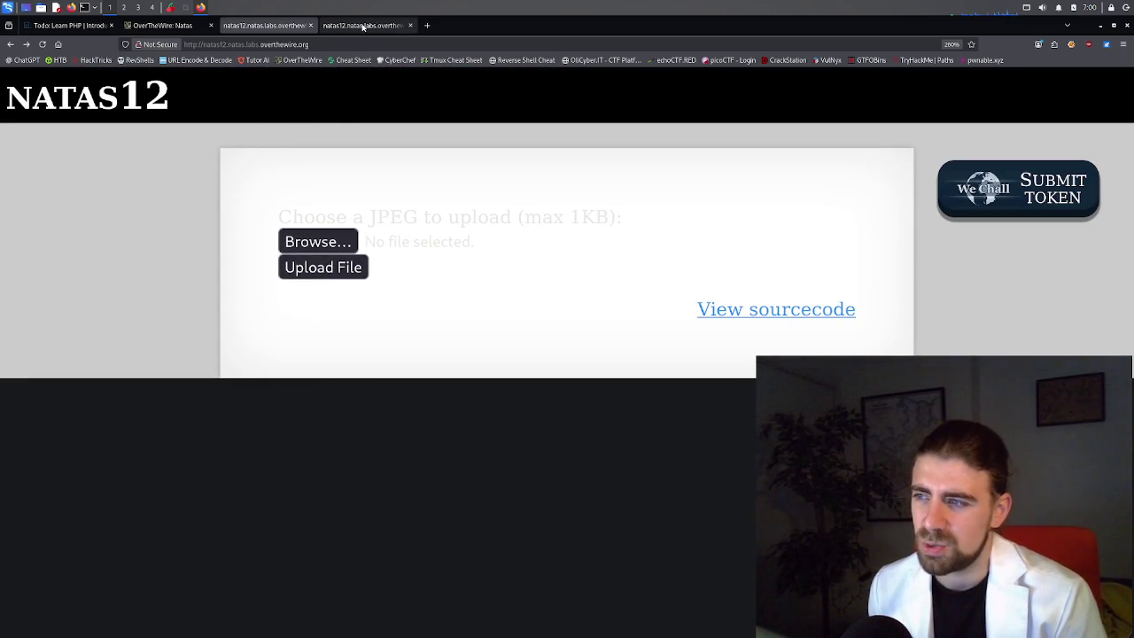
{"action": "left_click_drag", "start_coordinate": [368, 228], "coordinate": [417, 226]}
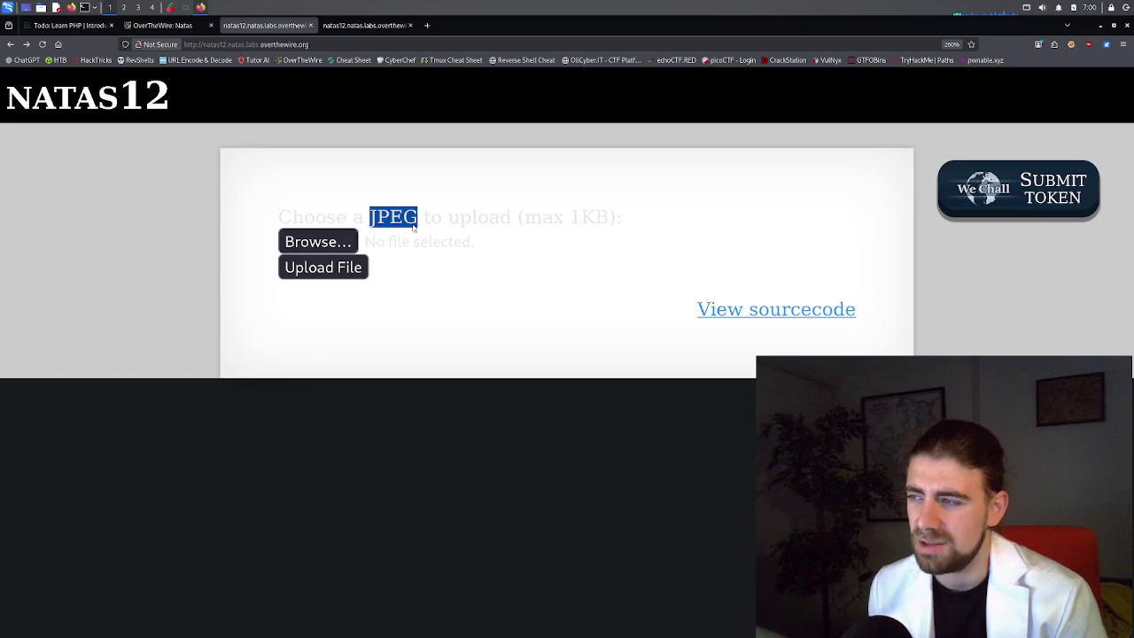
{"action": "left_click", "coordinate": [367, 27]}
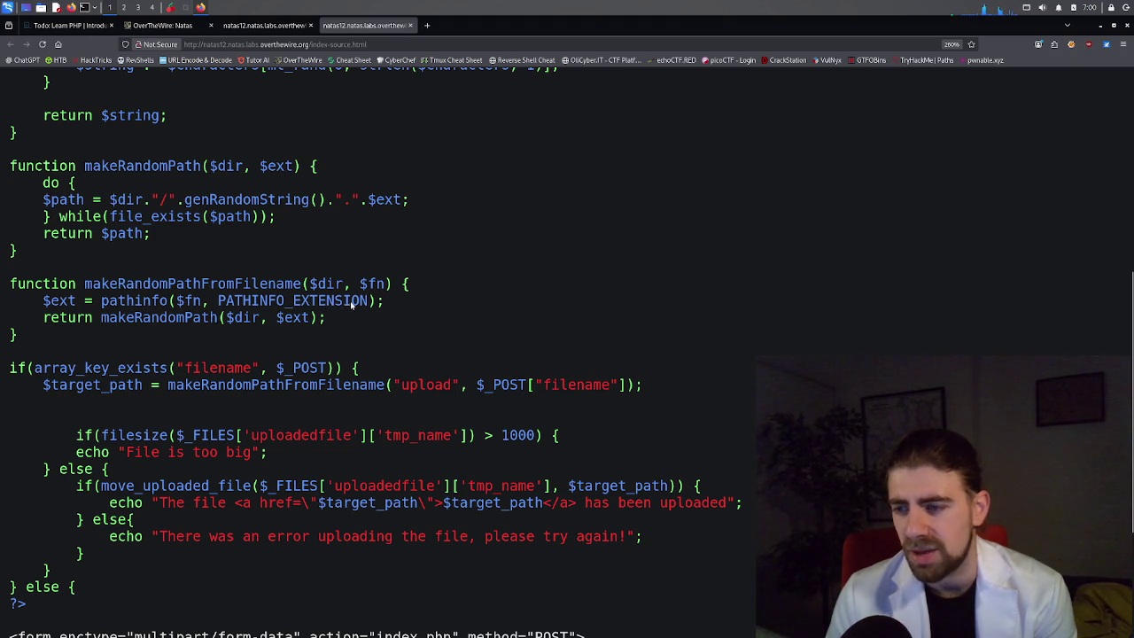
{"action": "scroll", "coordinate": [344, 306], "scroll_direction": "up", "scroll_amount": 3}
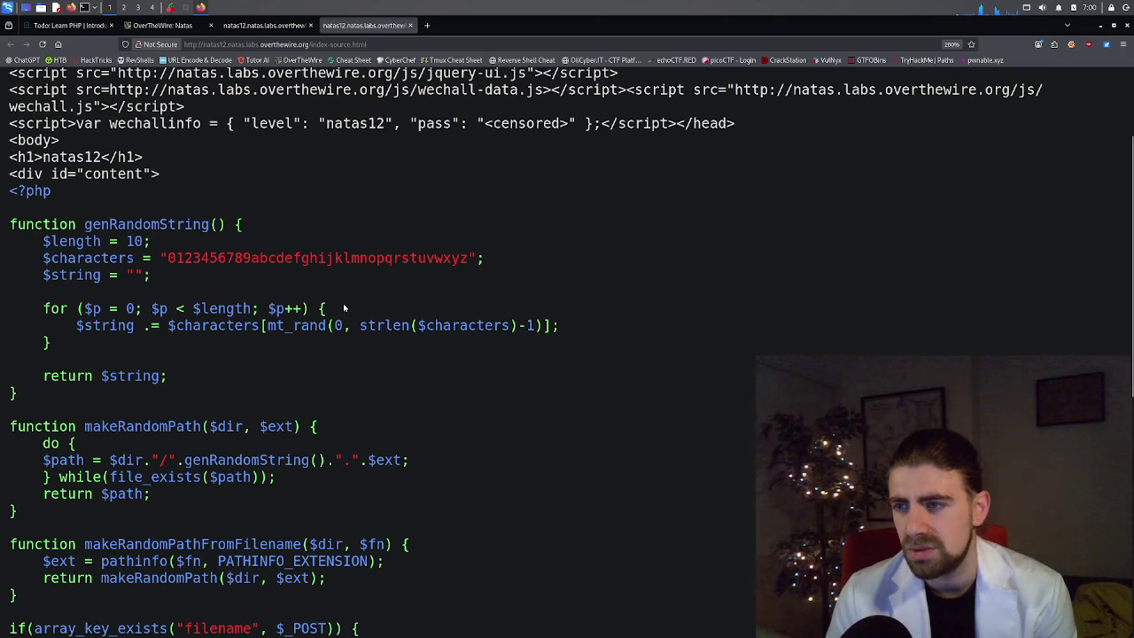
{"action": "scroll", "coordinate": [344, 307], "scroll_direction": "down", "scroll_amount": 3}
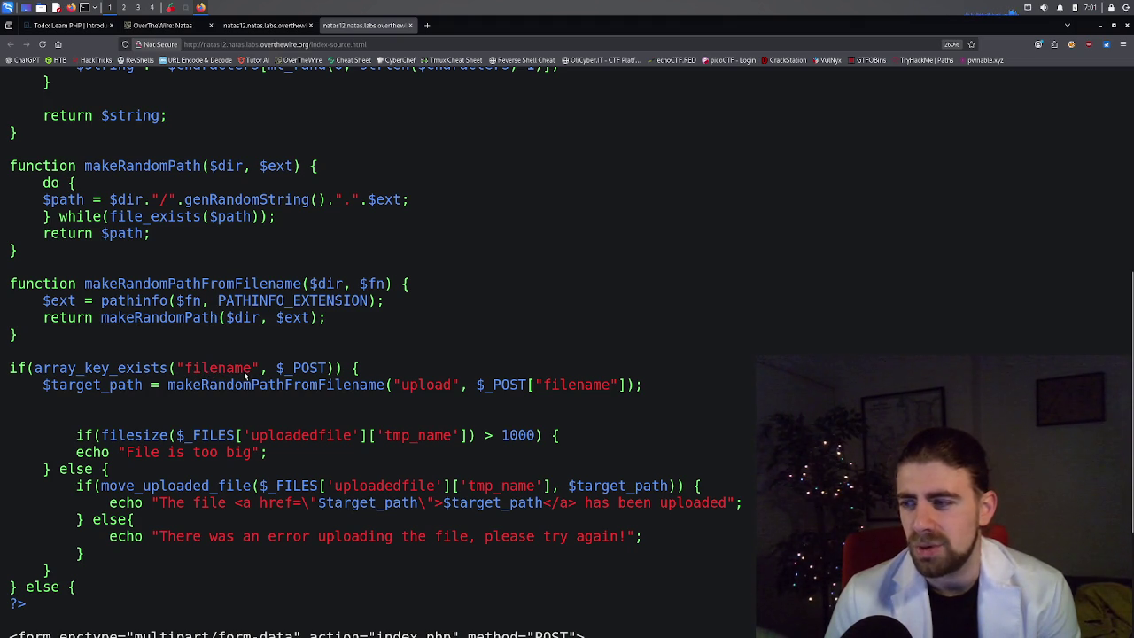
{"action": "scroll", "coordinate": [245, 376], "scroll_direction": "up", "scroll_amount": 3}
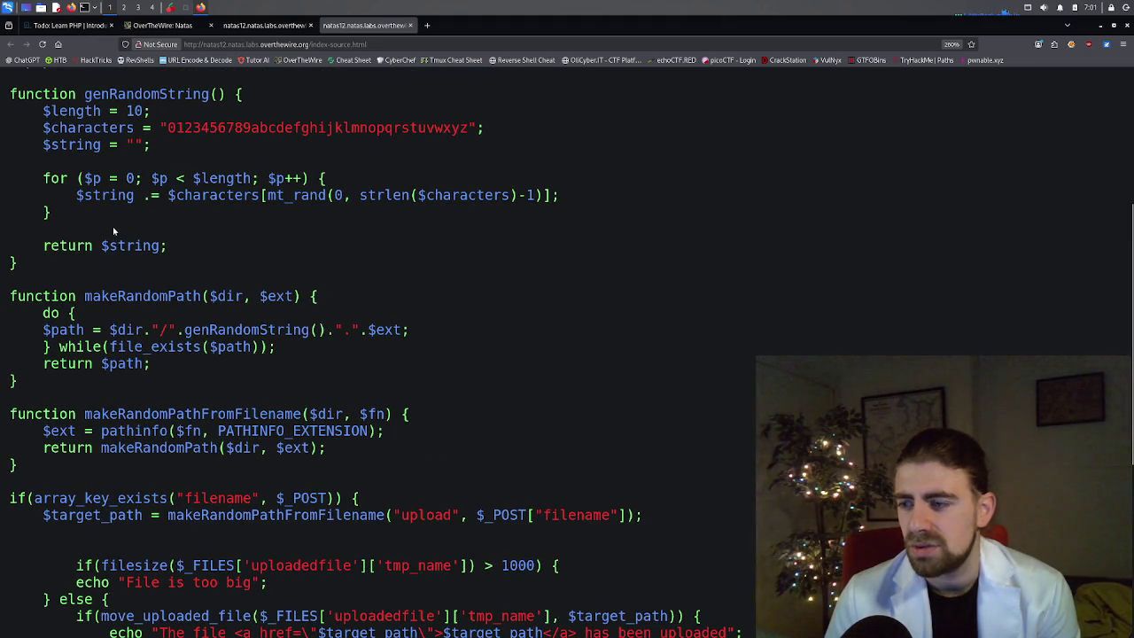
{"action": "scroll", "coordinate": [113, 232], "scroll_direction": "down", "scroll_amount": 6}
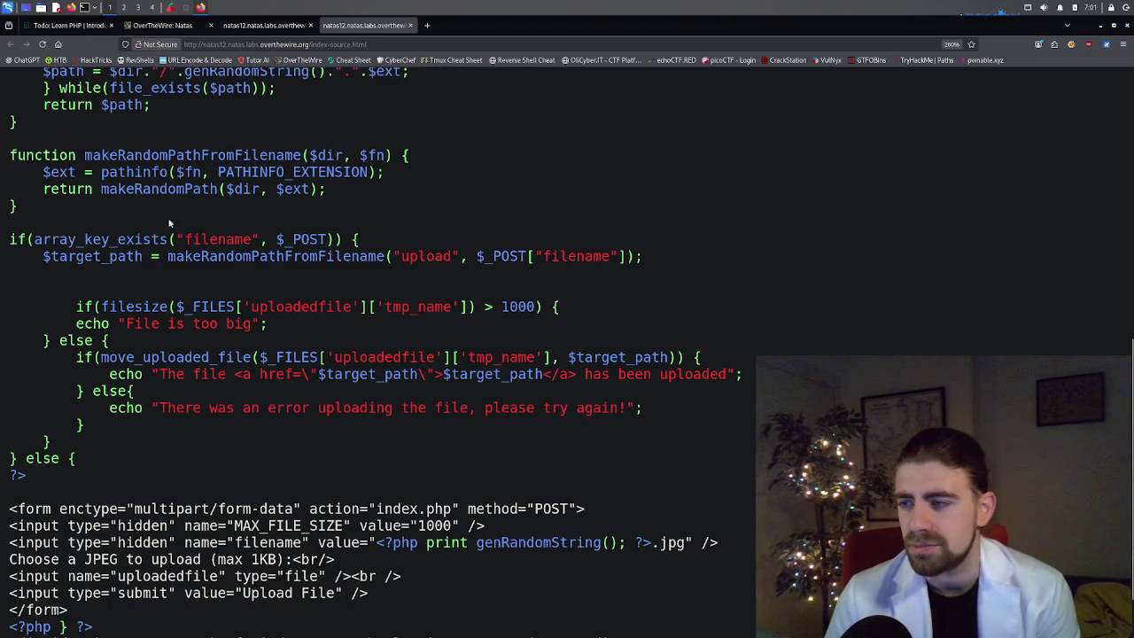
Highlight the $_POST filename check in the array_key_exists line, then go back to the upload page.
{"action": "left_click_drag", "start_coordinate": [276, 241], "coordinate": [325, 242]}
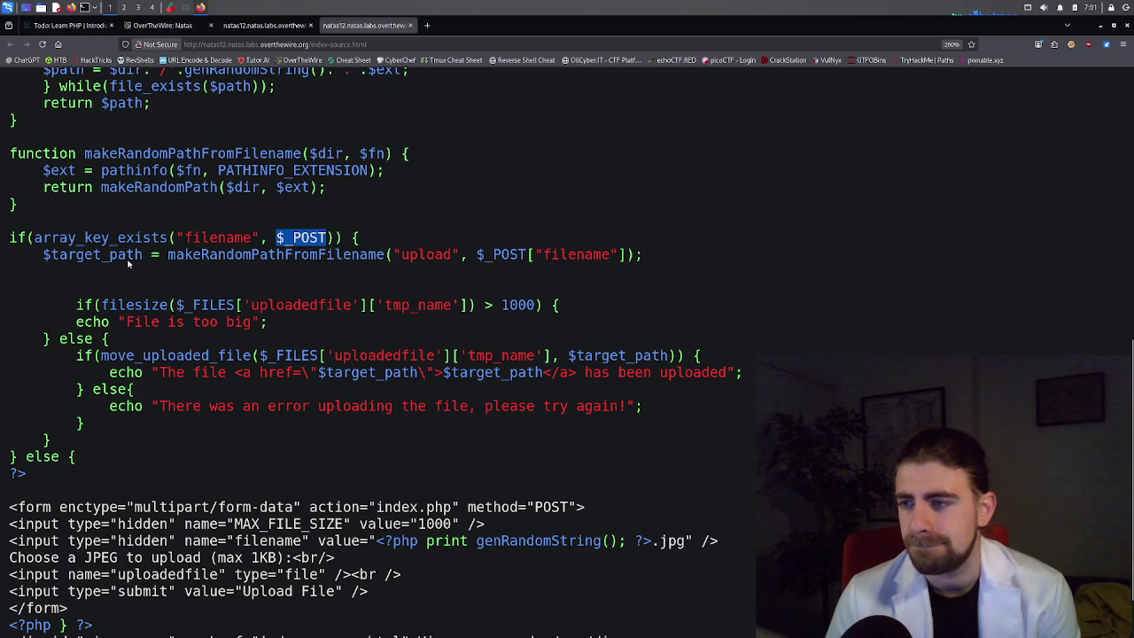
{"action": "scroll", "coordinate": [129, 262], "scroll_direction": "up", "scroll_amount": 3}
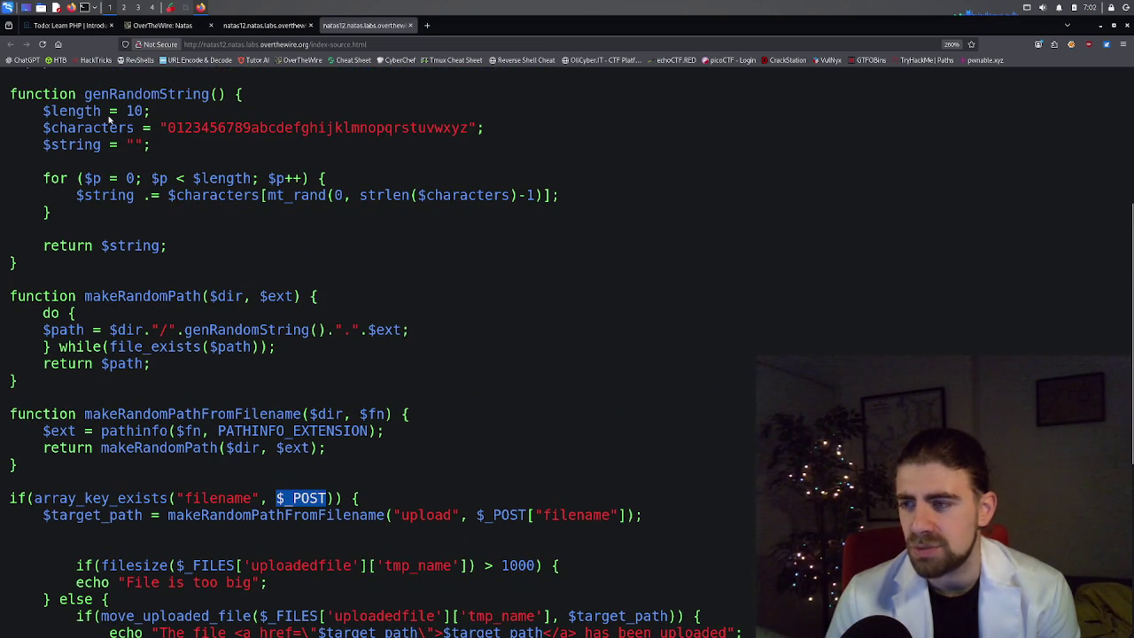
{"action": "scroll", "coordinate": [174, 228], "scroll_direction": "down", "scroll_amount": 2}
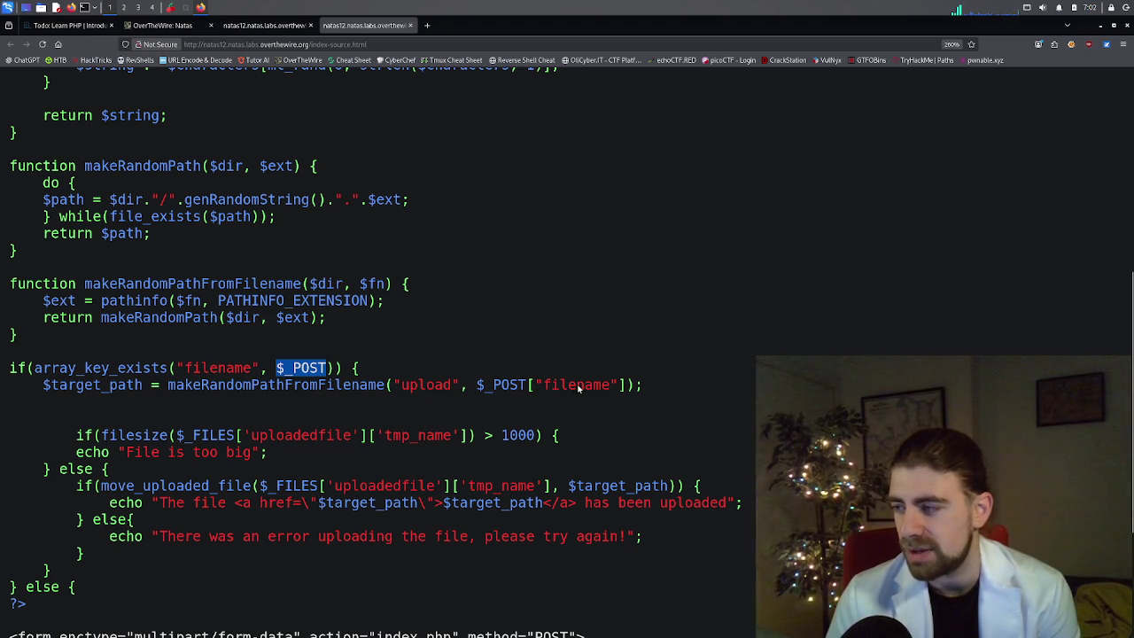
{"action": "left_click", "coordinate": [242, 30]}
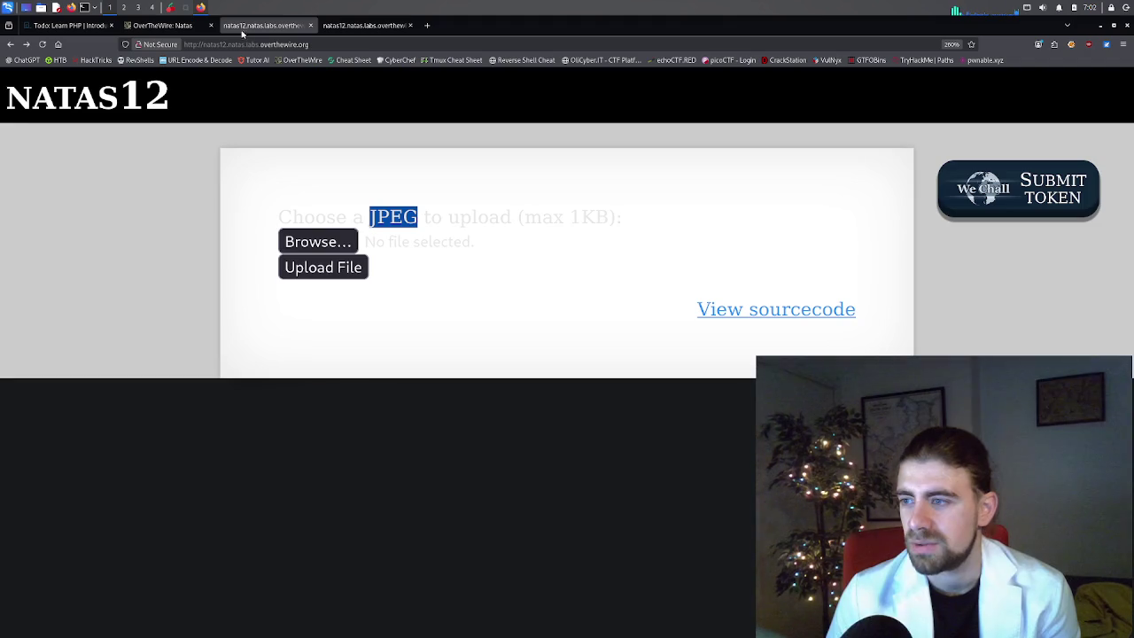
Use Inspect (Q) on the JPEG prompt and start editing the hidden filename value r7zsp1qr6o.jpg.
{"action": "right_click", "coordinate": [443, 208]}
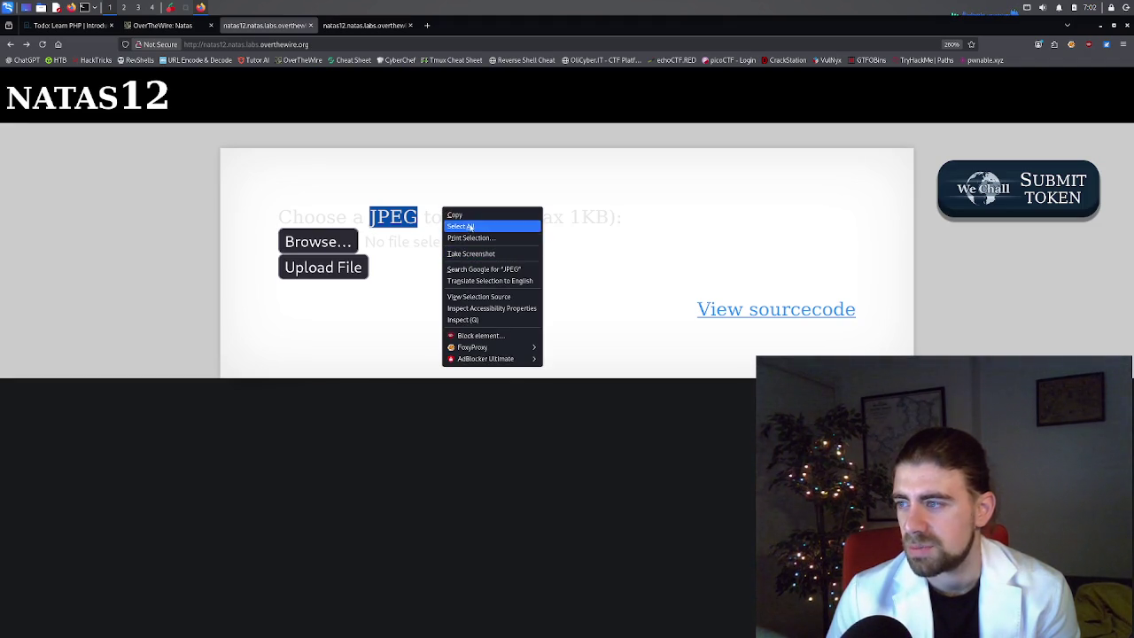
{"action": "left_click", "coordinate": [477, 321]}
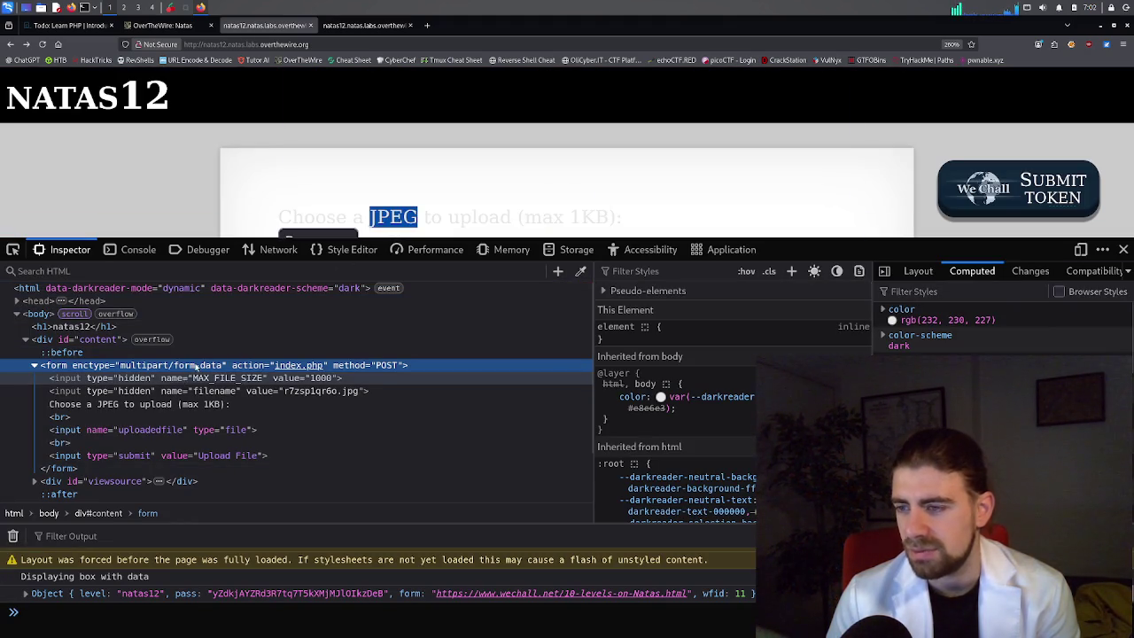
{"action": "double_click", "coordinate": [214, 378]}
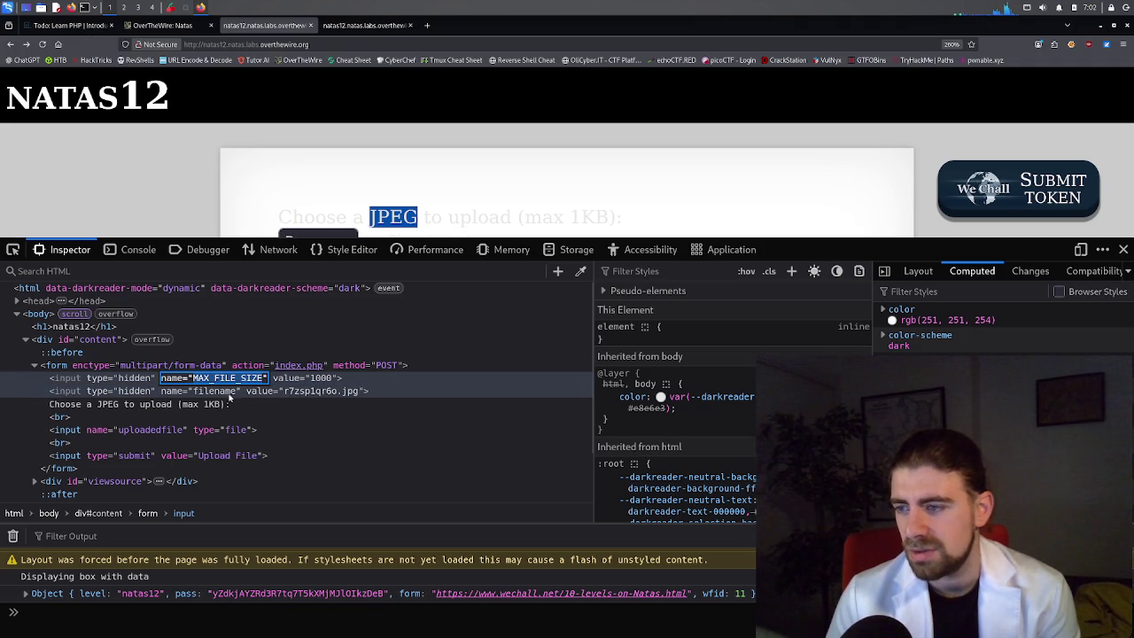
{"action": "left_click", "coordinate": [217, 393]}
{"action": "double_click", "coordinate": [316, 393]}
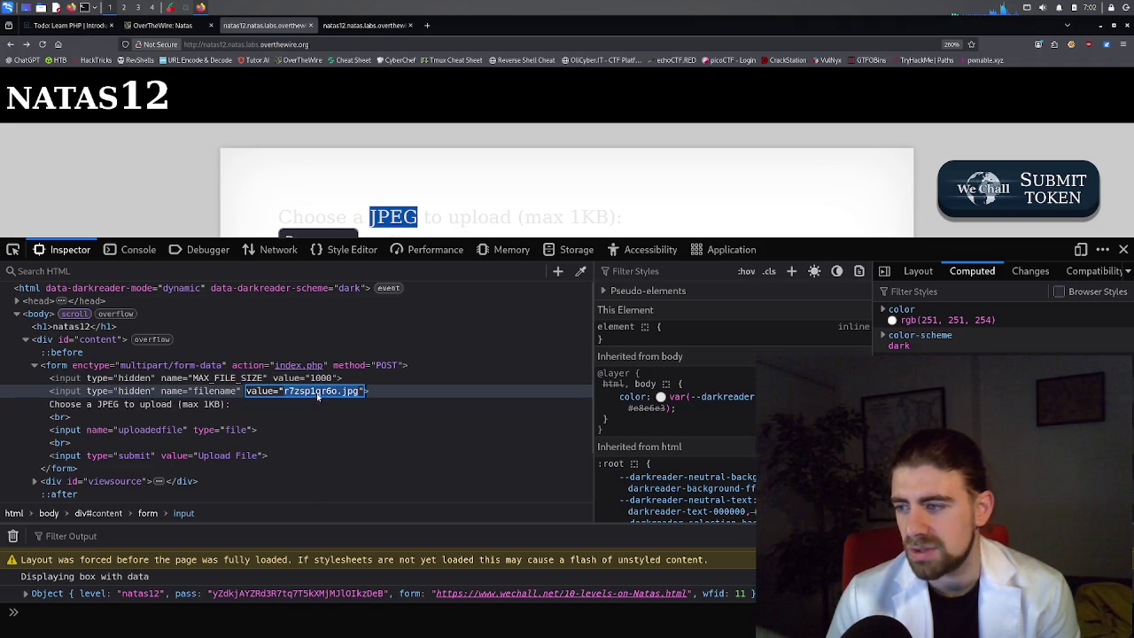
{"action": "left_click", "coordinate": [330, 393]}
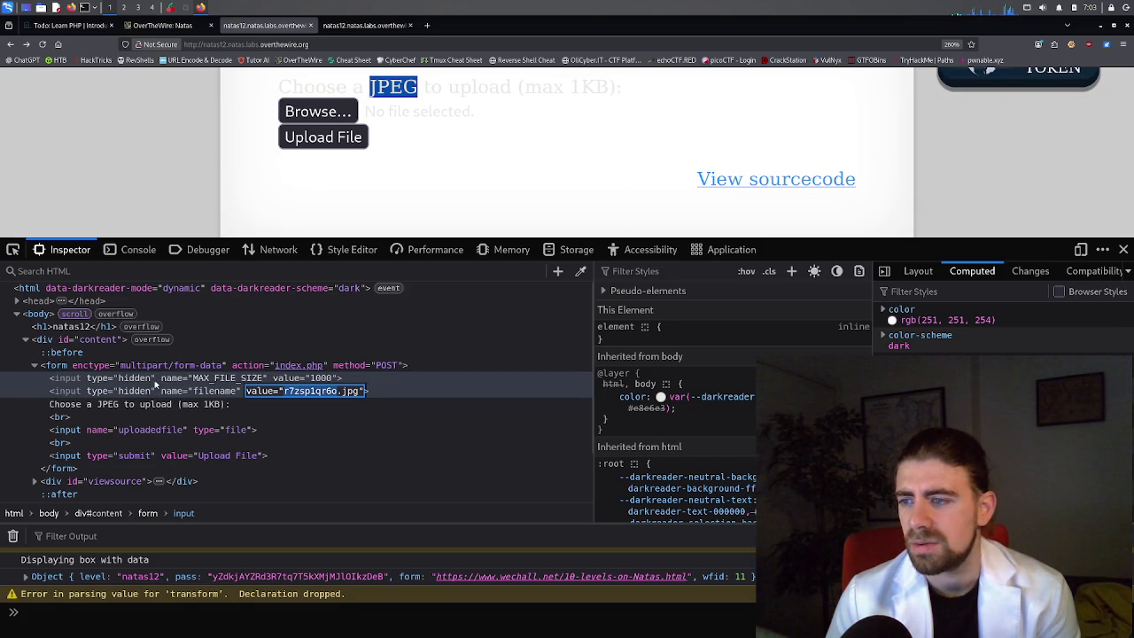
Cancel the r7zsp1qr6o.jpg edit unchanged, reselect its text, then switch back to index-source.
{"action": "key", "text": "Escape"}
{"action": "left_click", "coordinate": [157, 393]}
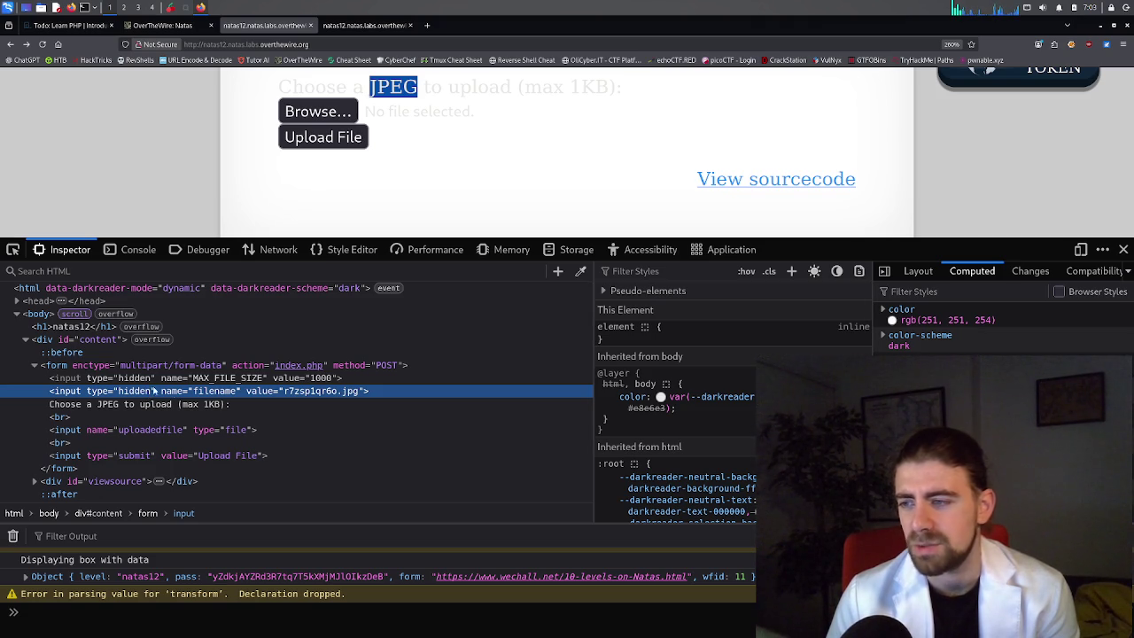
{"action": "double_click", "coordinate": [298, 396]}
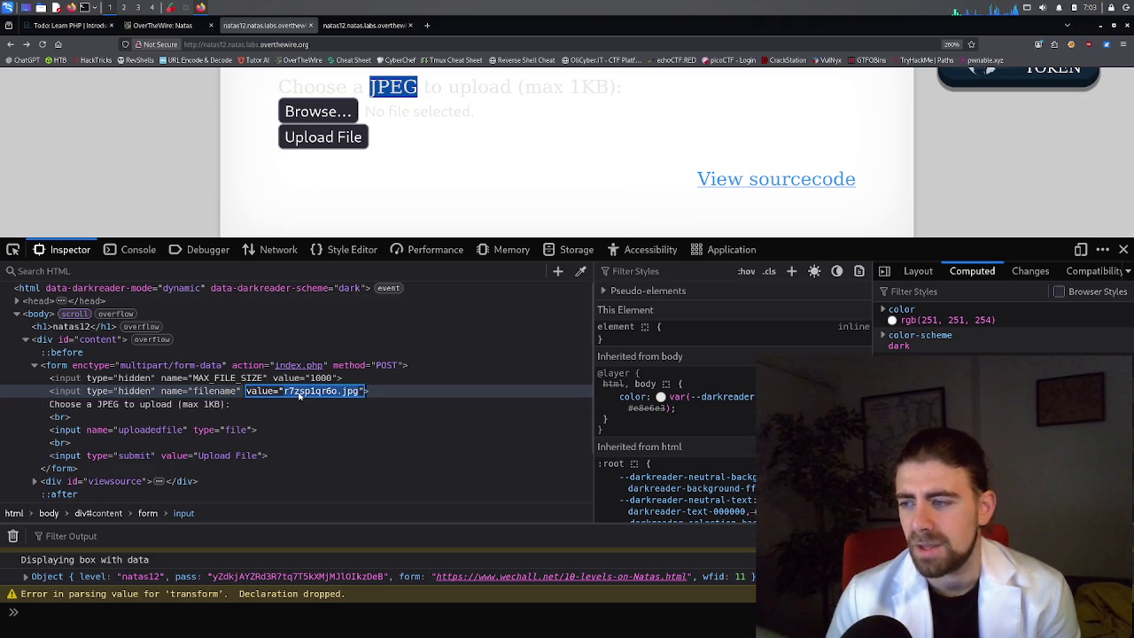
{"action": "left_click", "coordinate": [310, 394]}
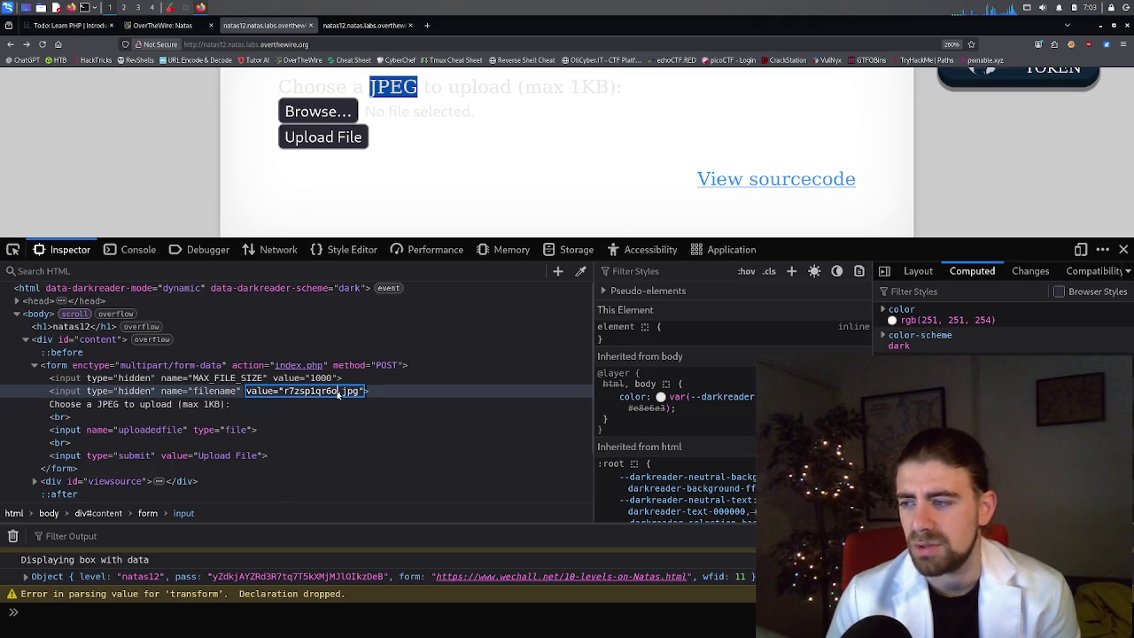
{"action": "left_click_drag", "start_coordinate": [313, 393], "coordinate": [286, 395]}
{"action": "left_click", "coordinate": [286, 395]}
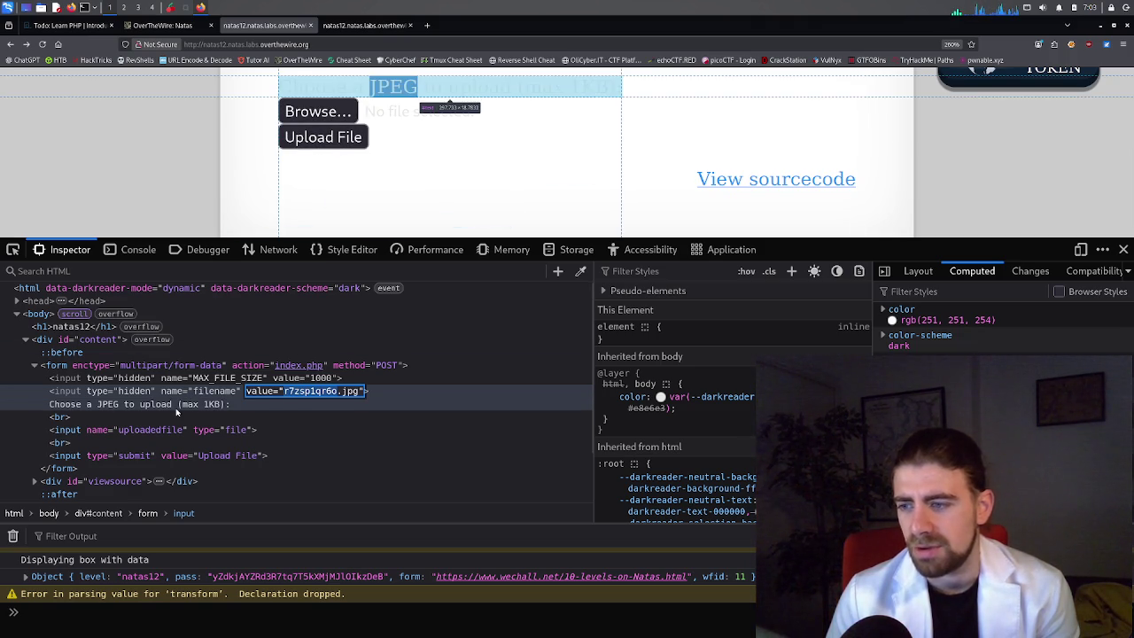
{"action": "scroll", "coordinate": [176, 410], "scroll_direction": "down", "scroll_amount": 1}
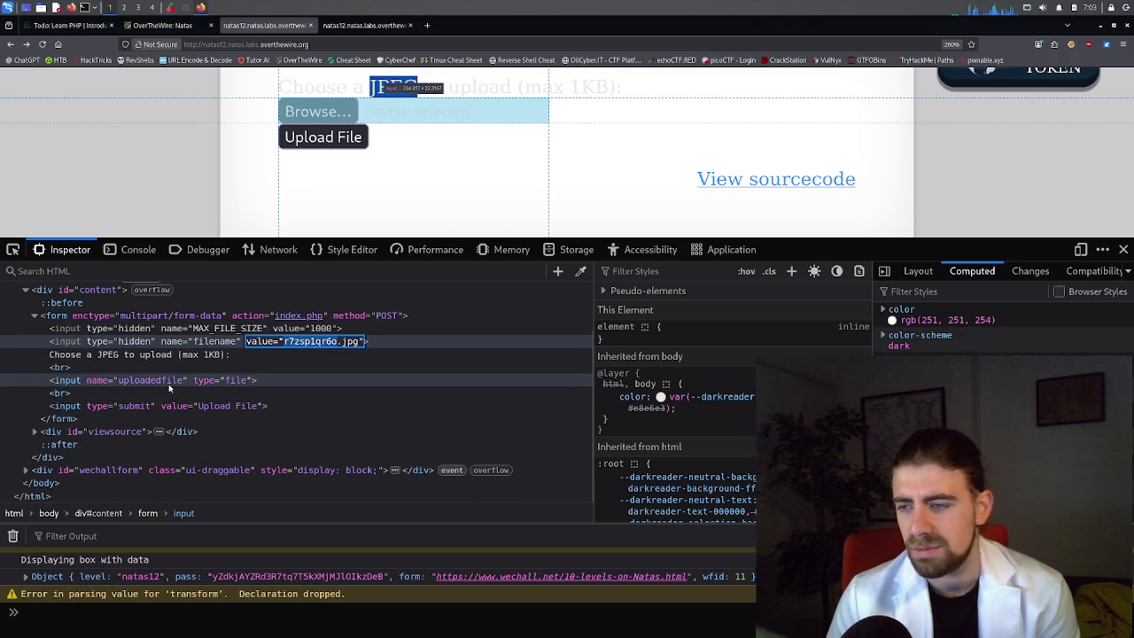
{"action": "scroll", "coordinate": [153, 437], "scroll_direction": "up", "scroll_amount": 2}
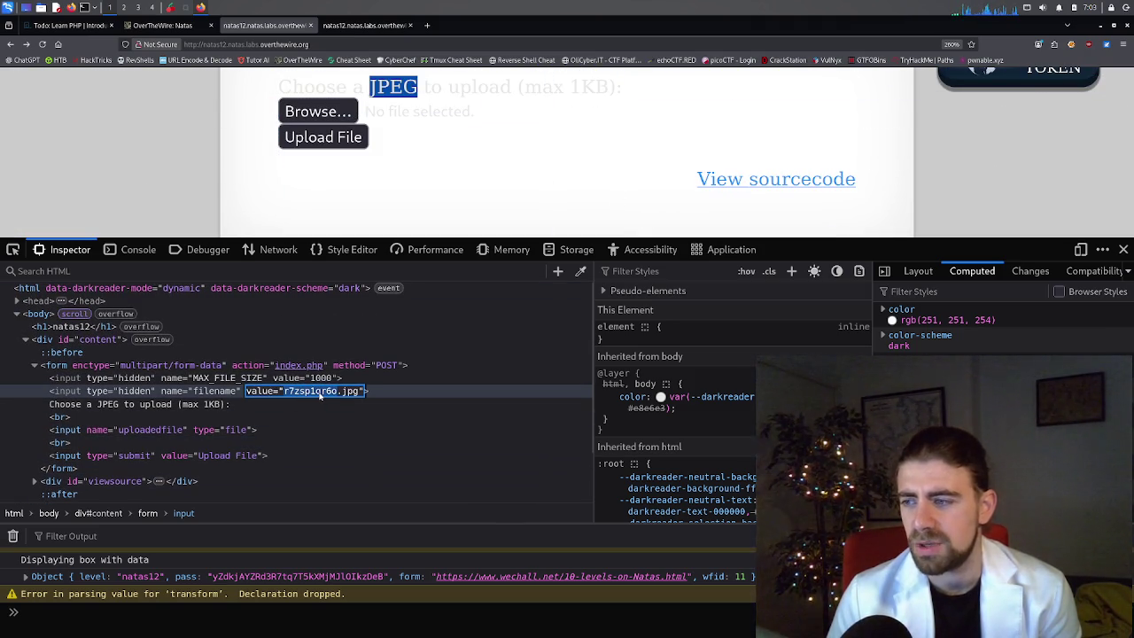
{"action": "left_click", "coordinate": [368, 25]}
Select <?php print genRandomString(); ?> in the hidden input line, then reopen the filename value on the upload page.
{"action": "scroll", "coordinate": [328, 348], "scroll_direction": "down", "scroll_amount": 3}
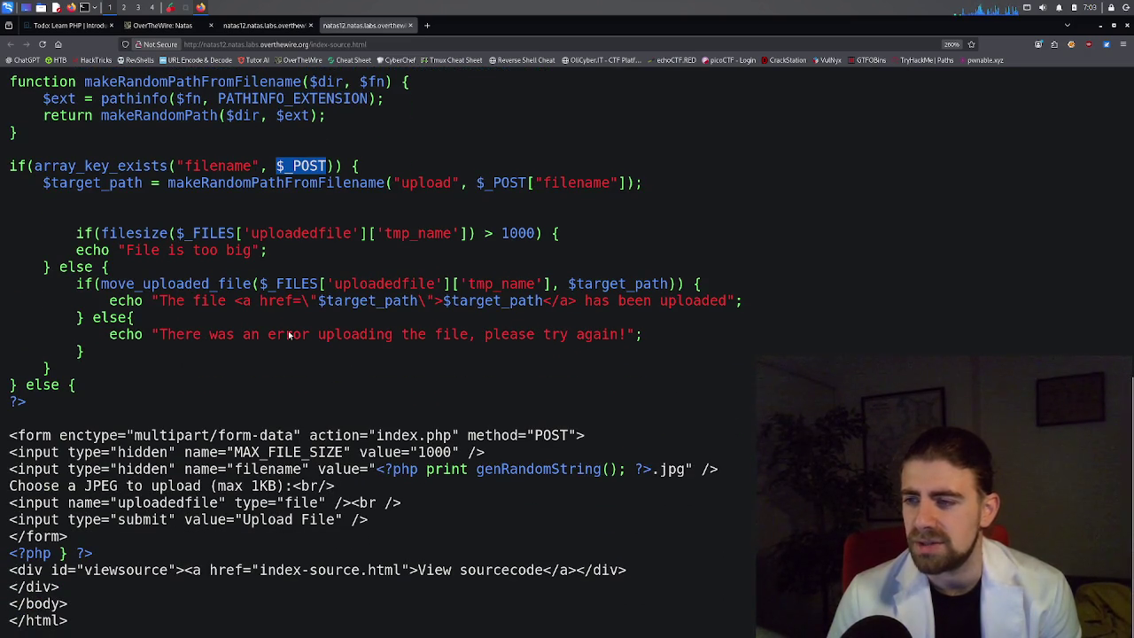
{"action": "scroll", "coordinate": [257, 343], "scroll_direction": "up", "scroll_amount": 2}
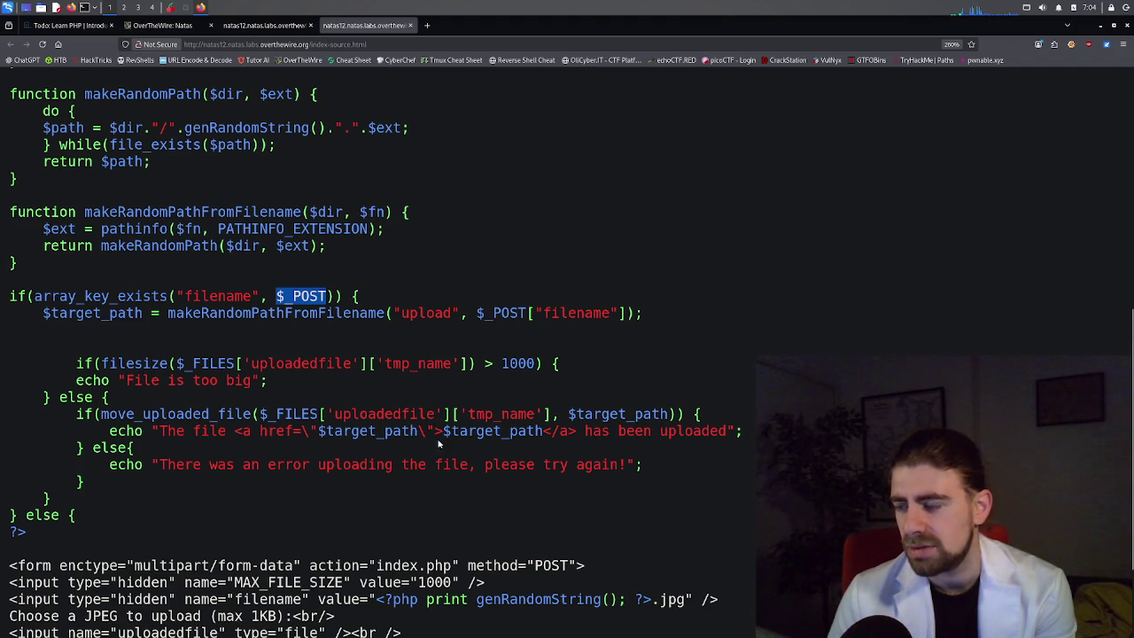
{"action": "scroll", "coordinate": [278, 453], "scroll_direction": "down", "scroll_amount": 3}
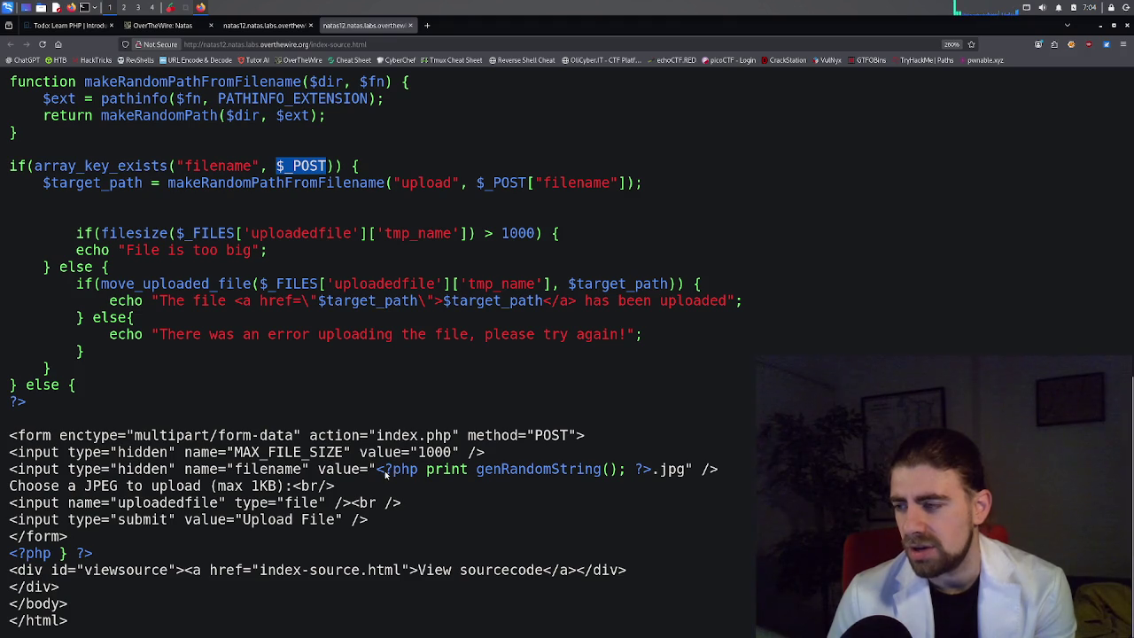
{"action": "left_click_drag", "start_coordinate": [378, 474], "coordinate": [650, 476]}
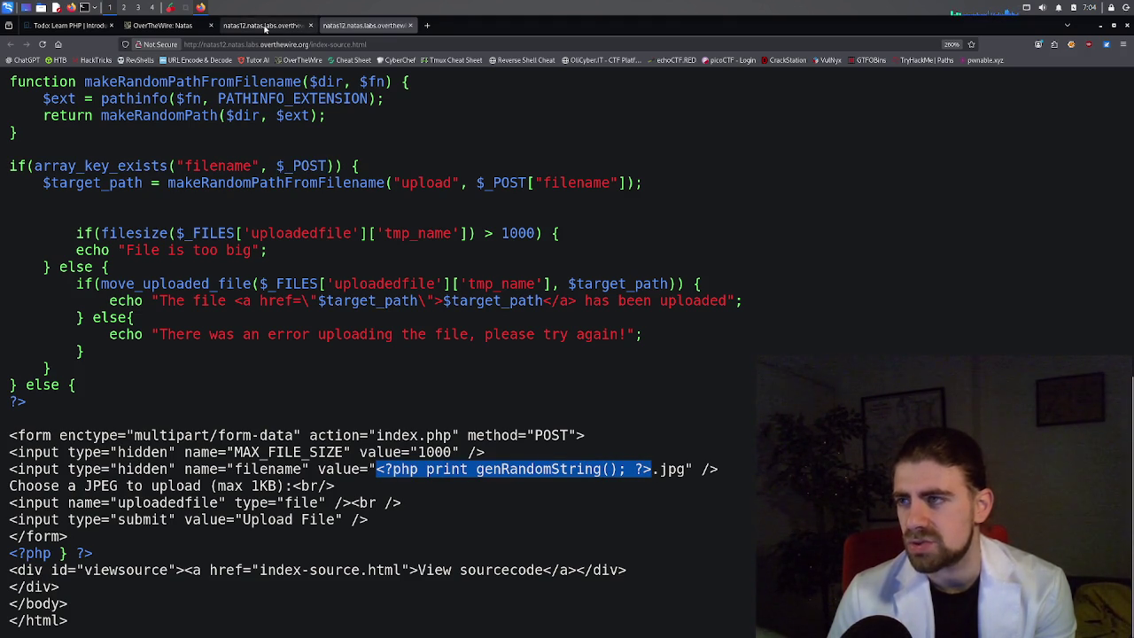
{"action": "left_click", "coordinate": [263, 25]}
{"action": "double_click", "coordinate": [304, 393]}
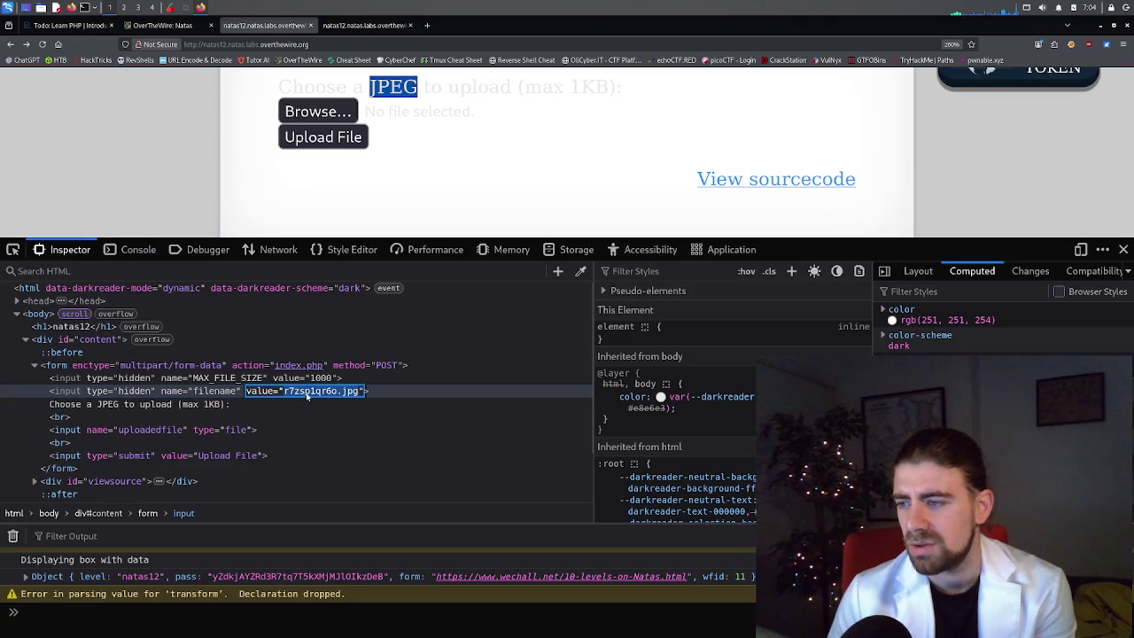
Reload the upload page to get the new filename i0ysy4ms12.jpg, then return to index-source.
{"action": "left_click", "coordinate": [41, 44]}
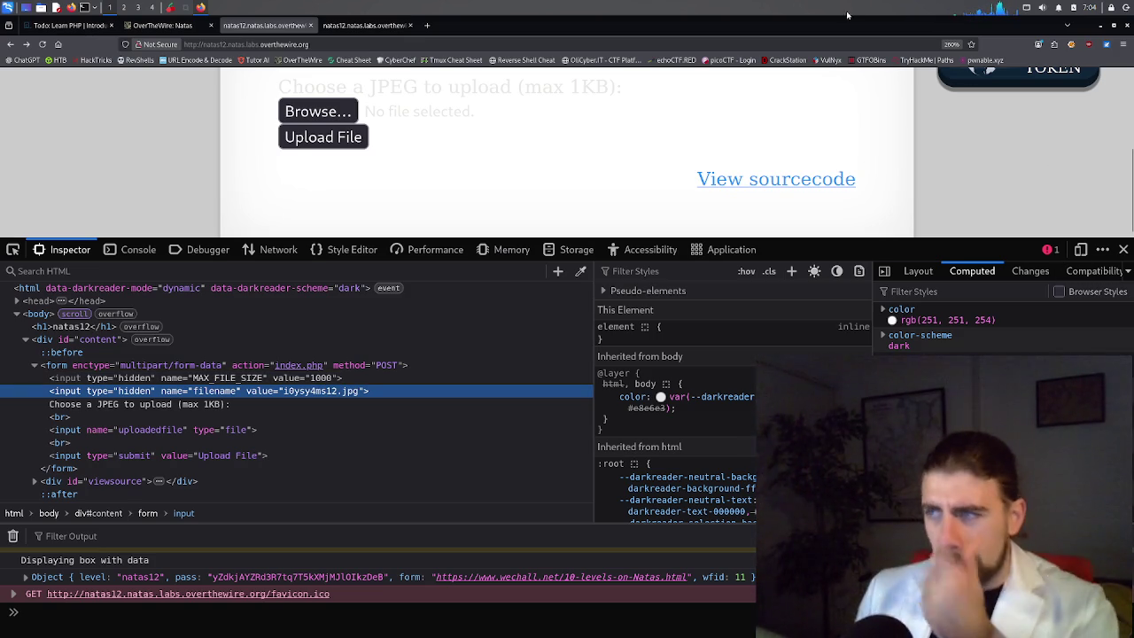
{"action": "left_click", "coordinate": [350, 24]}
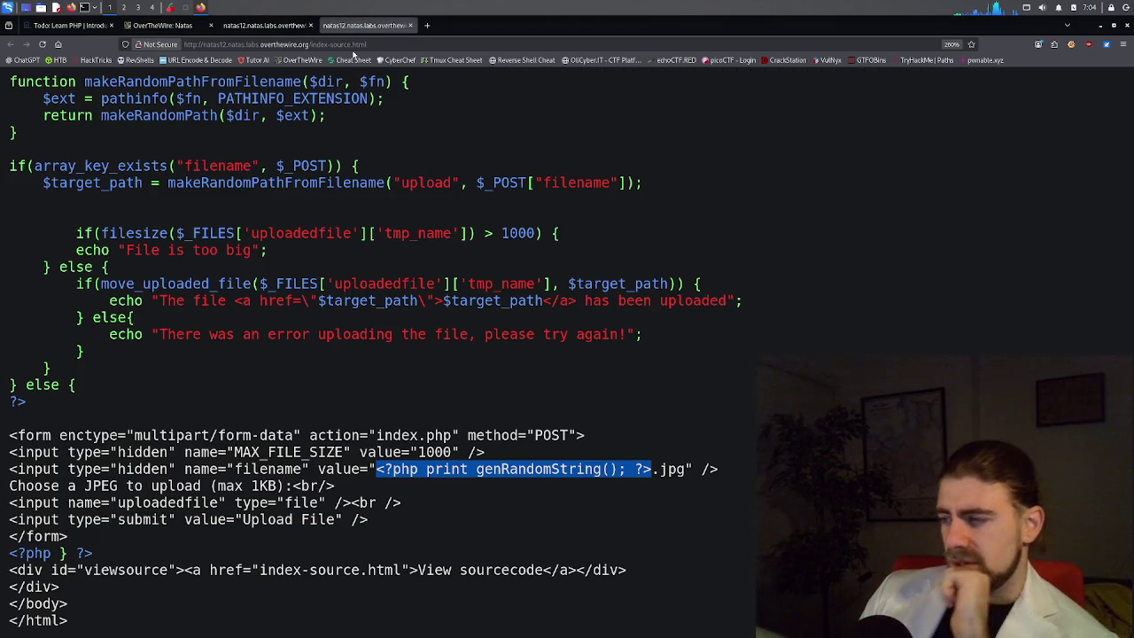
Select genRandomString and search the source for it, cycling back to its definition.
{"action": "left_click", "coordinate": [549, 474]}
{"action": "scroll", "coordinate": [345, 298], "scroll_direction": "up", "scroll_amount": 5}
{"action": "scroll", "coordinate": [129, 282], "scroll_direction": "down", "scroll_amount": 3}
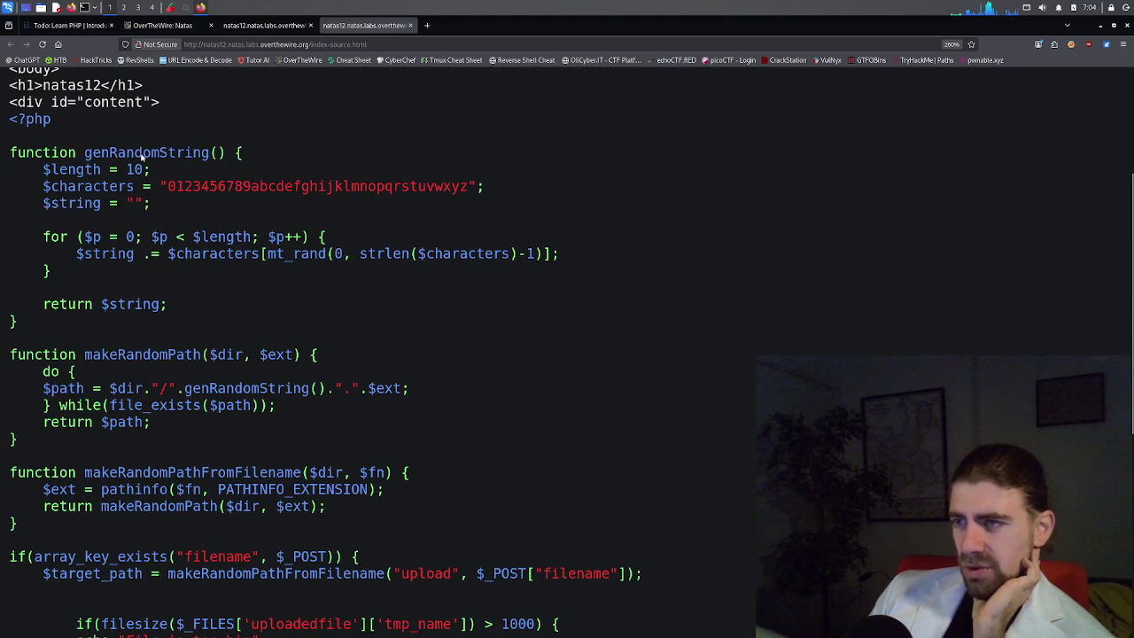
{"action": "double_click", "coordinate": [146, 155]}
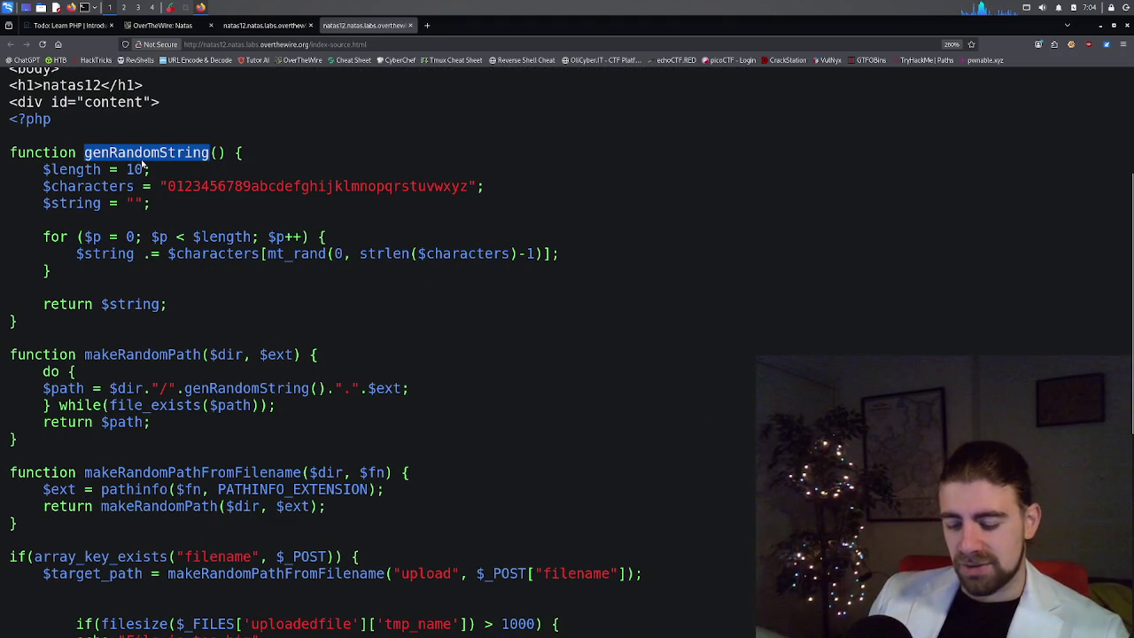
{"action": "key", "text": "ctrl+f"}
{"action": "key", "text": "Return"}
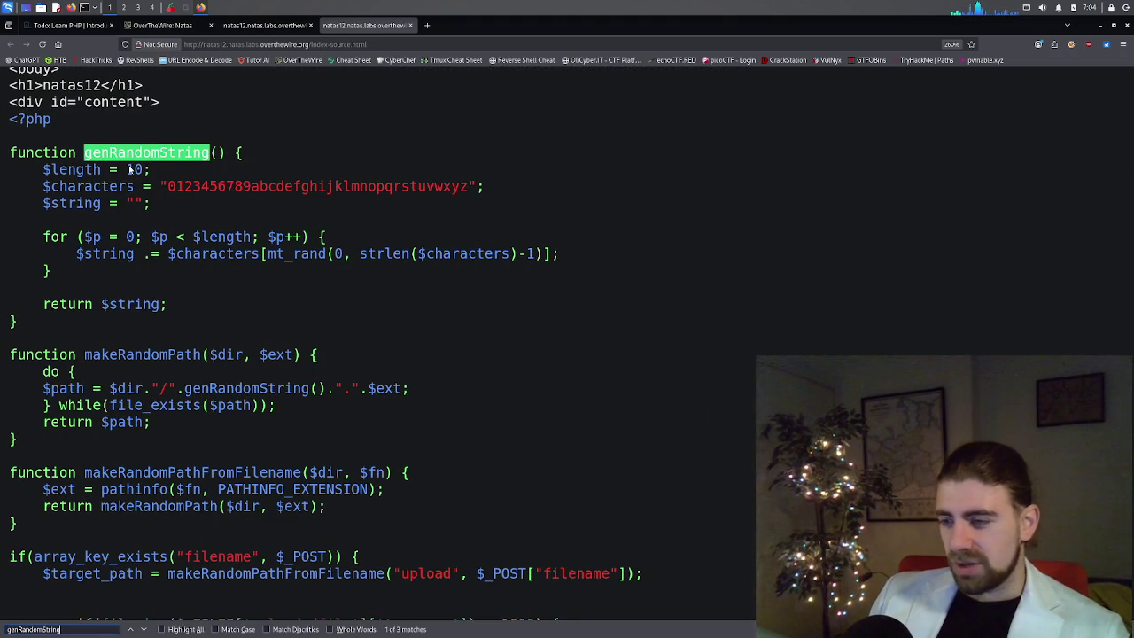
{"action": "key", "text": "Return"}
{"action": "key", "text": "Return"}
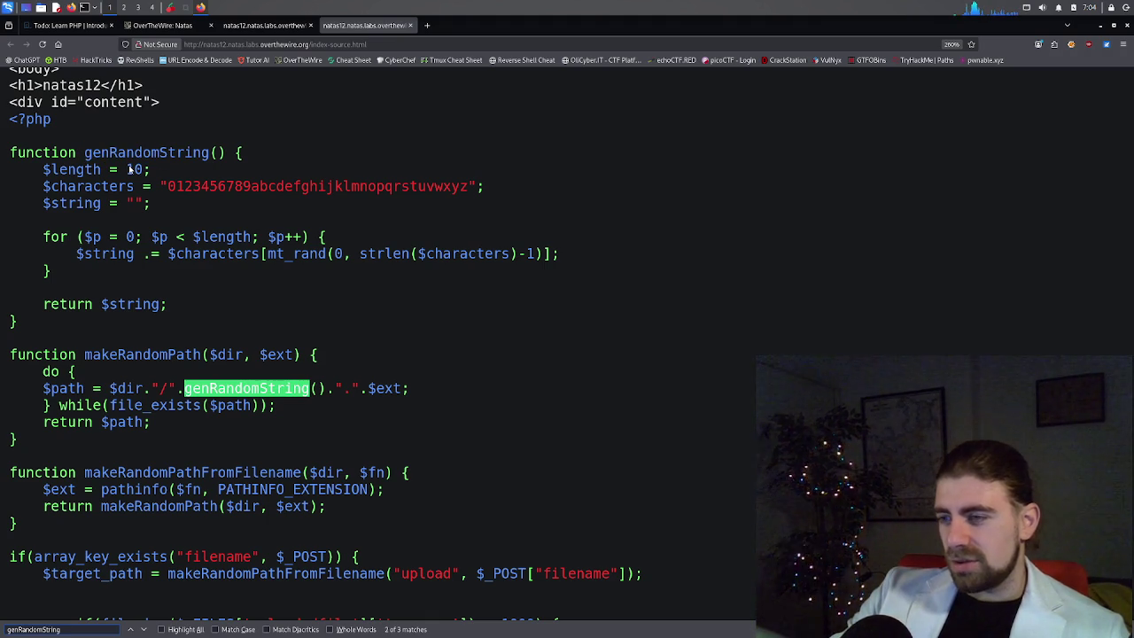
{"action": "key", "text": "Return"}
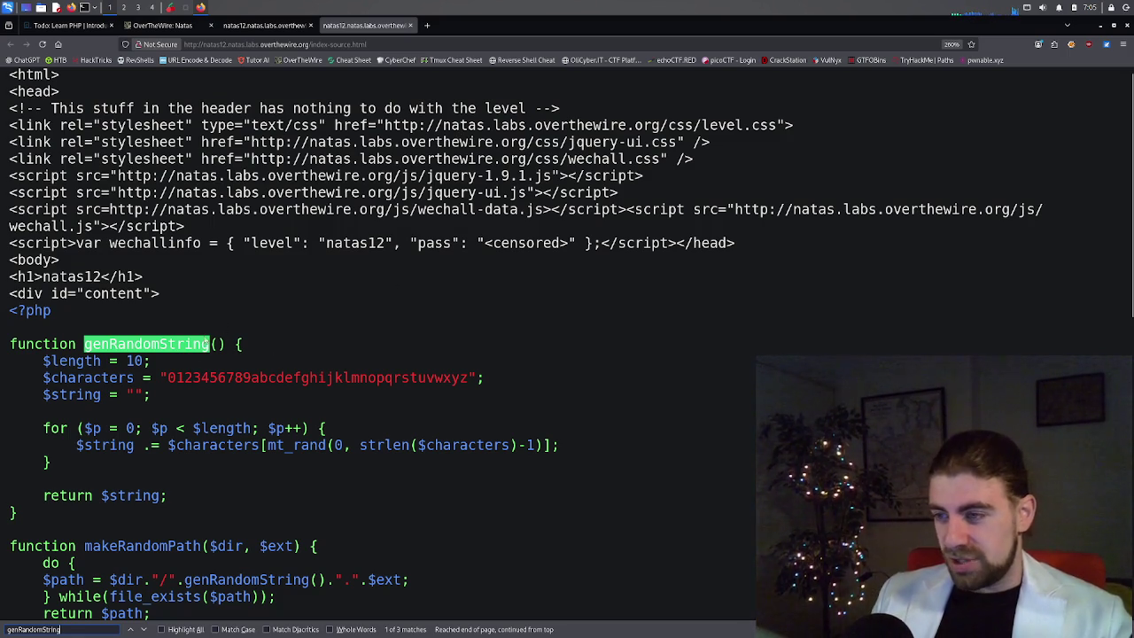
Step to the genRandomString call in makeRandomPath and in the hidden filename field.
{"action": "scroll", "coordinate": [251, 360], "scroll_direction": "down", "scroll_amount": 5}
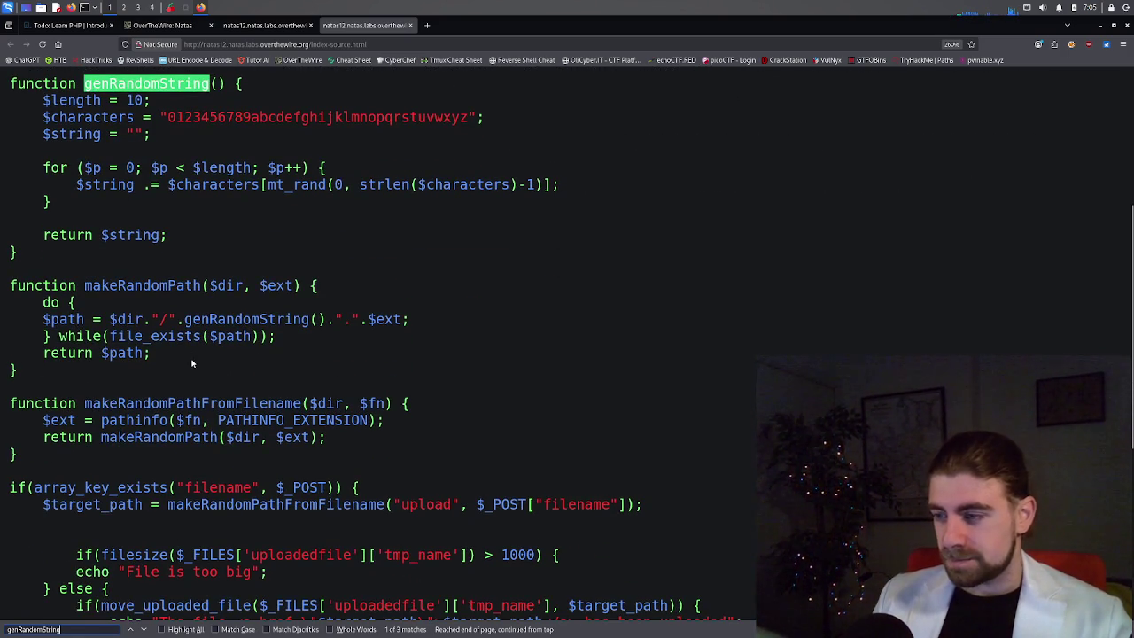
{"action": "scroll", "coordinate": [265, 350], "scroll_direction": "up", "scroll_amount": 3}
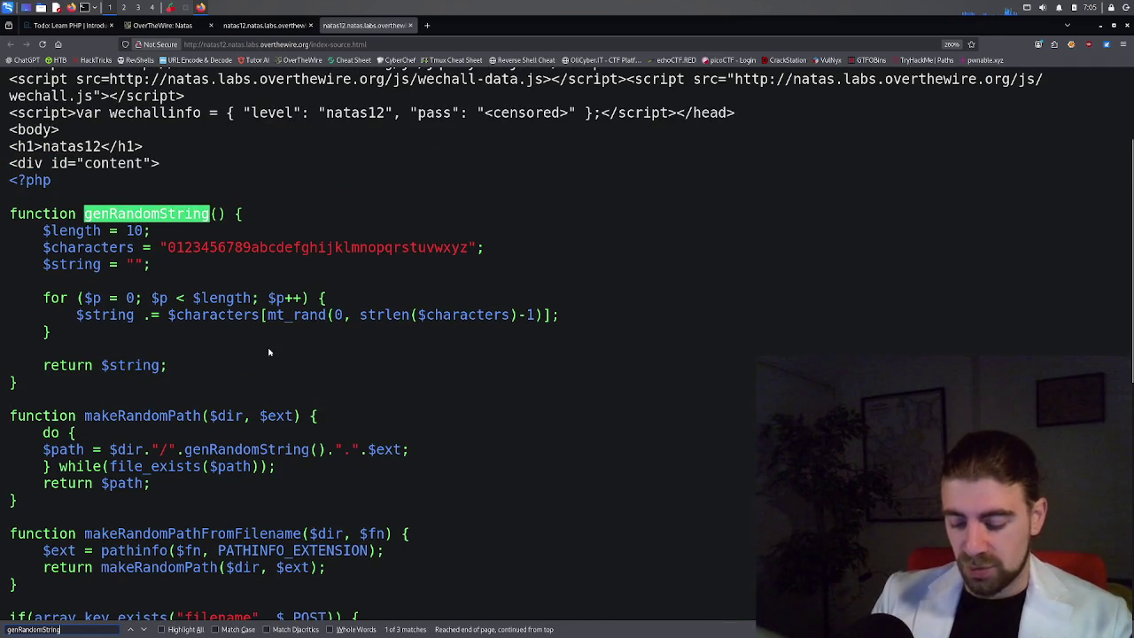
{"action": "key", "text": "Return"}
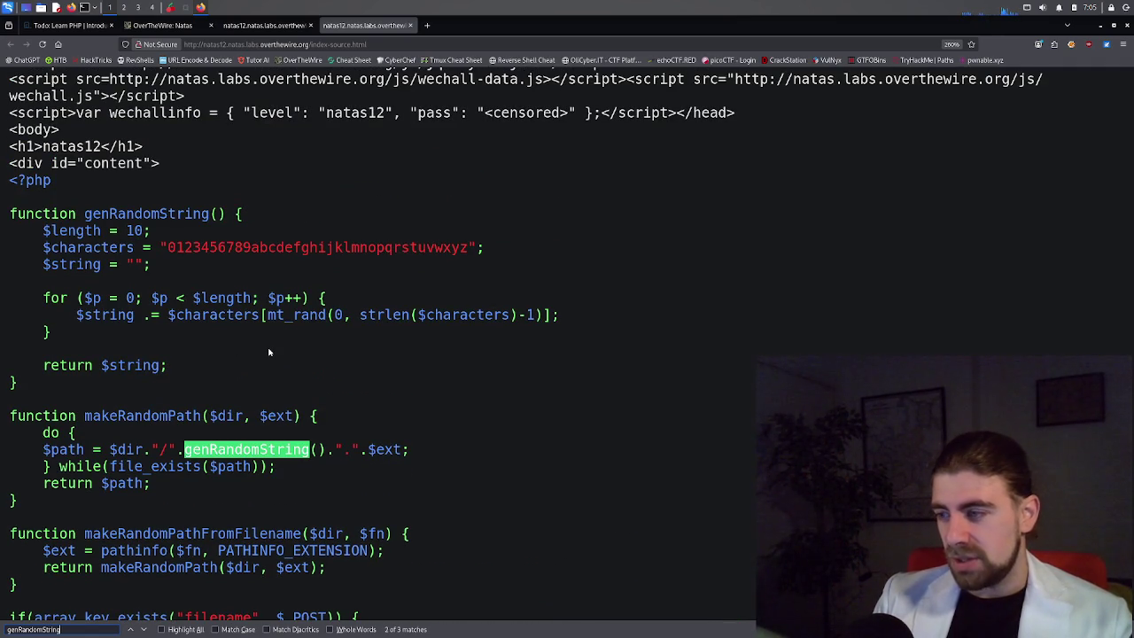
{"action": "key", "text": "Return"}
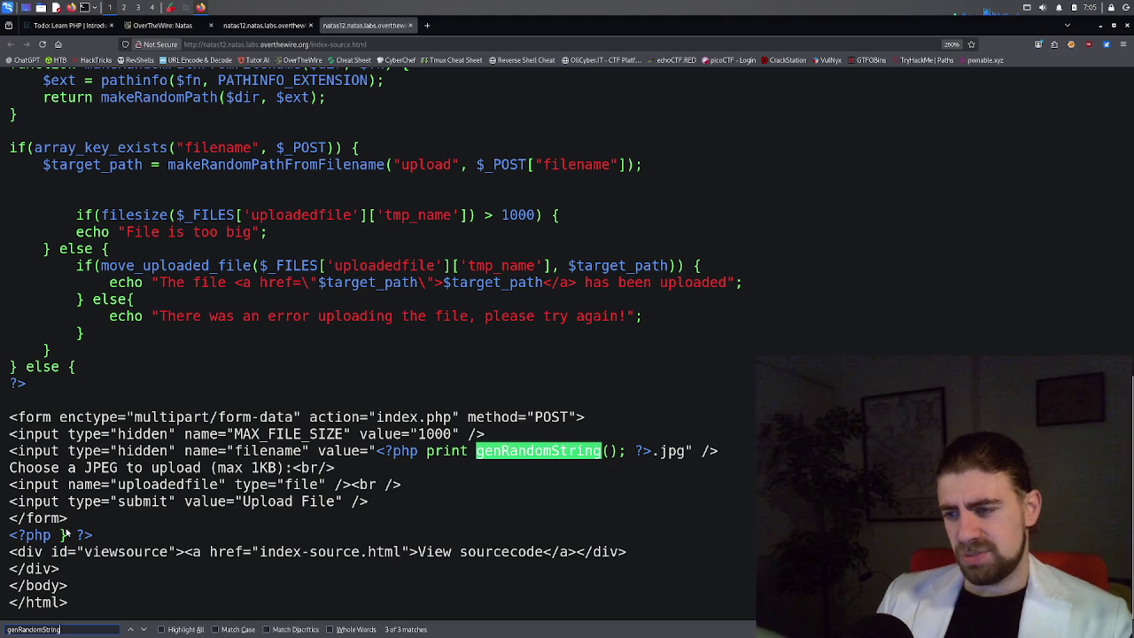
{"action": "left_click", "coordinate": [62, 535]}
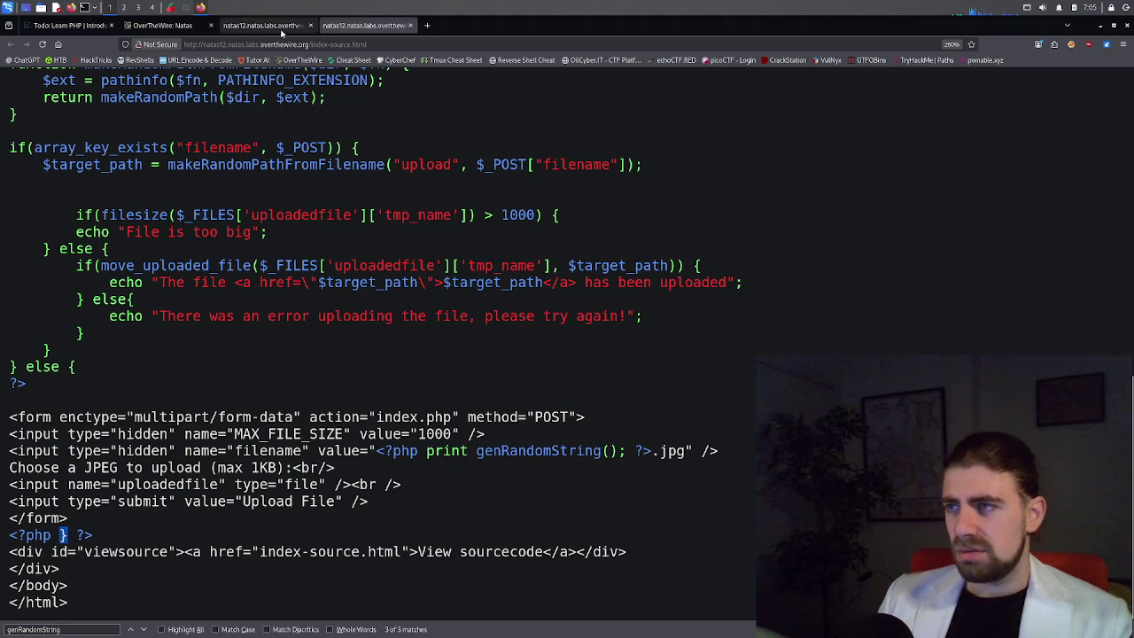
{"action": "left_click", "coordinate": [282, 28]}
{"action": "scroll", "coordinate": [217, 446], "scroll_direction": "down", "scroll_amount": 2}
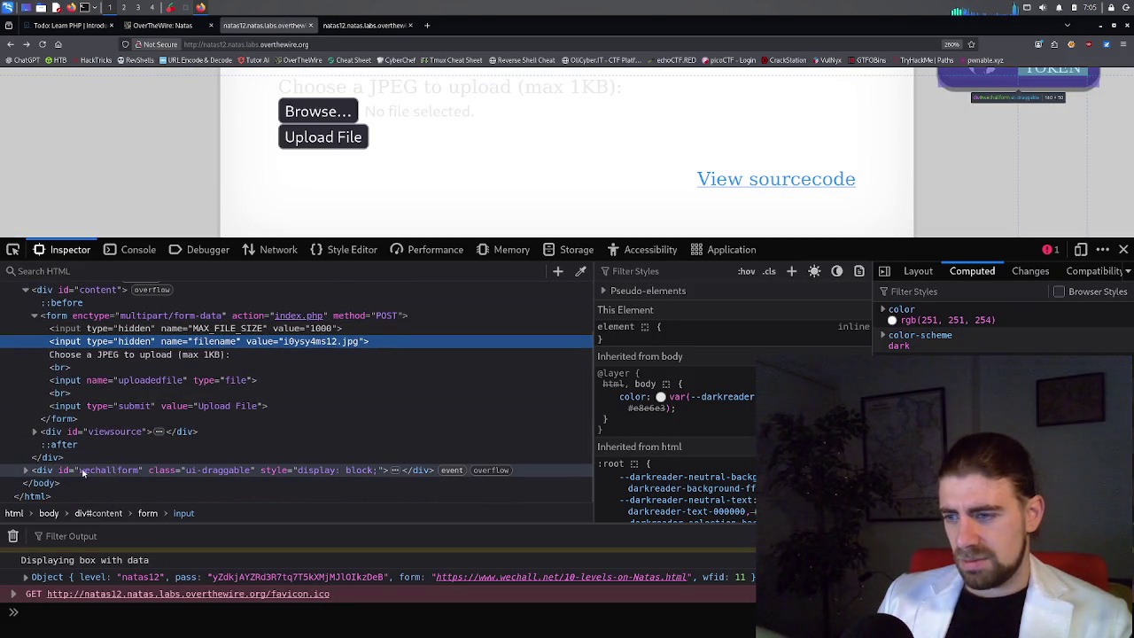
{"action": "left_click", "coordinate": [26, 470]}
{"action": "scroll", "coordinate": [148, 462], "scroll_direction": "down", "scroll_amount": 2}
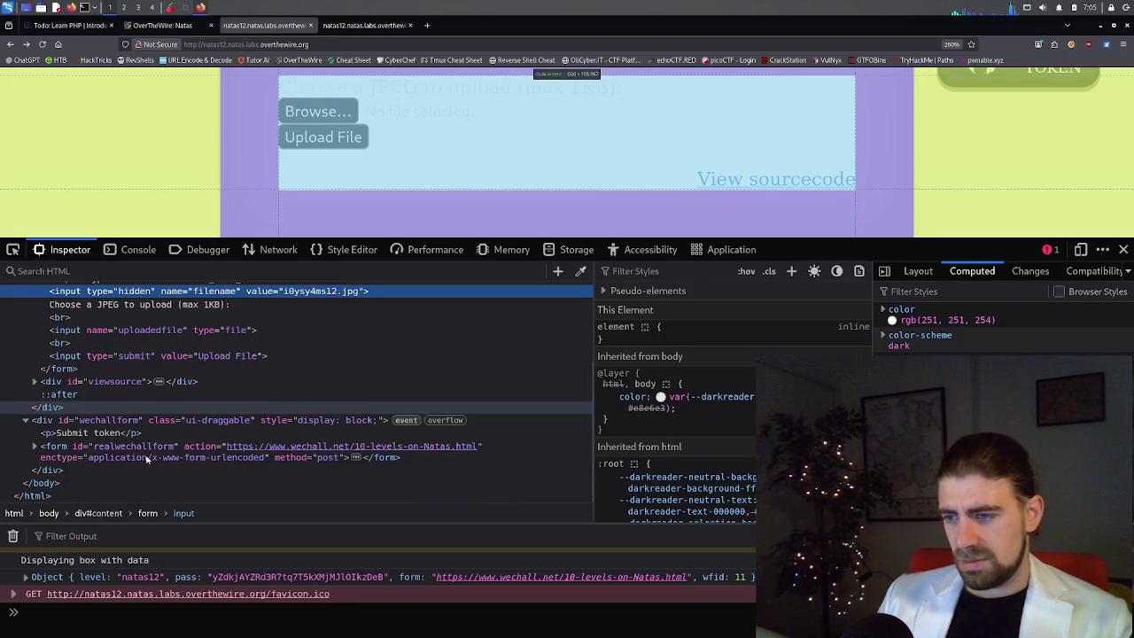
{"action": "left_click", "coordinate": [122, 433]}
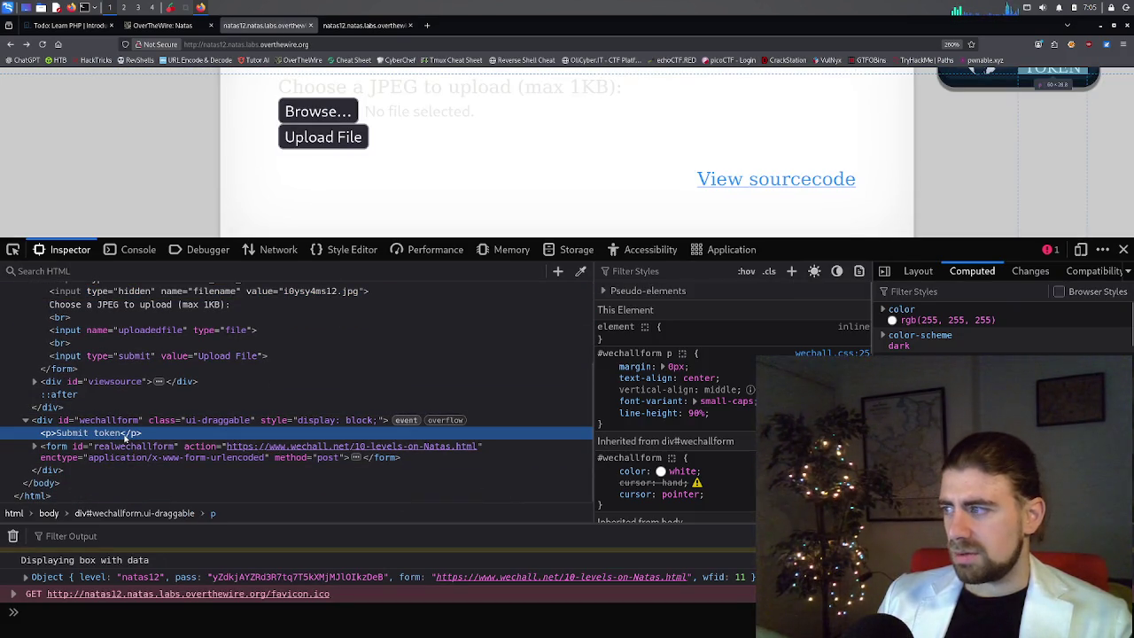
{"action": "scroll", "coordinate": [204, 408], "scroll_direction": "up", "scroll_amount": 3}
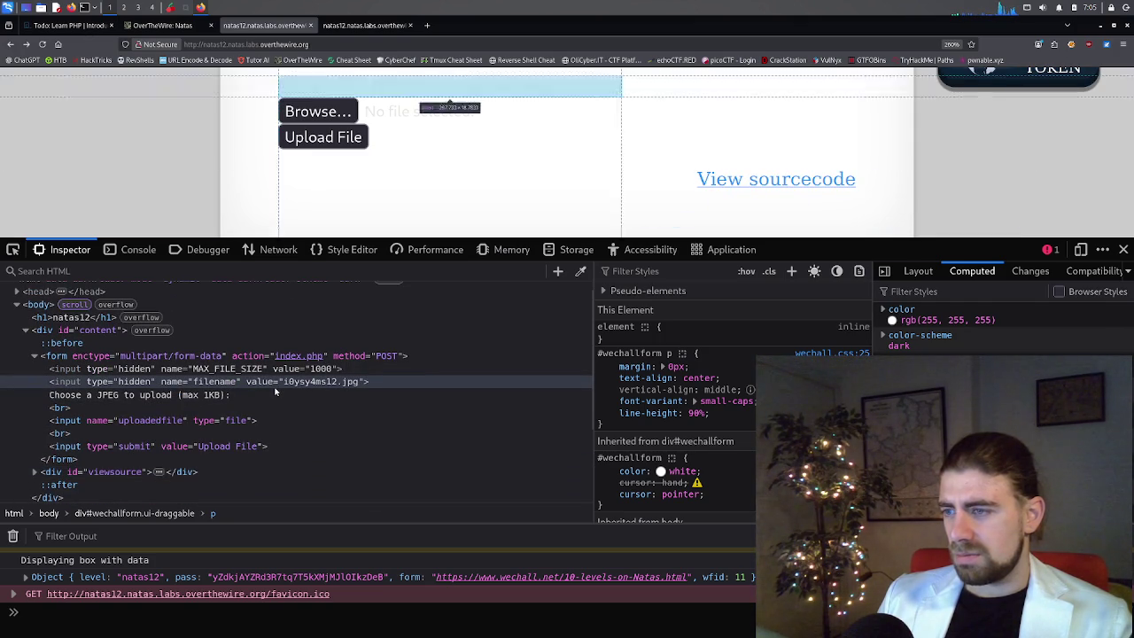
{"action": "left_click", "coordinate": [344, 31]}
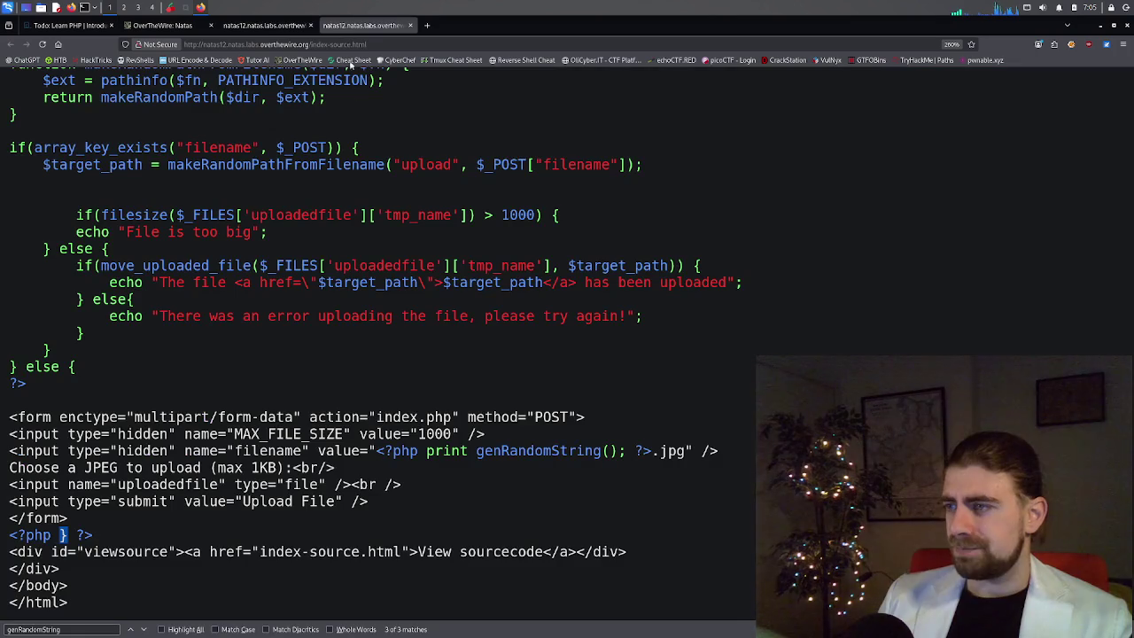
Search for makeRandomPath, stepping to its use inside makeRandomPathFromFilename and its return line.
{"action": "scroll", "coordinate": [333, 391], "scroll_direction": "up", "scroll_amount": 6}
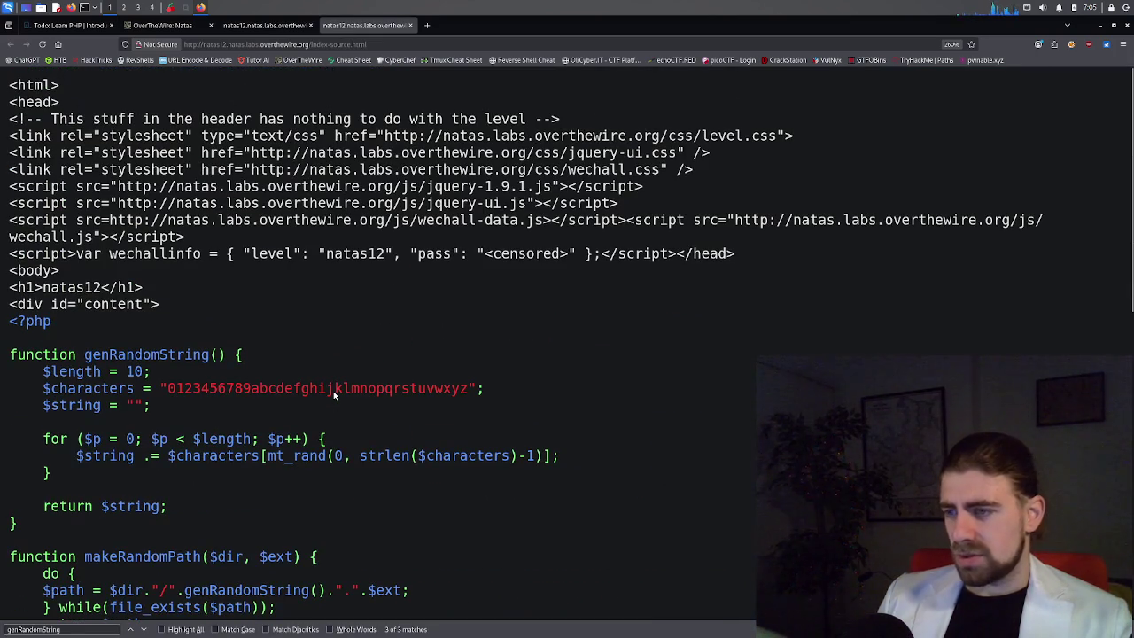
{"action": "scroll", "coordinate": [334, 390], "scroll_direction": "down", "scroll_amount": 3}
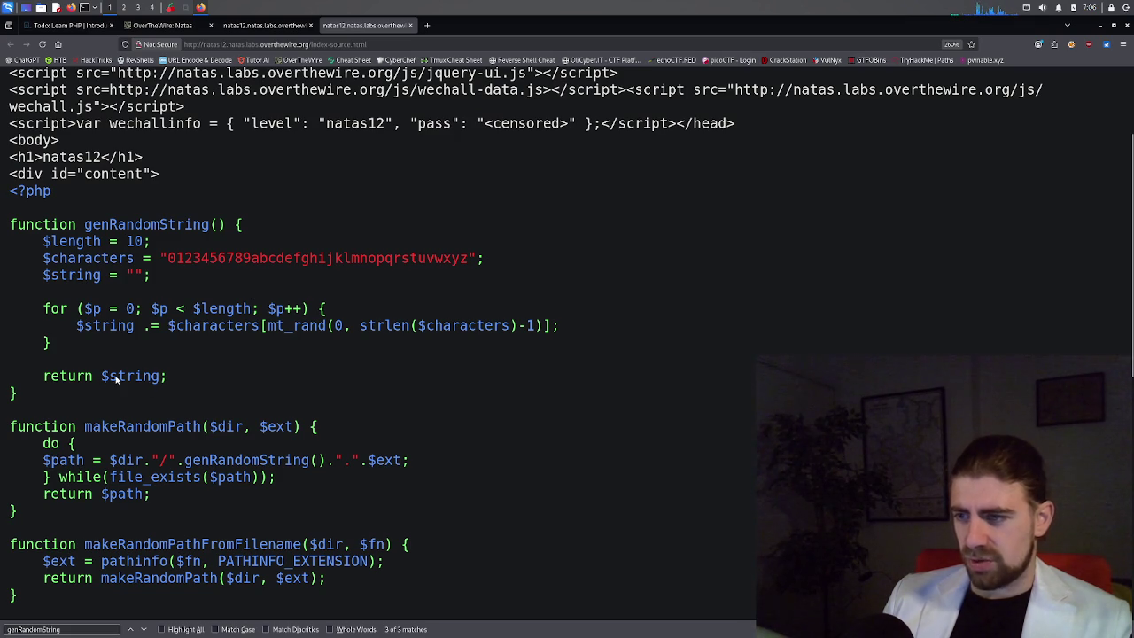
{"action": "scroll", "coordinate": [127, 376], "scroll_direction": "down", "scroll_amount": 3}
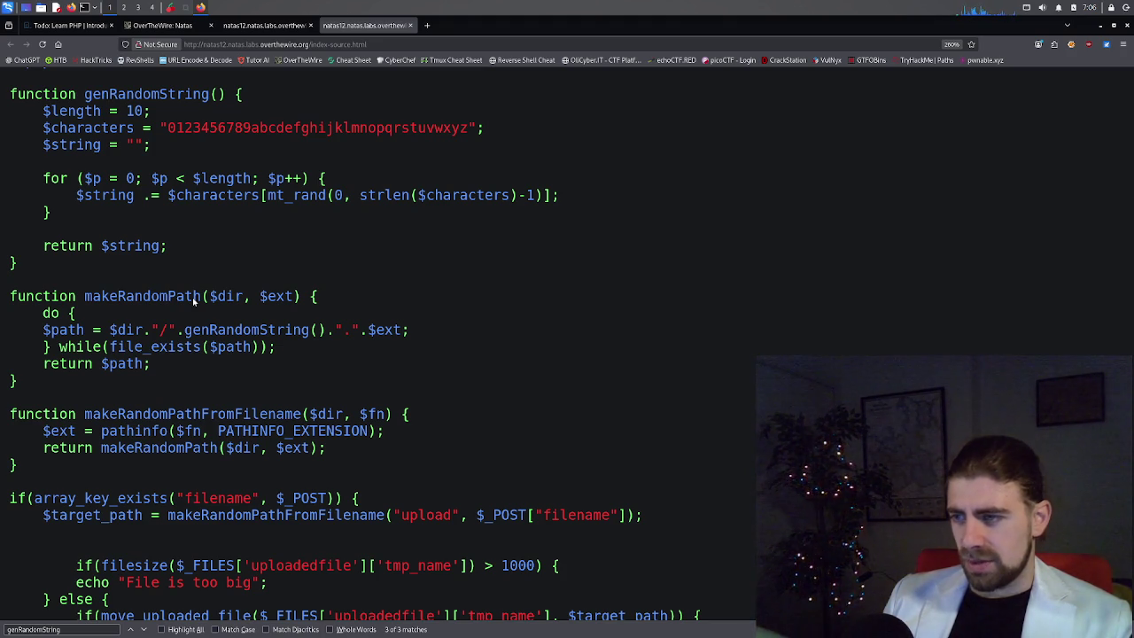
{"action": "double_click", "coordinate": [180, 298]}
{"action": "key", "text": "ctrl+f"}
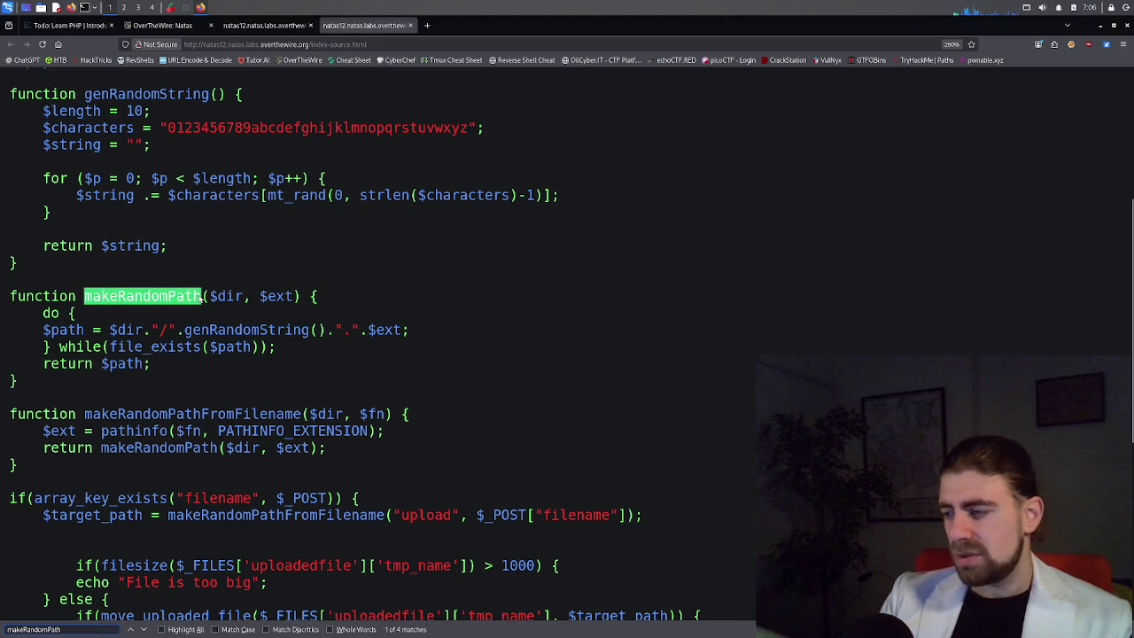
{"action": "key", "text": "Return"}
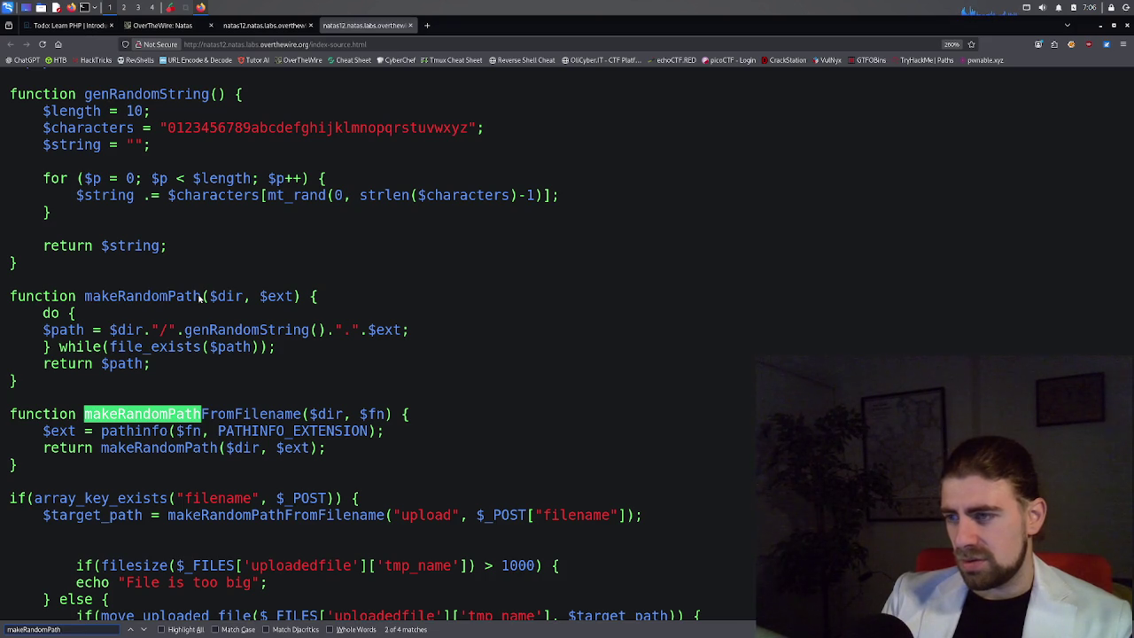
{"action": "key", "text": "Return"}
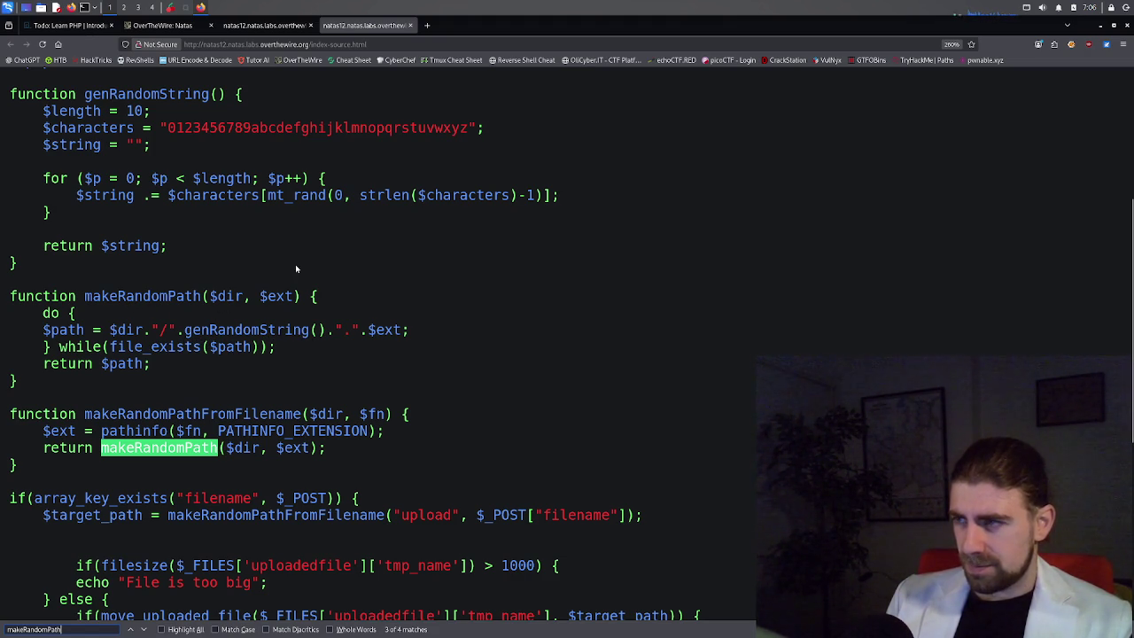
{"action": "left_click", "coordinate": [264, 26]}
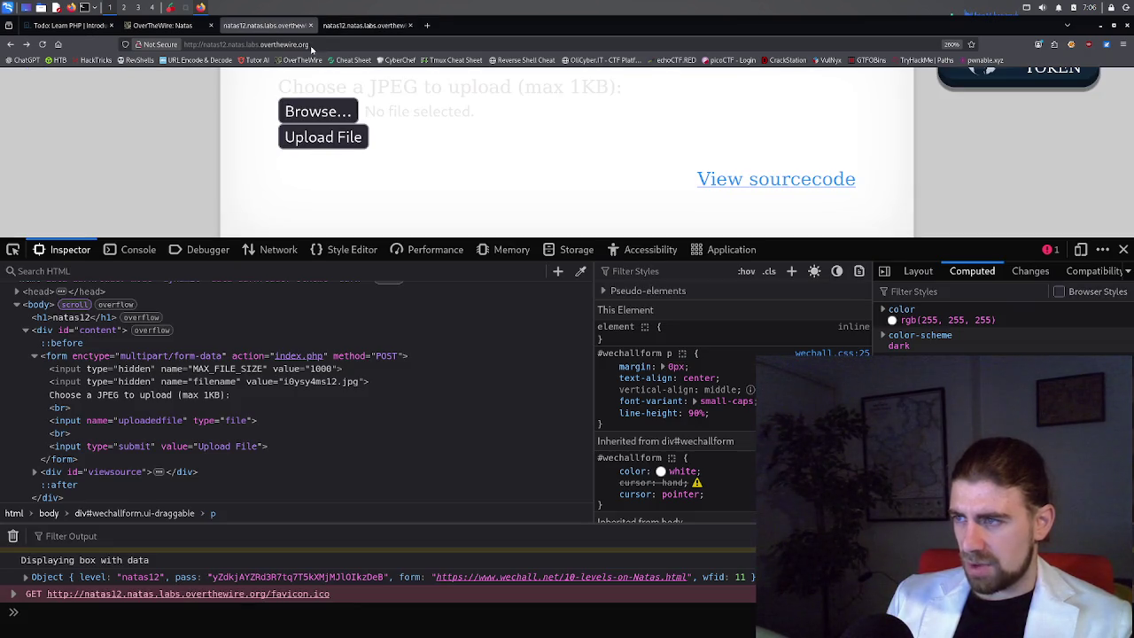
{"action": "left_click", "coordinate": [355, 25]}
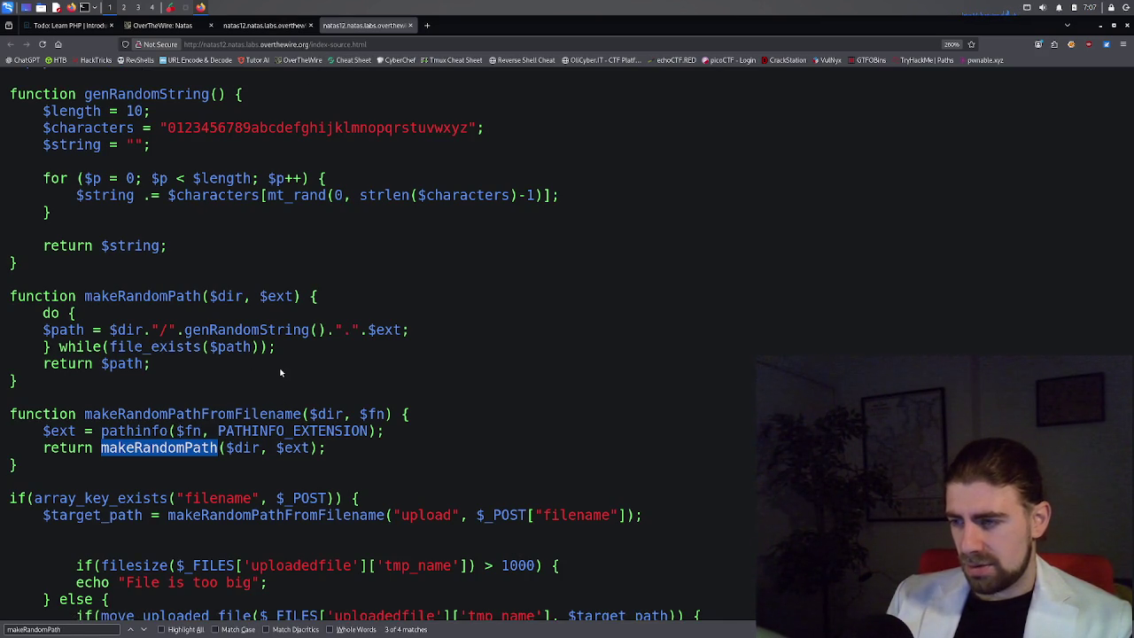
{"action": "scroll", "coordinate": [280, 372], "scroll_direction": "down", "scroll_amount": 3}
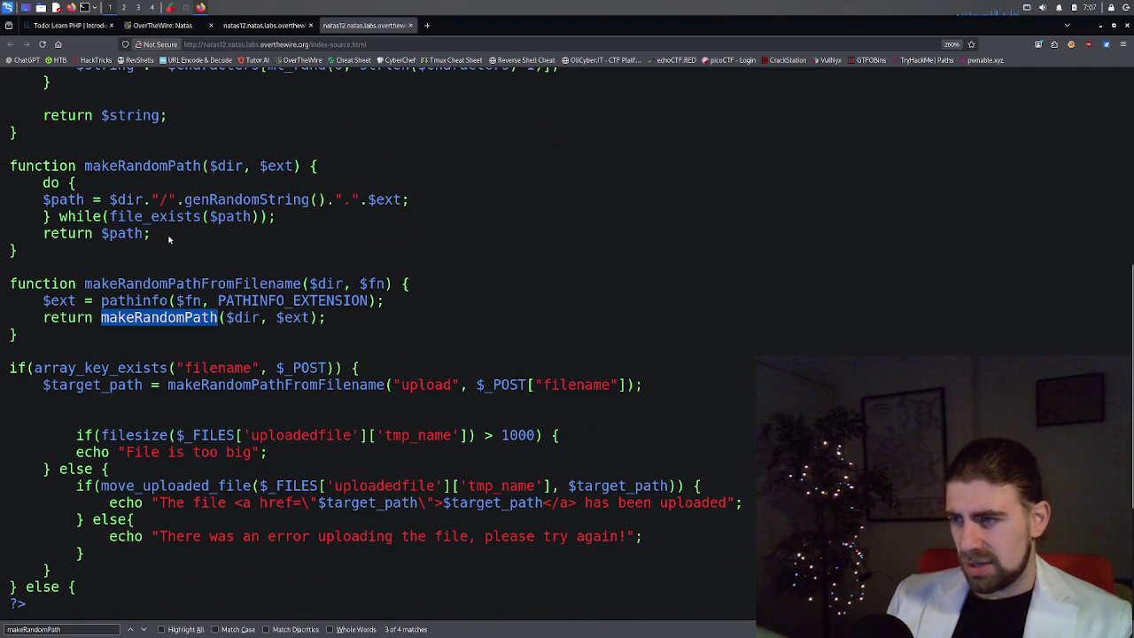
{"action": "left_click_drag", "start_coordinate": [110, 203], "coordinate": [140, 203]}
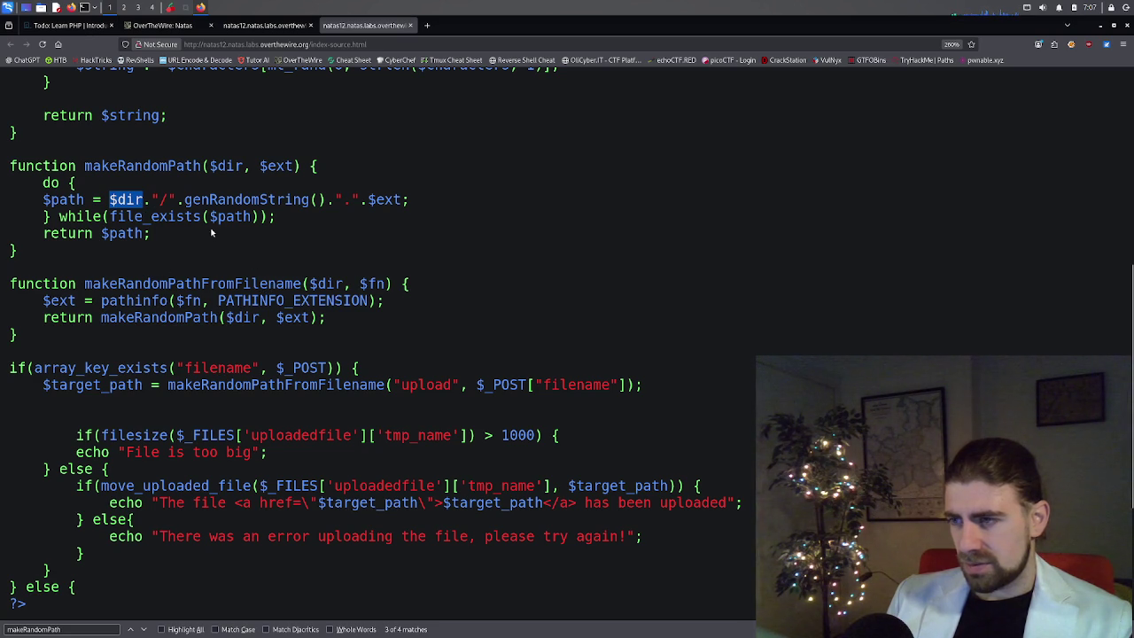
{"action": "left_click_drag", "start_coordinate": [191, 205], "coordinate": [308, 207]}
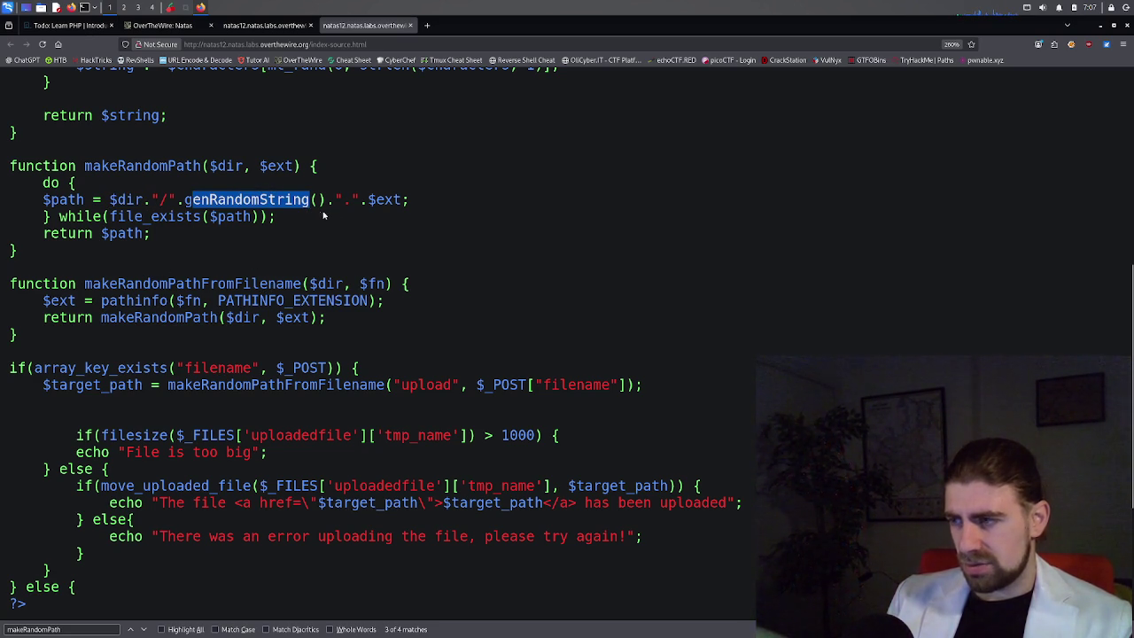
{"action": "left_click", "coordinate": [373, 210]}
{"action": "left_click_drag", "start_coordinate": [367, 203], "coordinate": [391, 205]}
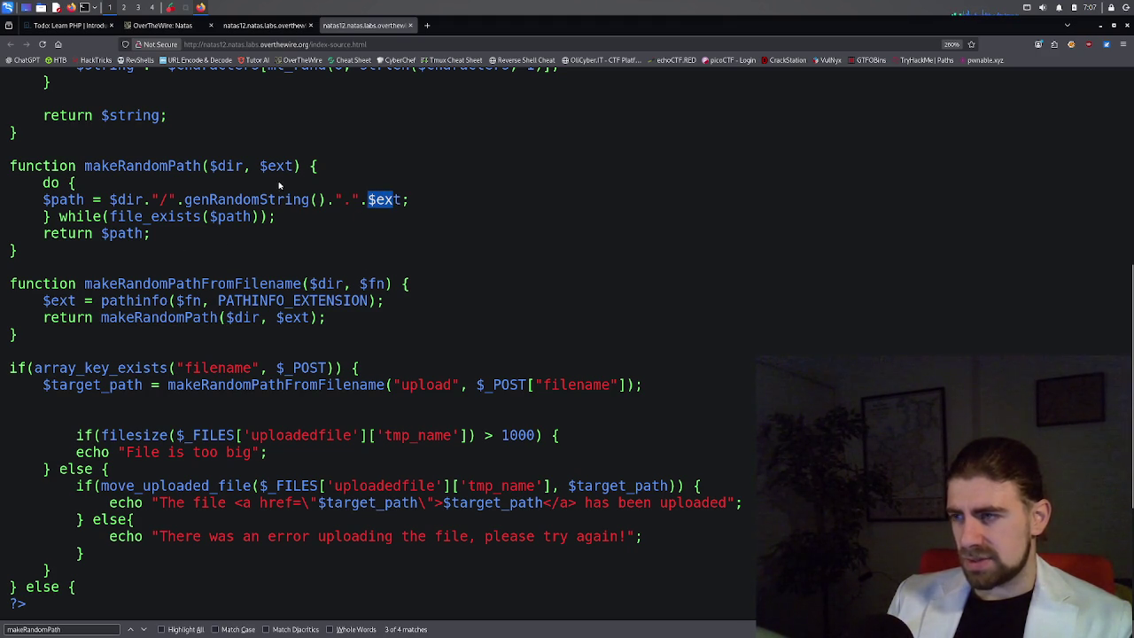
{"action": "scroll", "coordinate": [280, 169], "scroll_direction": "up", "scroll_amount": 3}
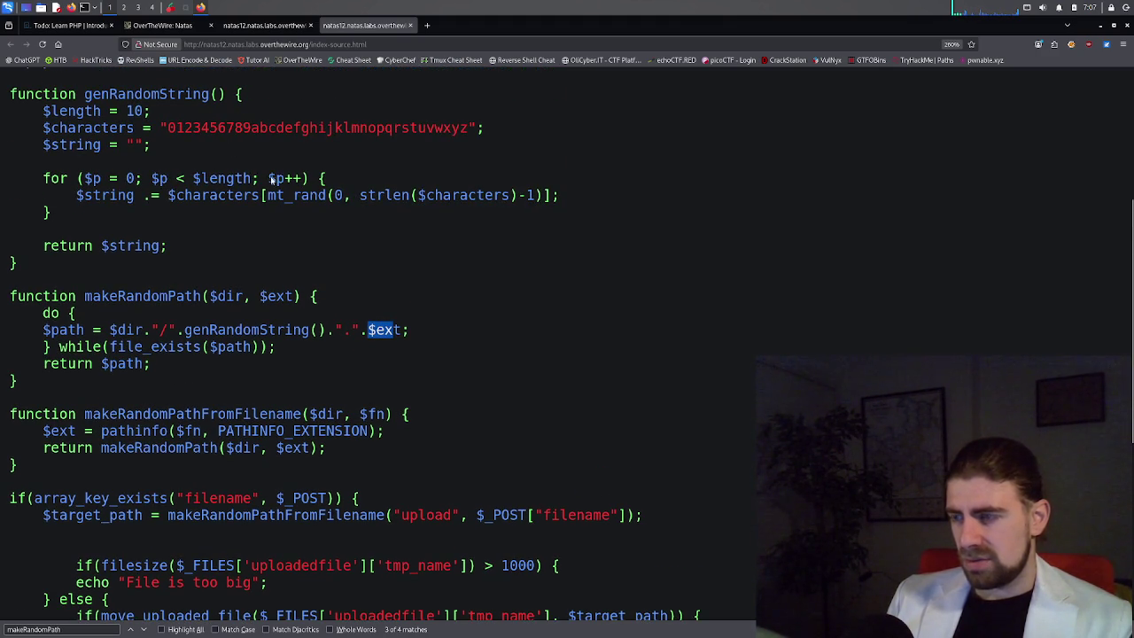
{"action": "scroll", "coordinate": [287, 298], "scroll_direction": "down", "scroll_amount": 3}
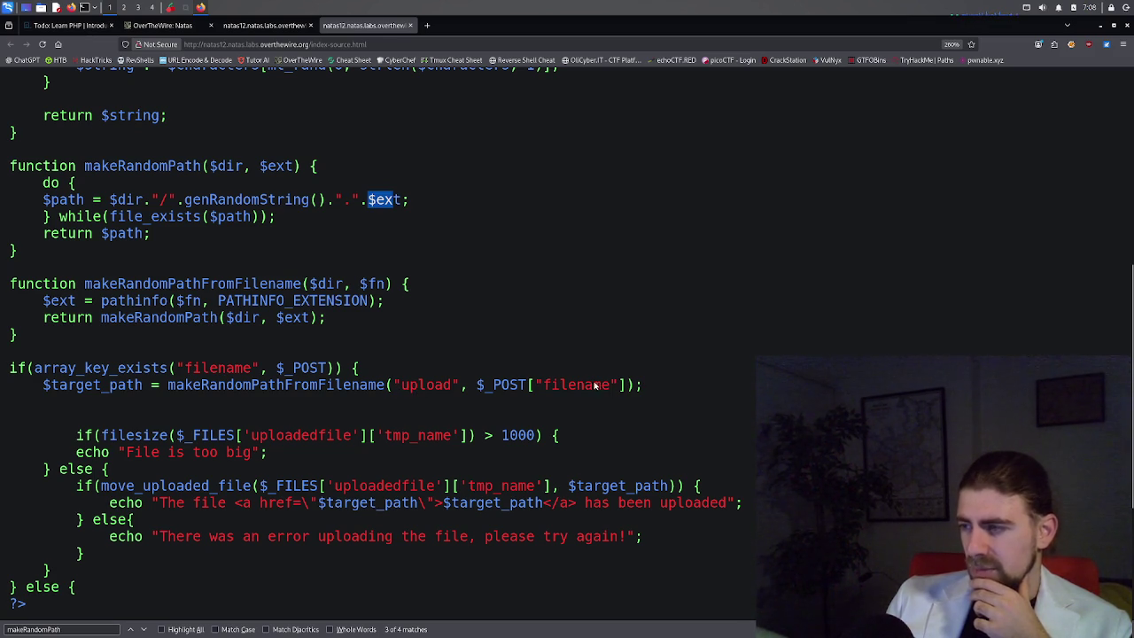
{"action": "left_click_drag", "start_coordinate": [461, 388], "coordinate": [401, 391]}
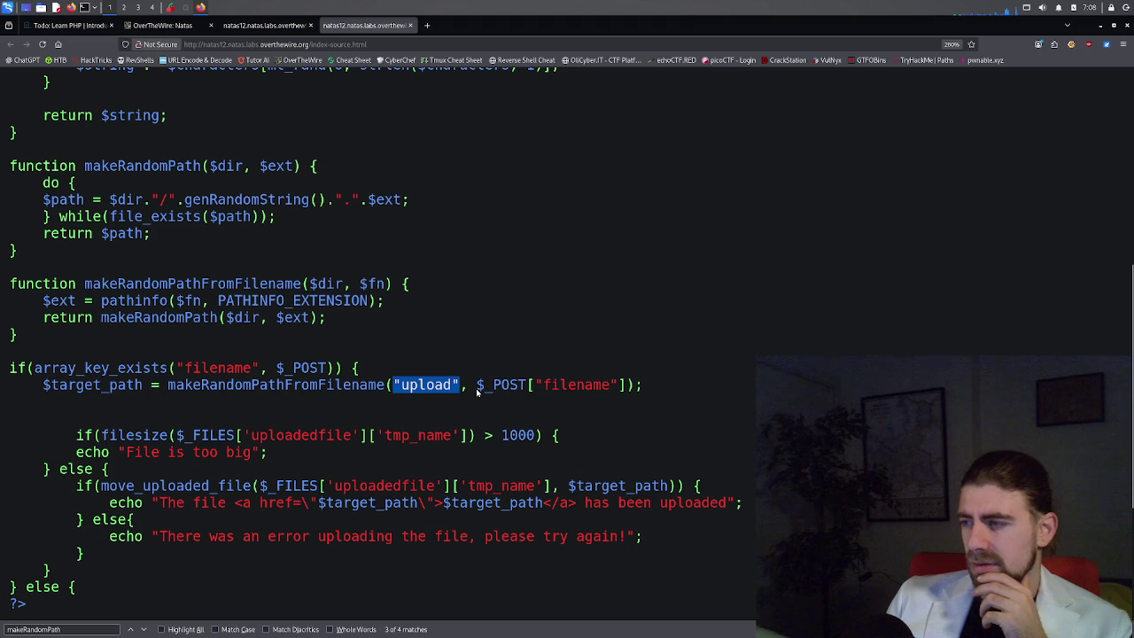
{"action": "left_click_drag", "start_coordinate": [477, 391], "coordinate": [618, 394]}
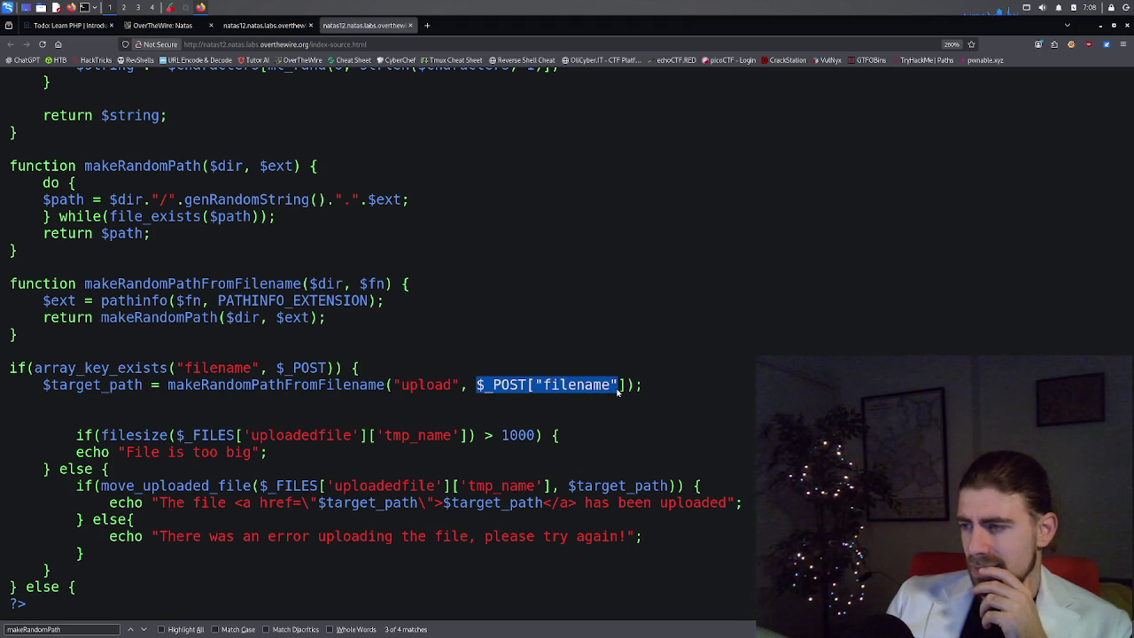
{"action": "left_click_drag", "start_coordinate": [403, 391], "coordinate": [451, 390]}
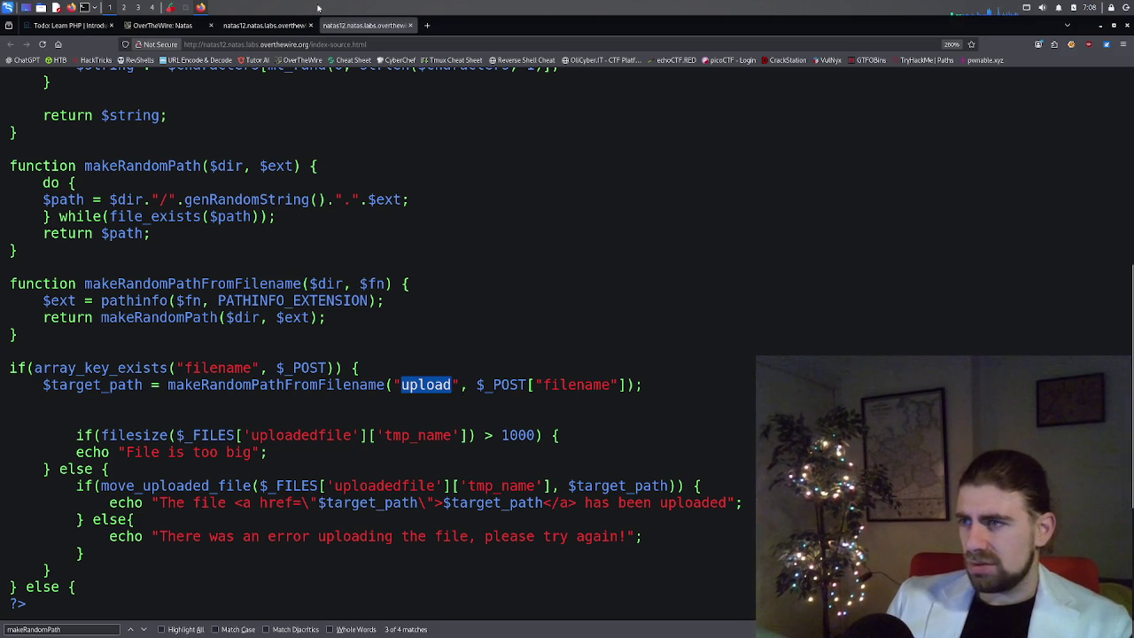
Request /upload/i0ysy4ms12.jpg using the copied hidden filename, get 404 Not Found, and go back.
{"action": "left_click", "coordinate": [270, 25]}
{"action": "left_click", "coordinate": [347, 45]}
{"action": "key", "text": "End"}
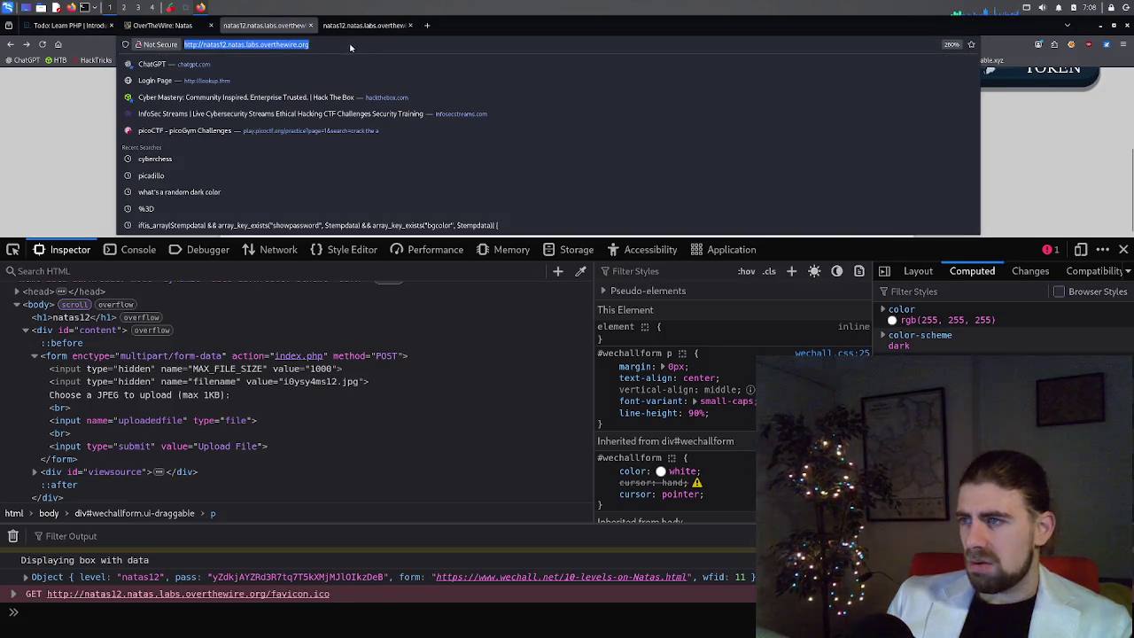
{"action": "type", "text": "/upload"}
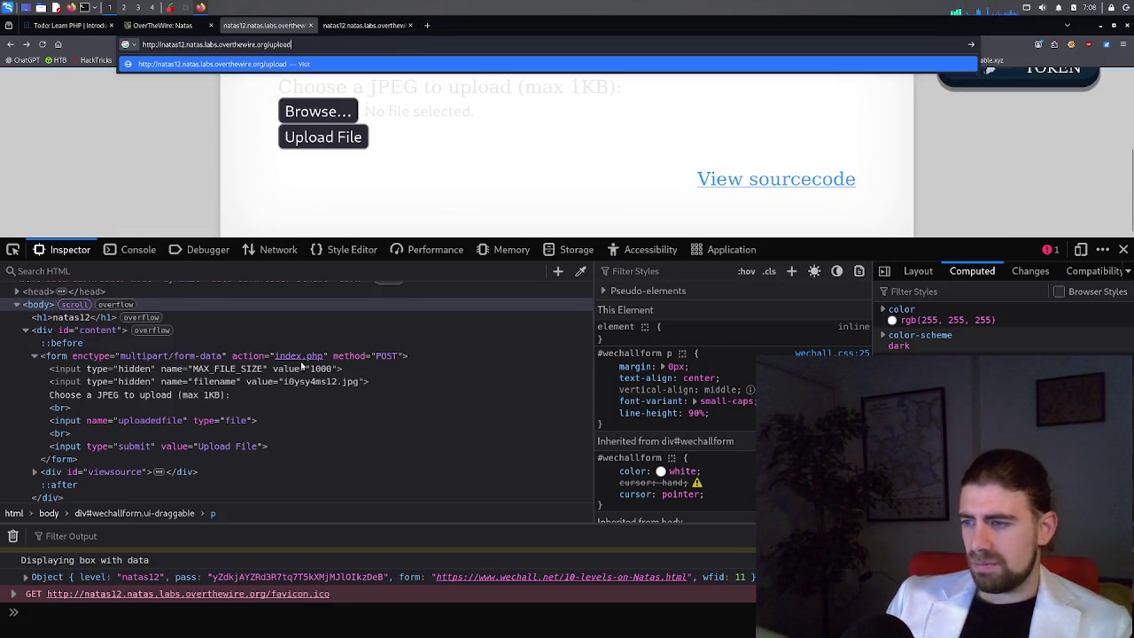
{"action": "double_click", "coordinate": [308, 382]}
{"action": "key", "text": "ctrl+c"}
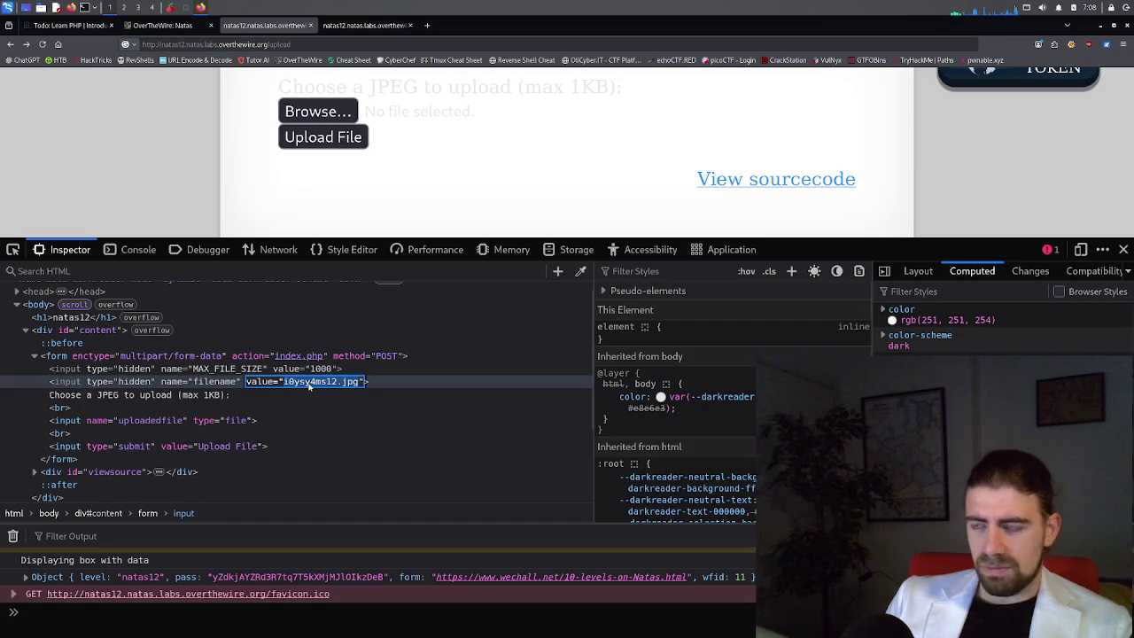
{"action": "key", "text": "Return"}
{"action": "left_click", "coordinate": [320, 45]}
{"action": "left_click", "coordinate": [321, 45]}
{"action": "type", "text": "/"}
{"action": "key", "text": "ctrl+v"}
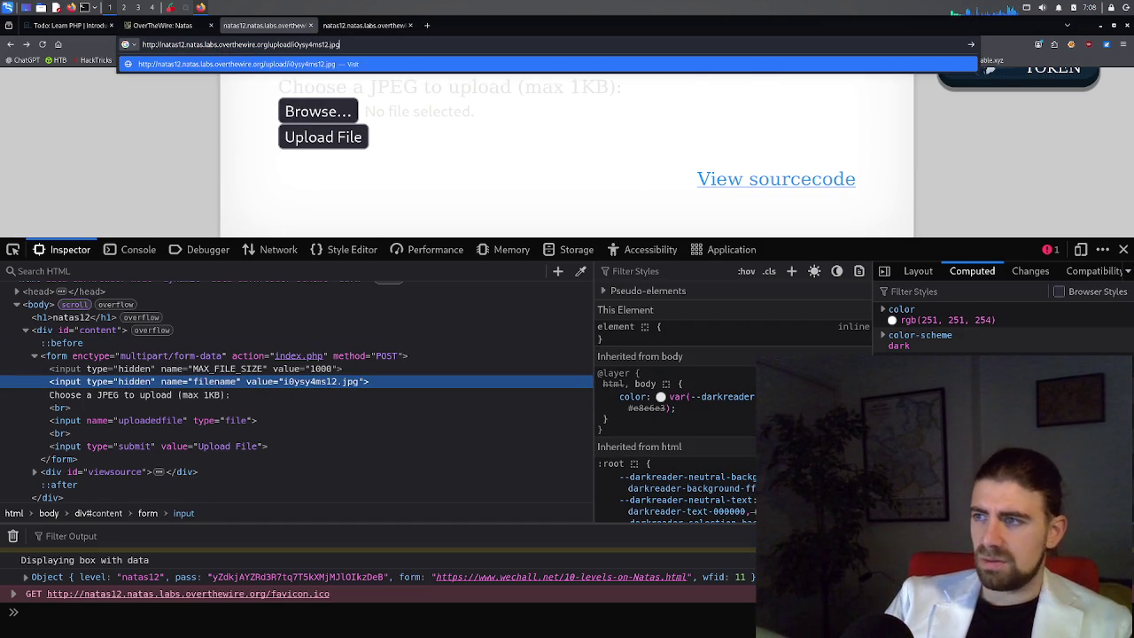
{"action": "key", "text": "Return"}
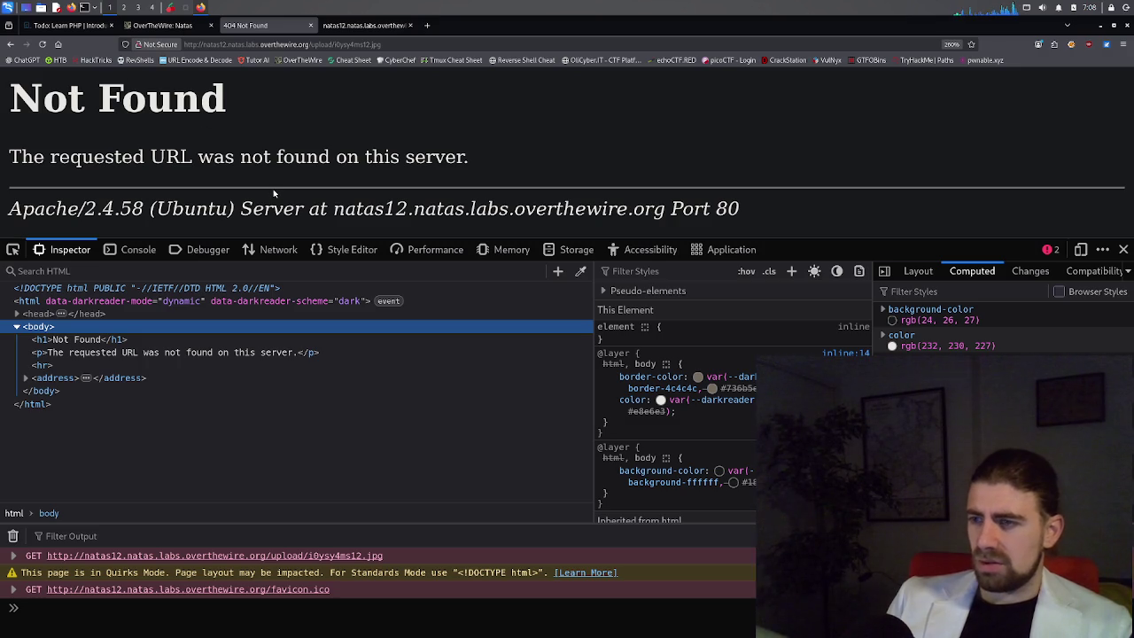
{"action": "left_click", "coordinate": [11, 45]}
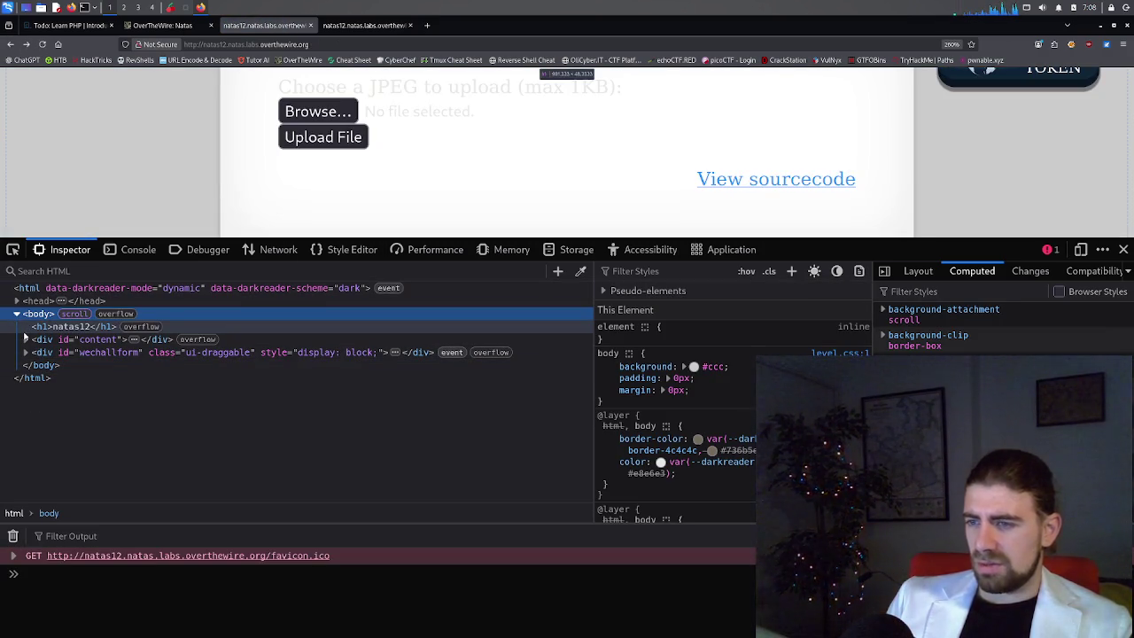
Highlight the genRandomString() calls in the path-building line and the hidden filename input.
{"action": "left_click", "coordinate": [348, 27]}
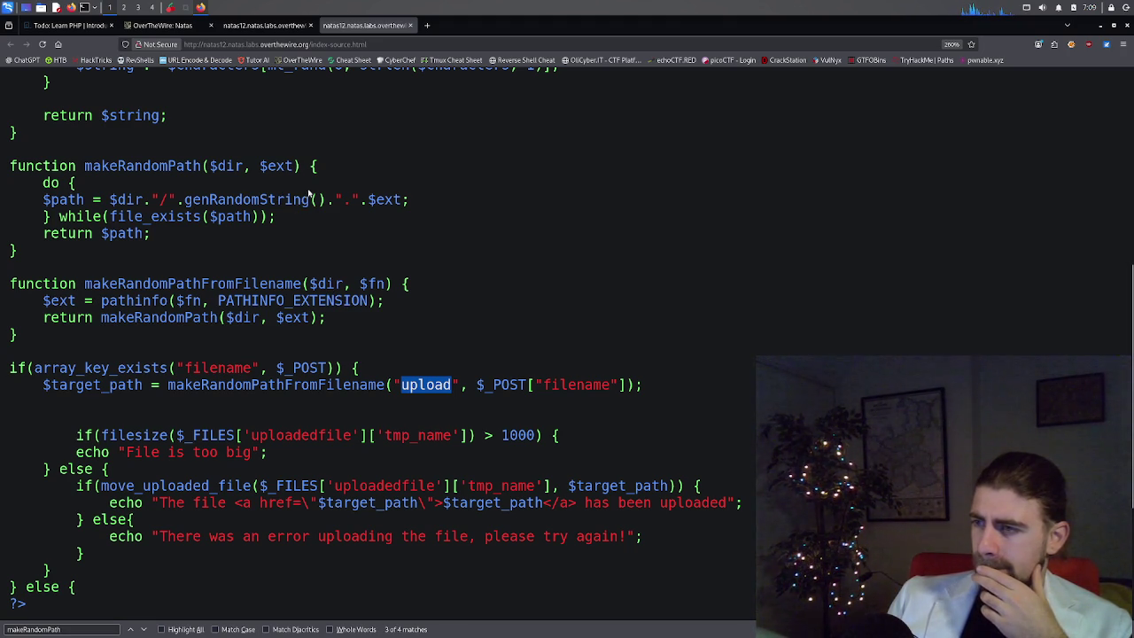
{"action": "scroll", "coordinate": [312, 183], "scroll_direction": "up", "scroll_amount": 3}
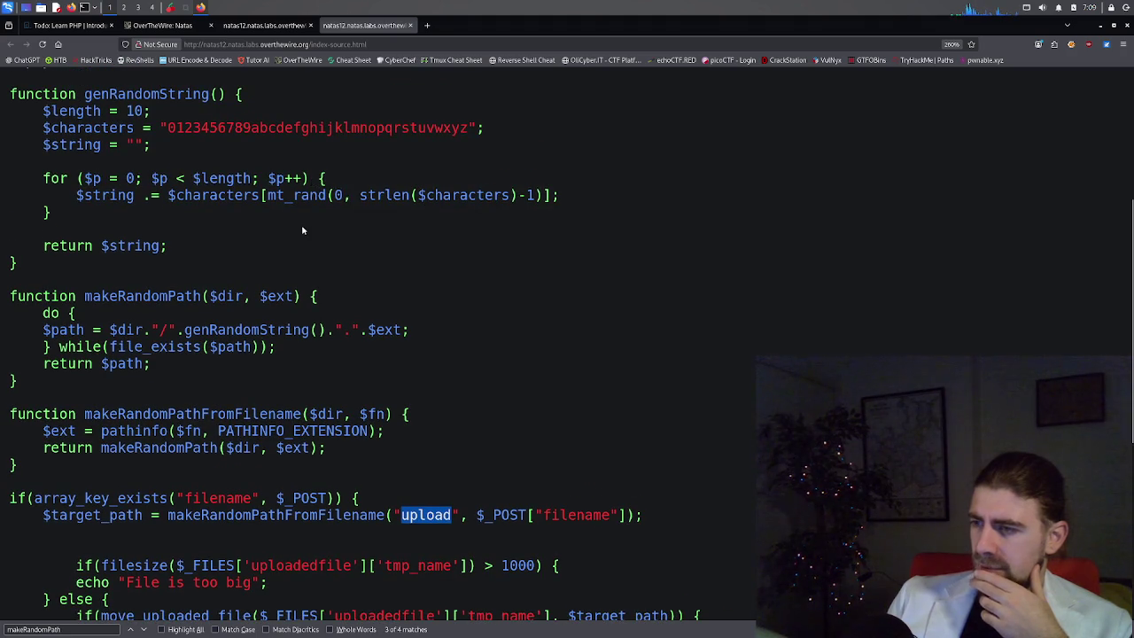
{"action": "scroll", "coordinate": [303, 229], "scroll_direction": "down", "scroll_amount": 3}
{"action": "double_click", "coordinate": [267, 202]}
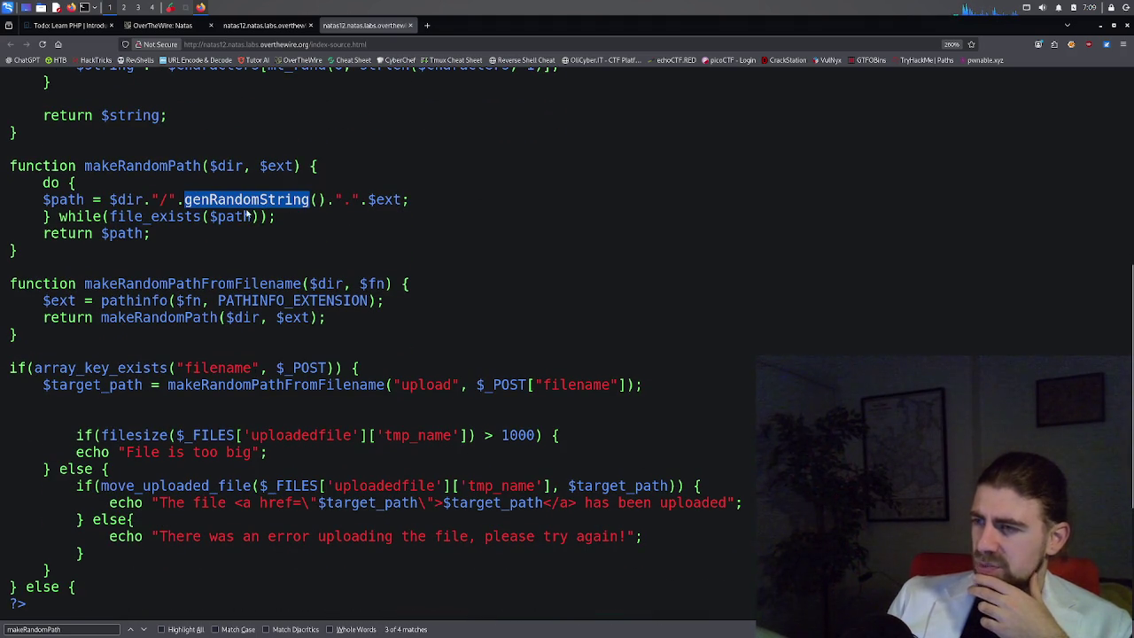
{"action": "scroll", "coordinate": [330, 214], "scroll_direction": "down", "scroll_amount": 5}
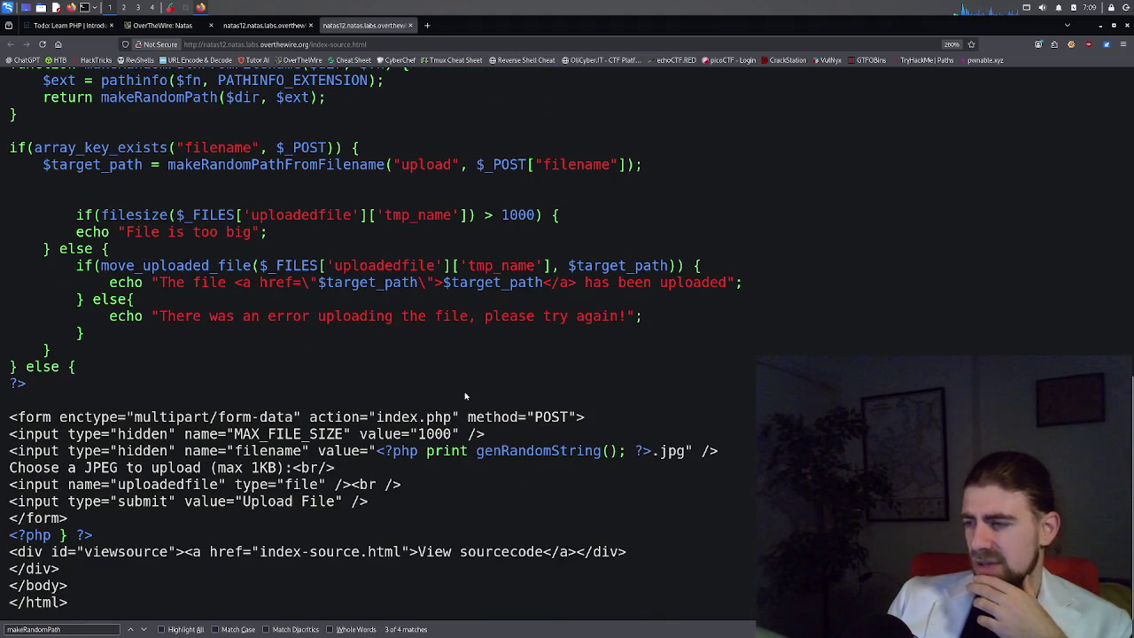
{"action": "double_click", "coordinate": [527, 452]}
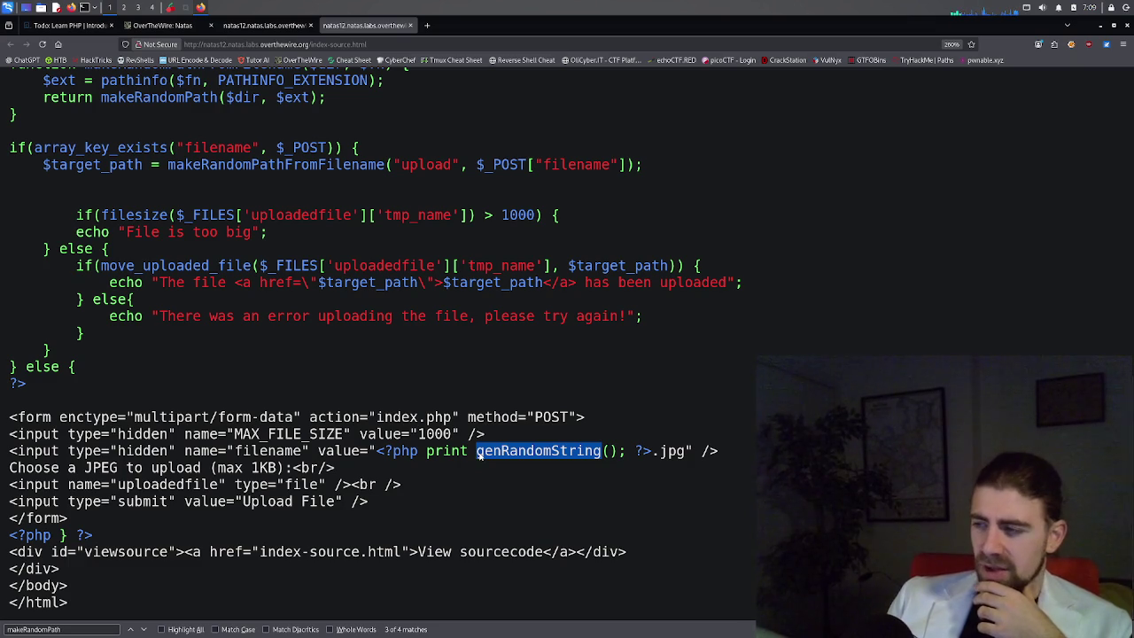
{"action": "left_click_drag", "start_coordinate": [479, 453], "coordinate": [618, 453]}
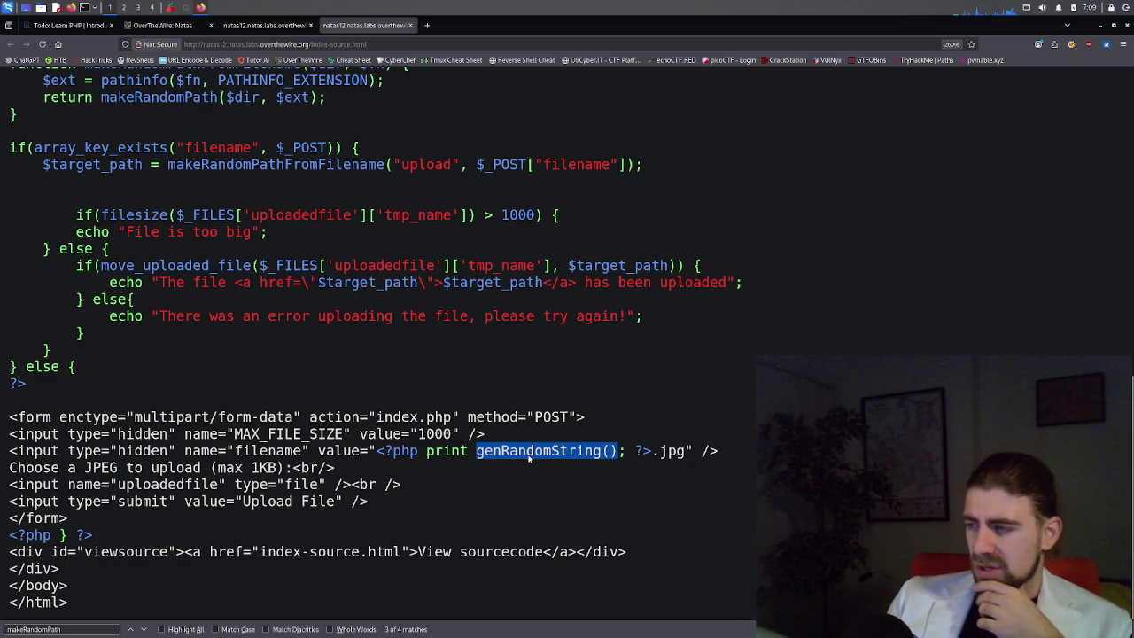
{"action": "scroll", "coordinate": [529, 459], "scroll_direction": "up", "scroll_amount": 1}
{"action": "scroll", "coordinate": [529, 459], "scroll_direction": "up", "scroll_amount": 3}
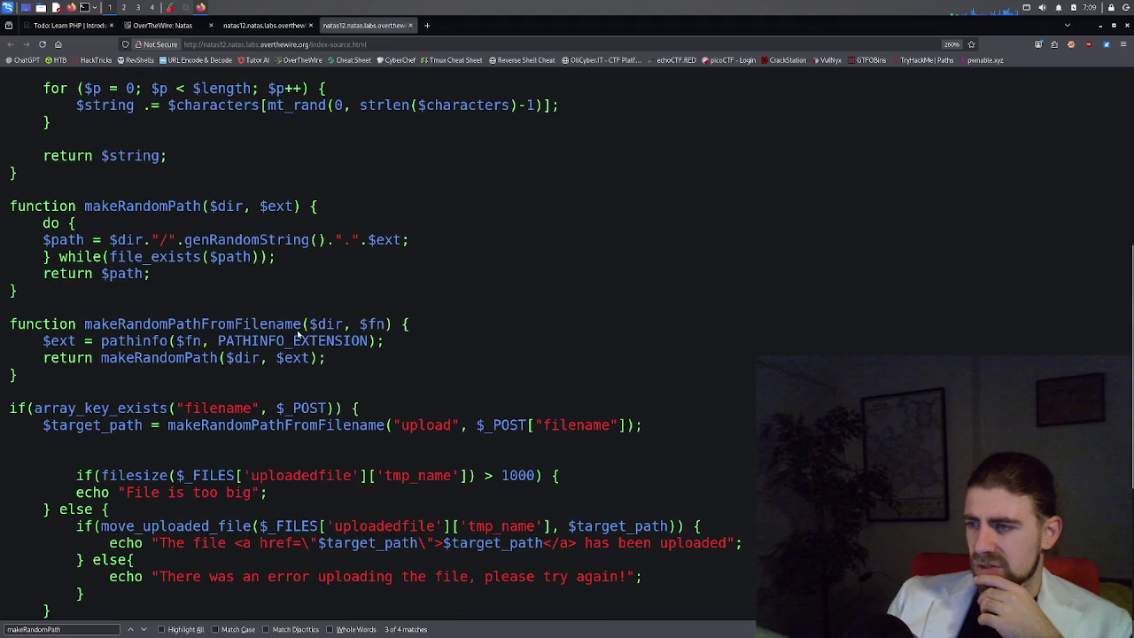
{"action": "left_click_drag", "start_coordinate": [189, 243], "coordinate": [326, 247]}
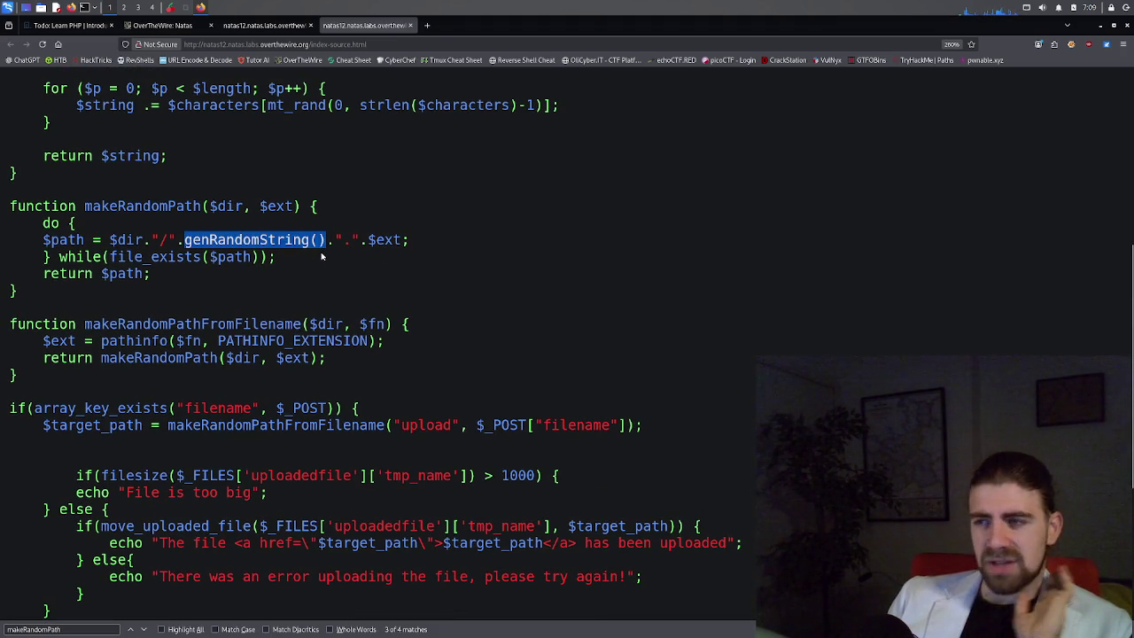
Select the PHP source from genRandomString downward to copy it.
{"action": "scroll", "coordinate": [334, 277], "scroll_direction": "up", "scroll_amount": 4}
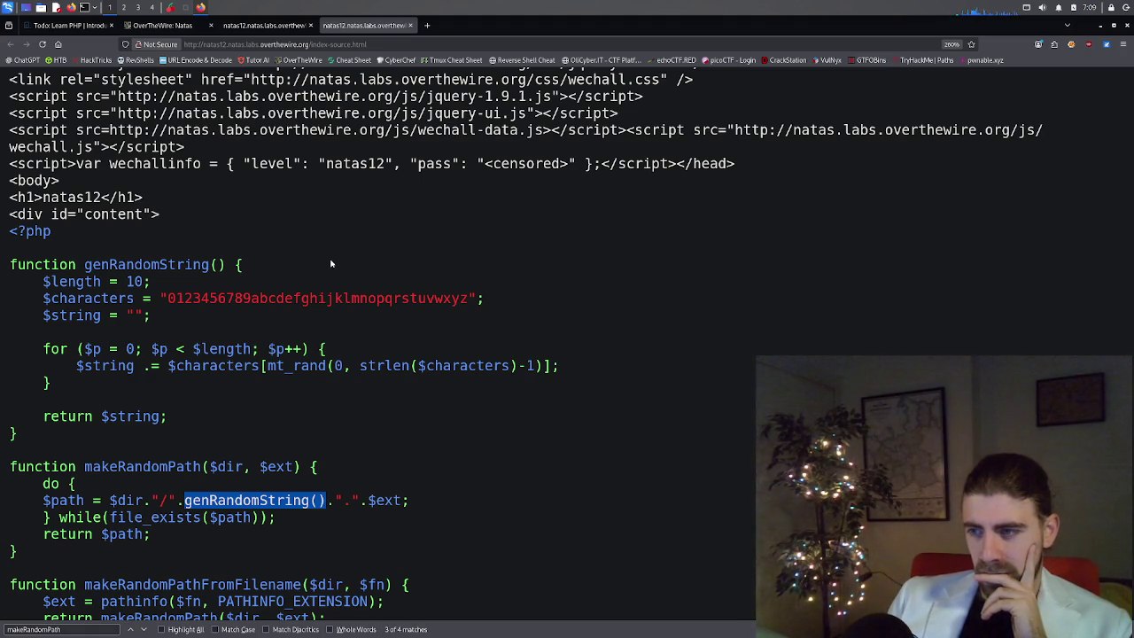
{"action": "scroll", "coordinate": [280, 222], "scroll_direction": "down", "scroll_amount": 5}
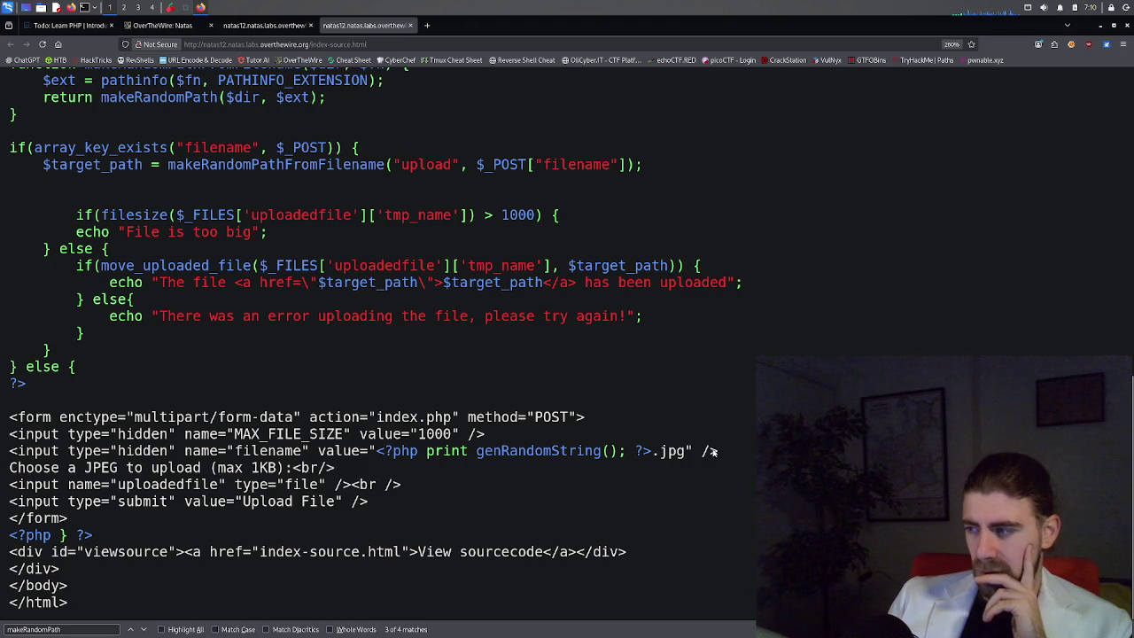
{"action": "mouse_move", "coordinate": [722, 452]}
{"action": "left_mouse_down"}
{"action": "mouse_move", "coordinate": [354, 415]}
{"action": "mouse_move", "coordinate": [315, 335]}
{"action": "mouse_move", "coordinate": [89, 266]}
{"action": "mouse_move", "coordinate": [151, 353]}
{"action": "mouse_move", "coordinate": [11, 354]}
{"action": "left_mouse_up"}
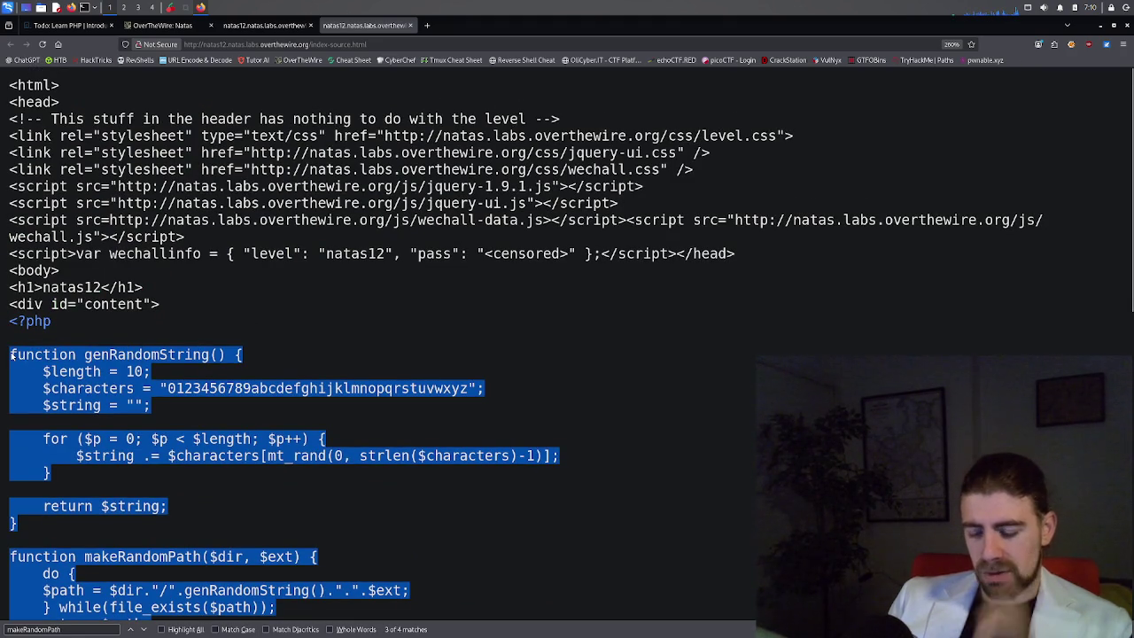
{"action": "left_click", "coordinate": [427, 24]}
Load chatgpt.com in the new tab and begin the question 'If we know that output of'.
{"action": "type", "text": "chatgpt.com"}
{"action": "key", "text": "Return"}
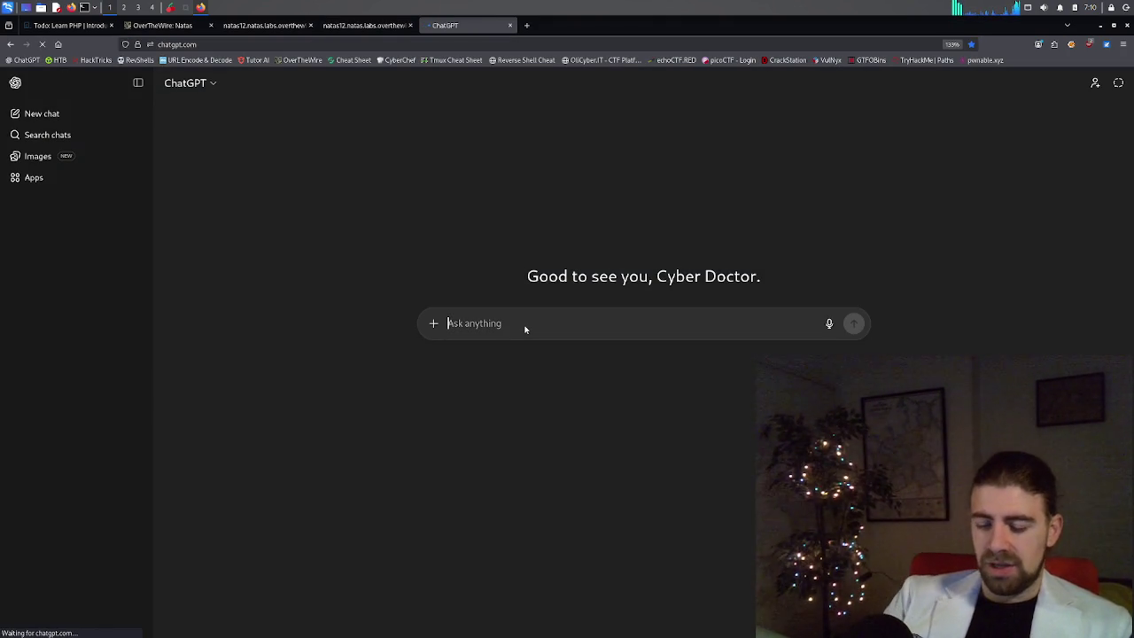
{"action": "type", "text": "If we"}
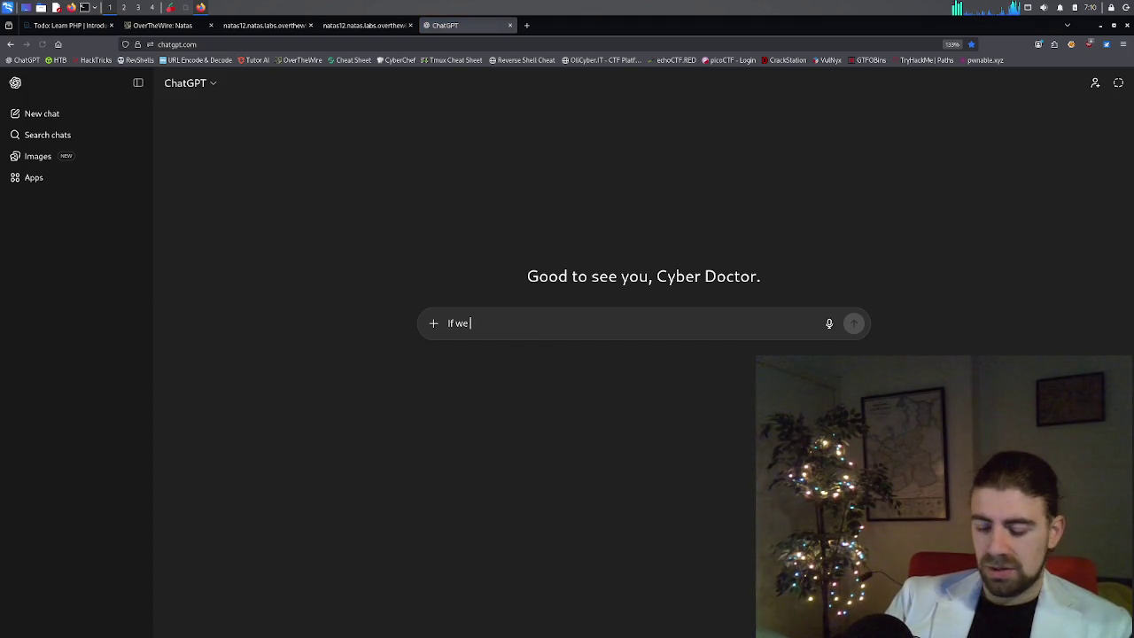
{"action": "type", "text": " know that o"}
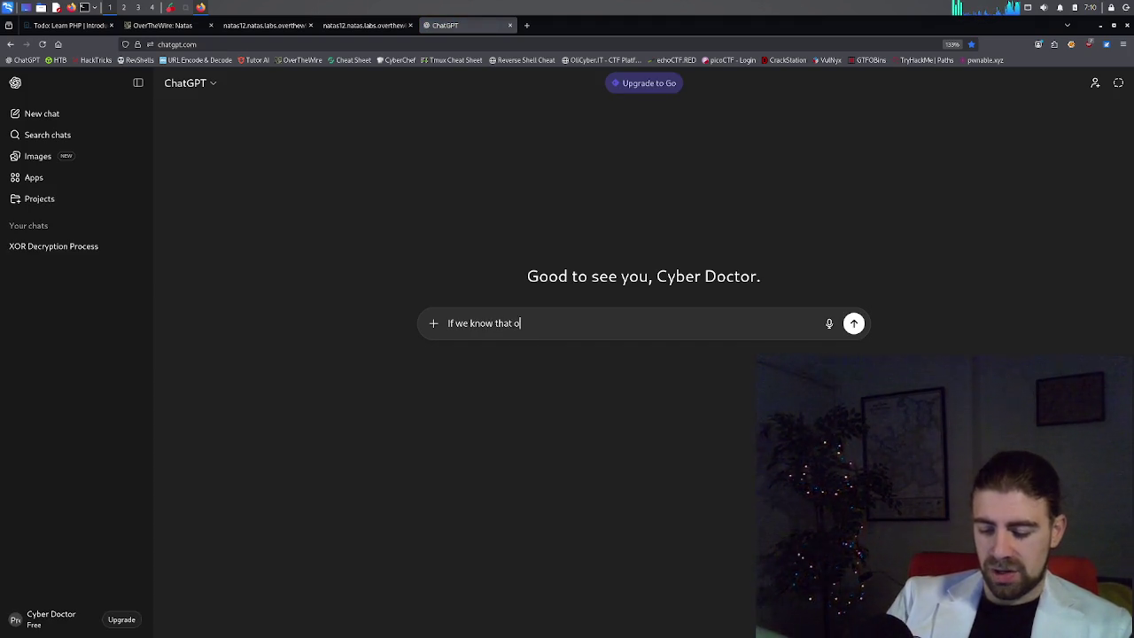
{"action": "type", "text": "utput of Gen"}
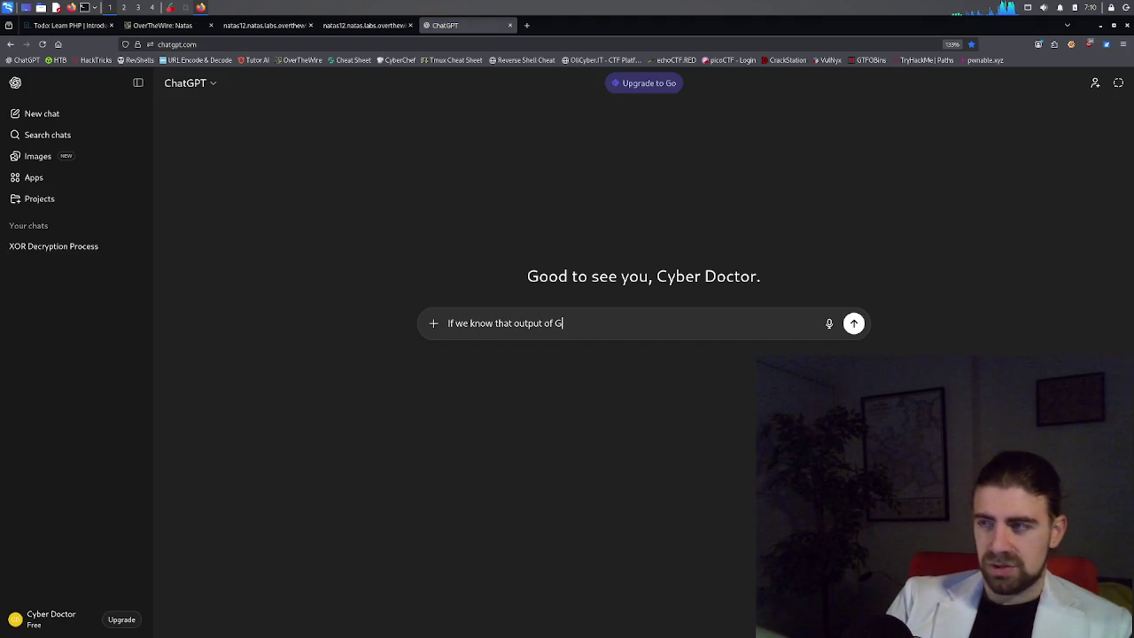
{"action": "left_click", "coordinate": [353, 25]}
{"action": "left_click", "coordinate": [168, 352]}
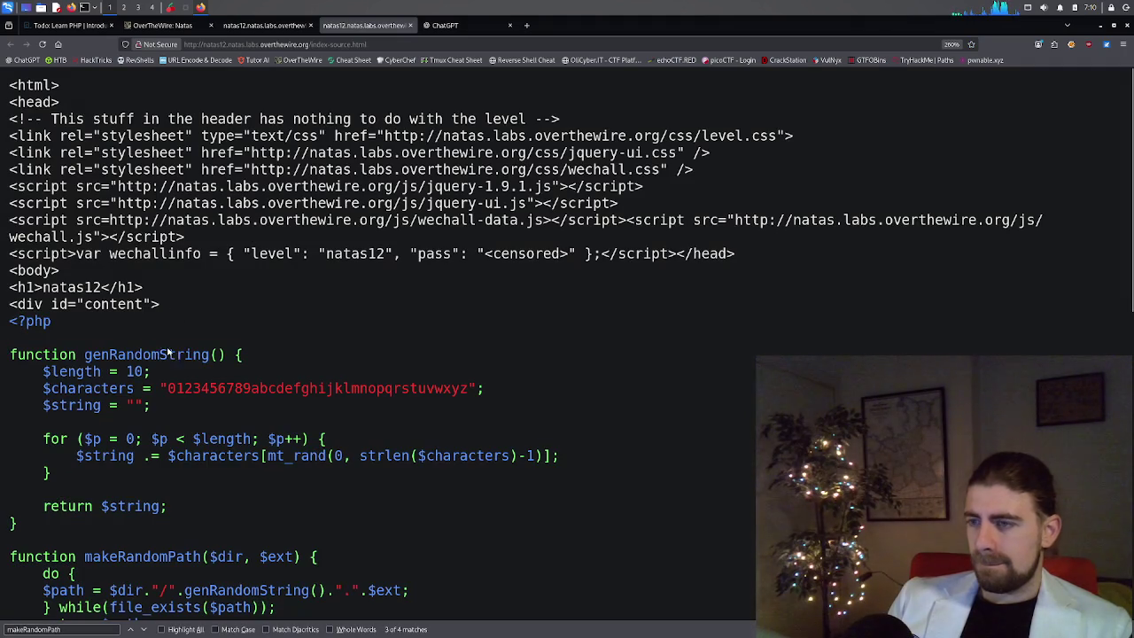
{"action": "left_click", "coordinate": [443, 25]}
Finish asking whether genRandomString's earlier output is knowable from its later one or independent.
{"action": "type", "text": "genrandowm"}
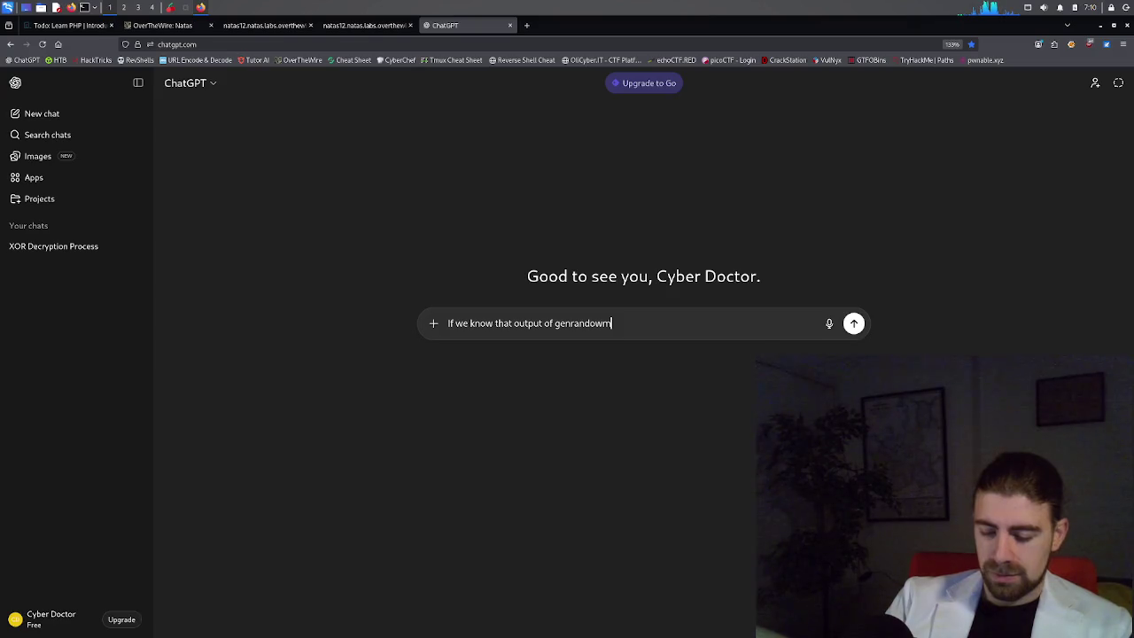
{"action": "key", "text": "BackSpace"}
{"action": "key", "text": "BackSpace"}
{"action": "key", "text": "BackSpace"}
{"action": "type", "text": "omw"}
{"action": "key", "text": "BackSpace"}
{"action": "key", "text": "BackSpace"}
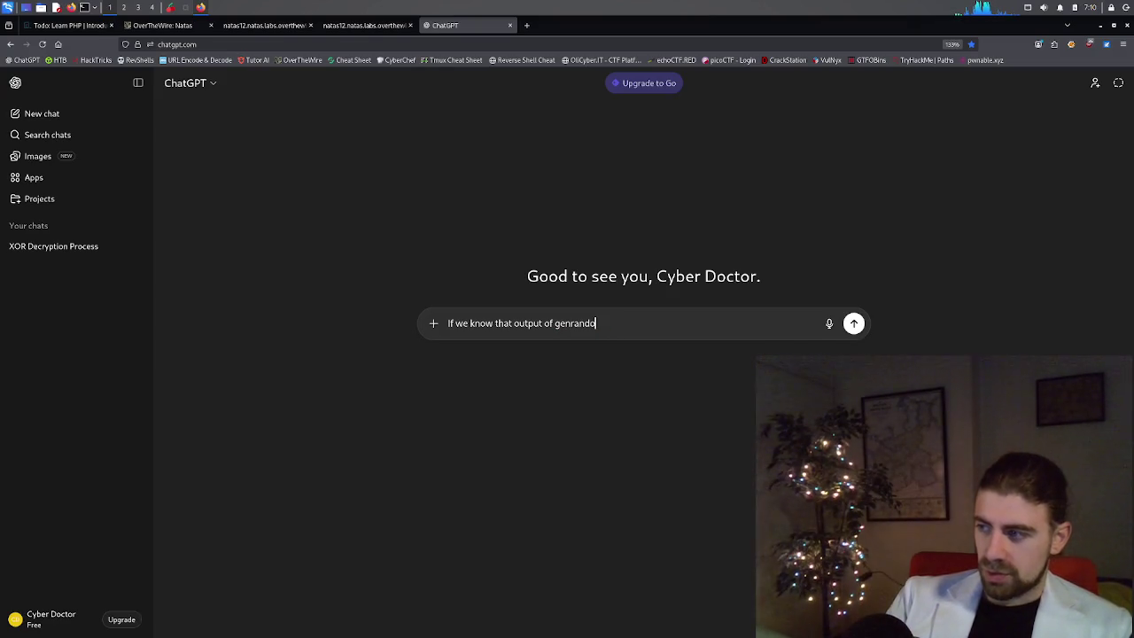
{"action": "type", "text": "mstrei"}
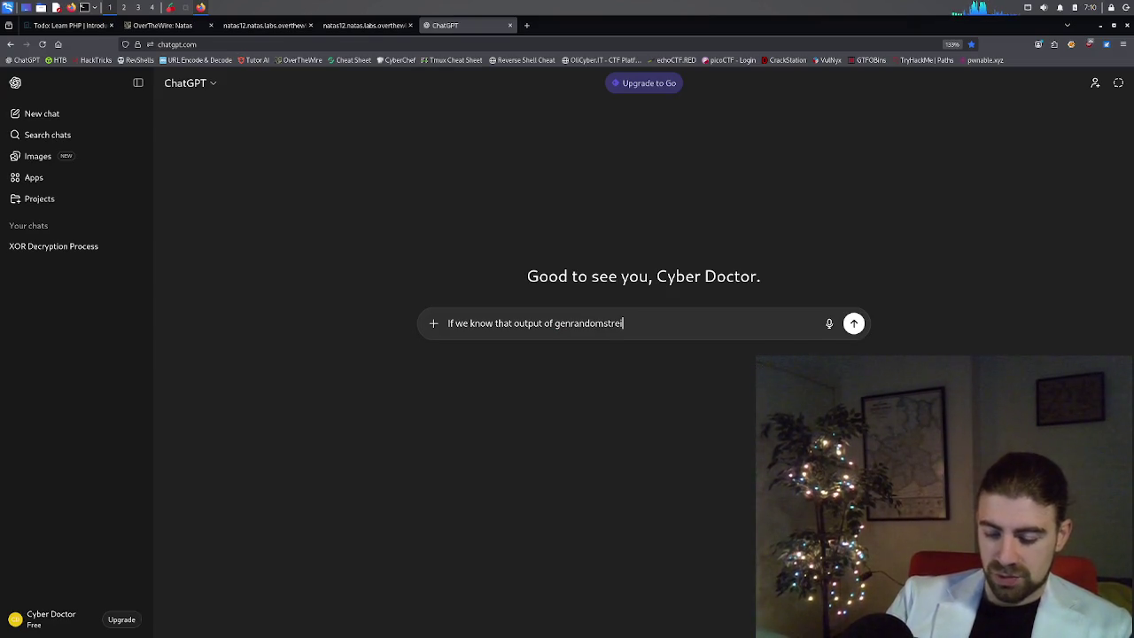
{"action": "type", "text": "ng at the b"}
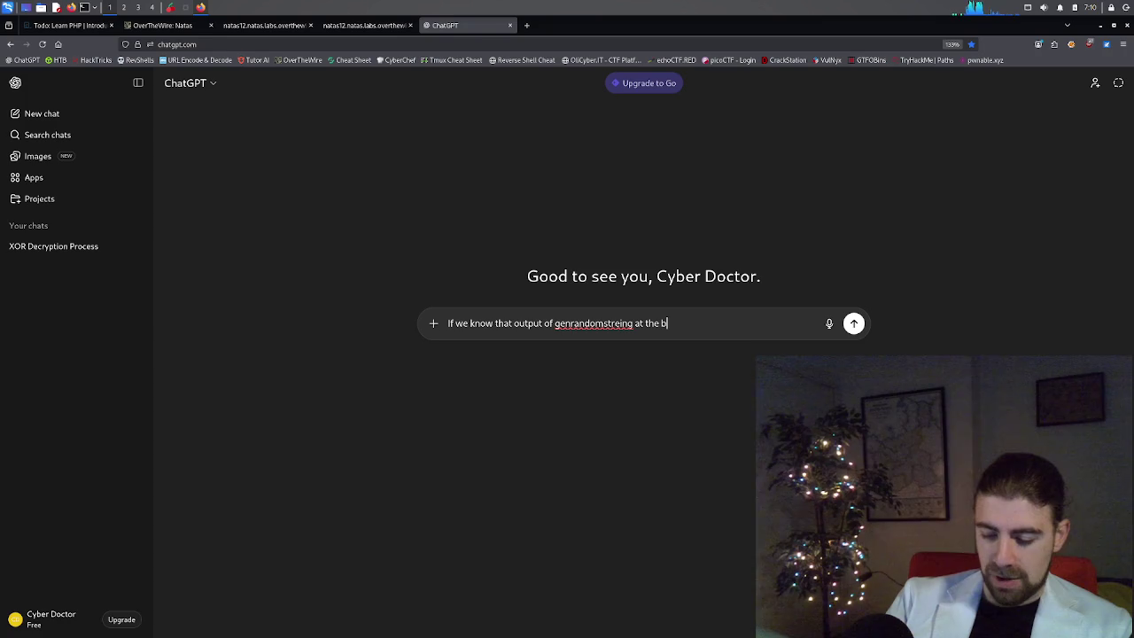
{"action": "type", "text": "ottom of the "}
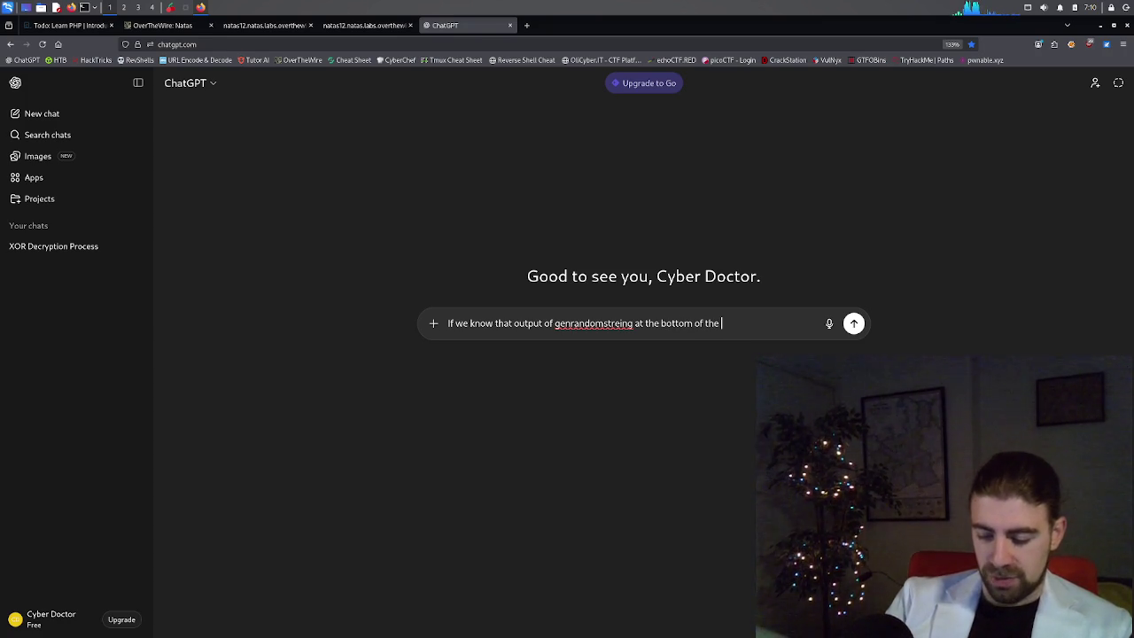
{"action": "type", "text": "php, we do nm"}
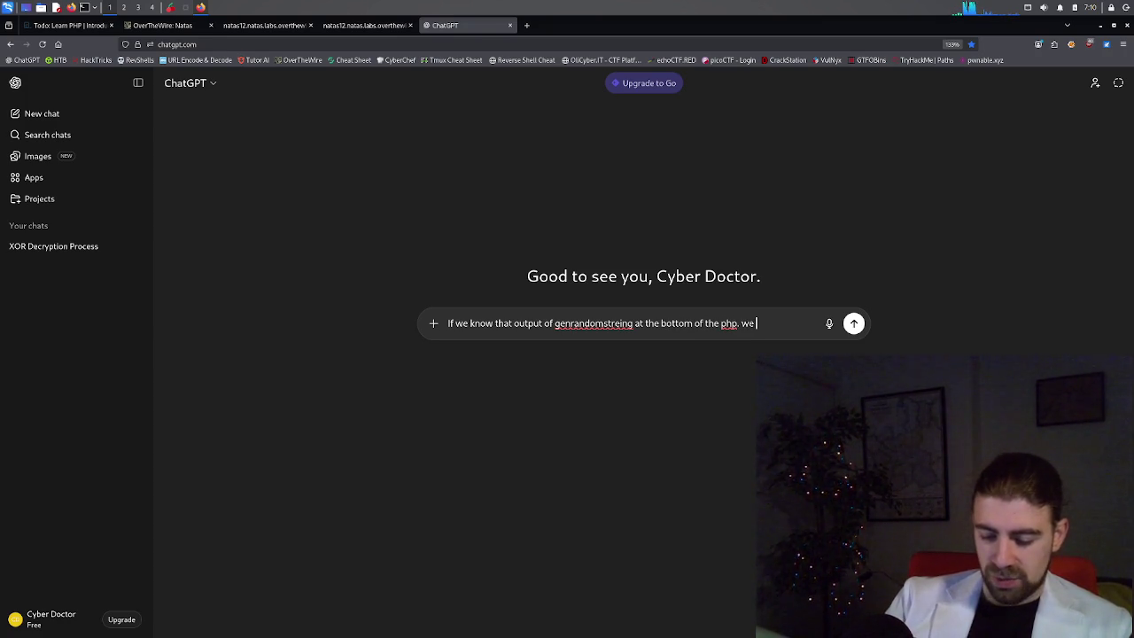
{"action": "key", "text": "BackSpace"}
{"action": "type", "text": "ot necessaril"}
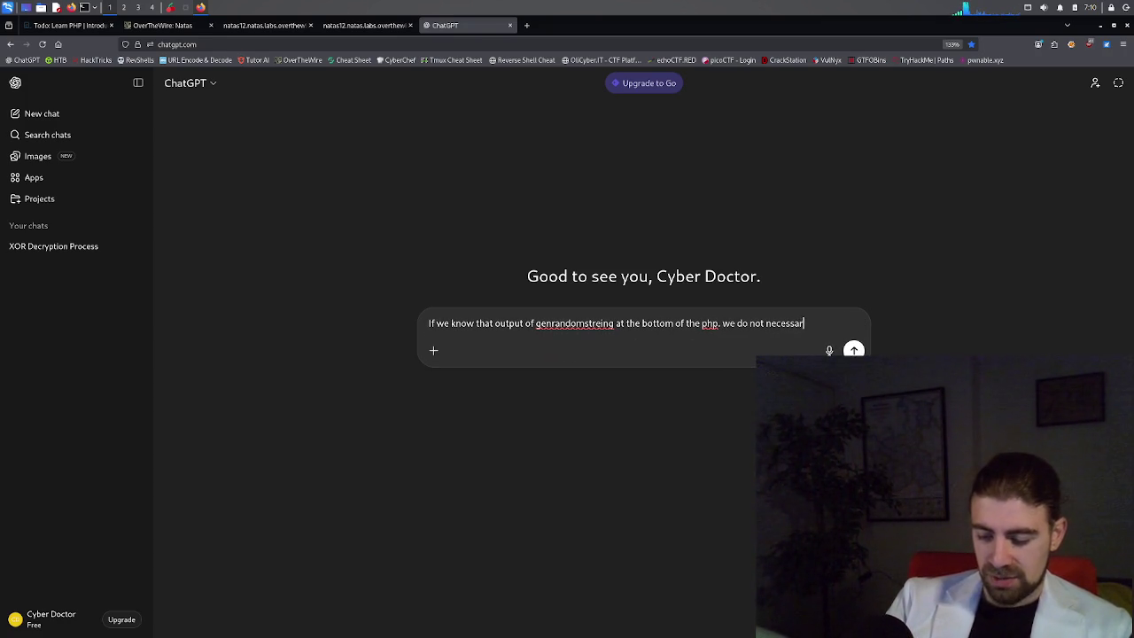
{"action": "type", "text": "y know the "}
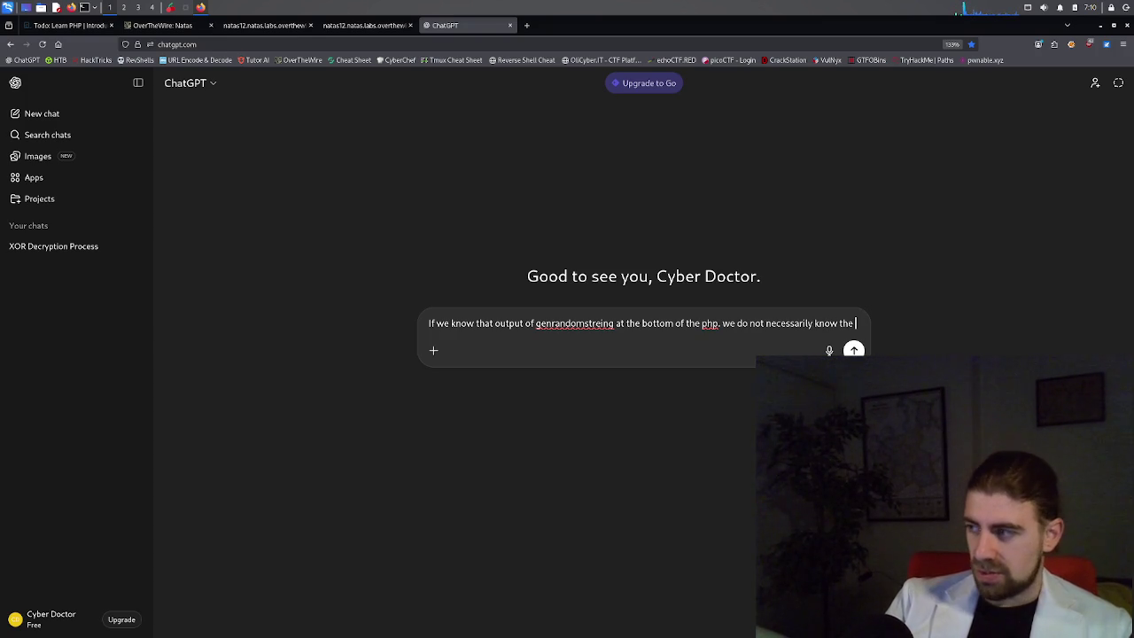
{"action": "type", "text": "ou"}
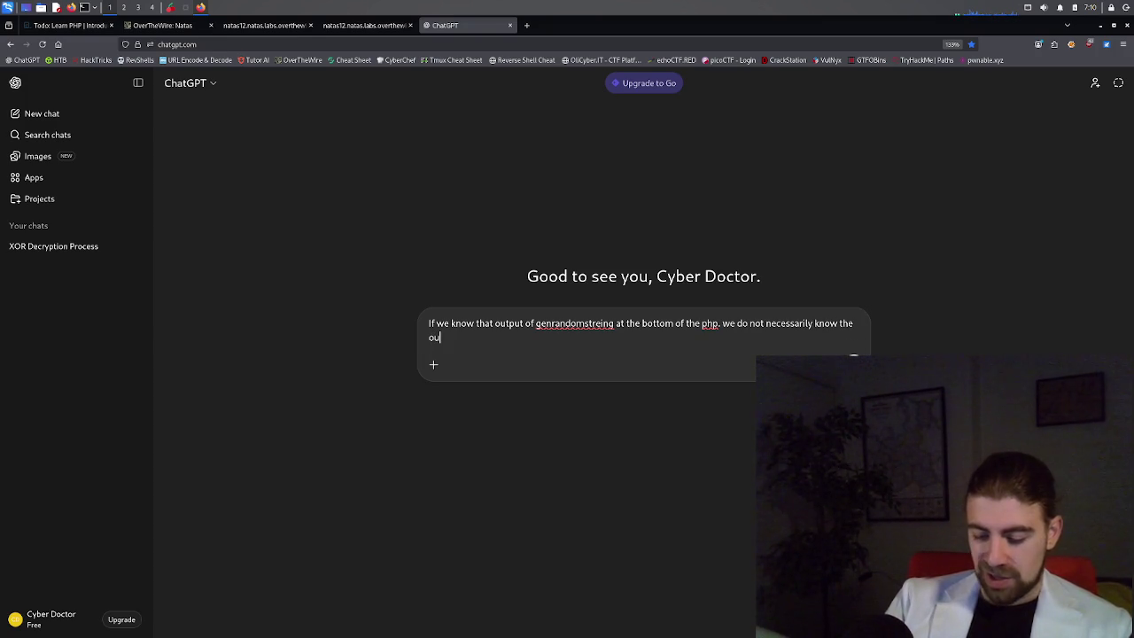
{"action": "type", "text": "that it gave earlie"}
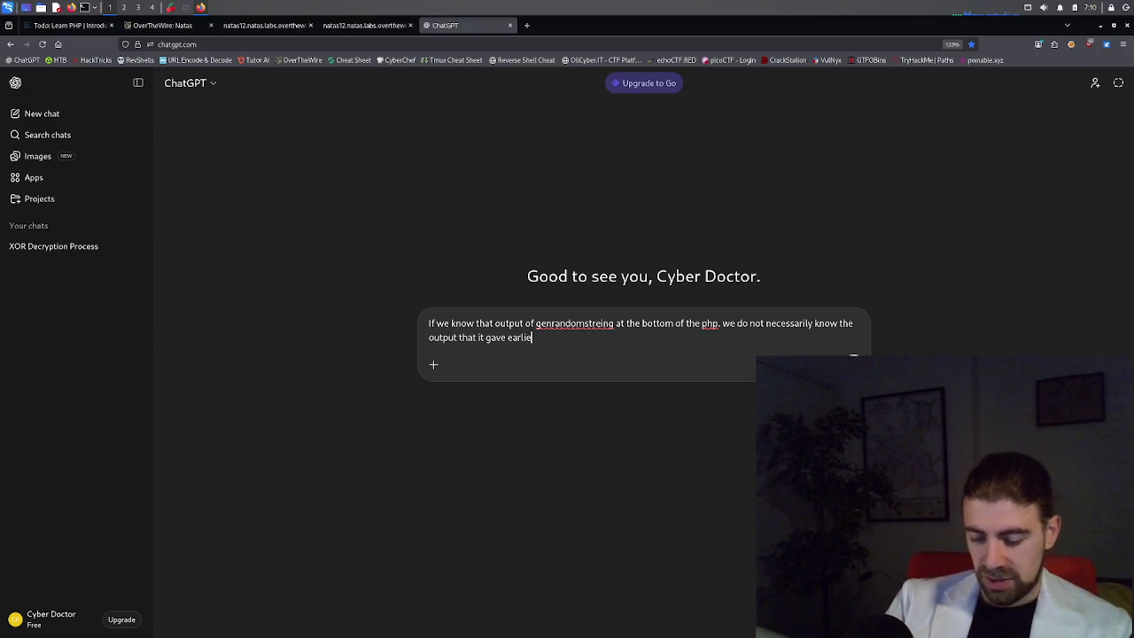
{"action": "type", "text": "r in the code"}
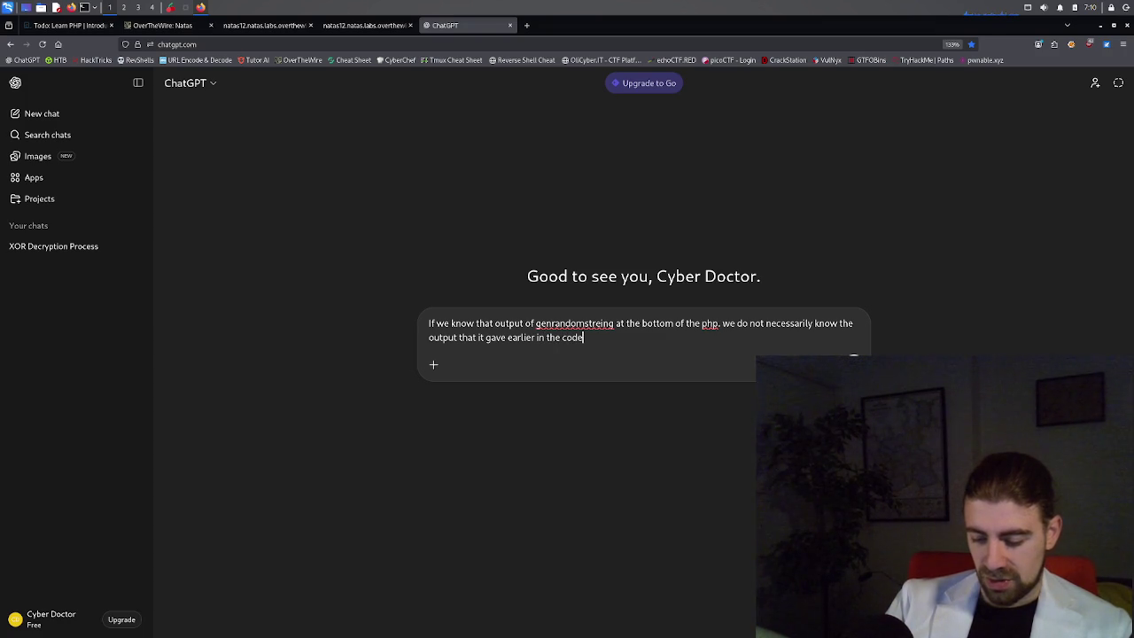
{"action": "type", "text": " when the fu"}
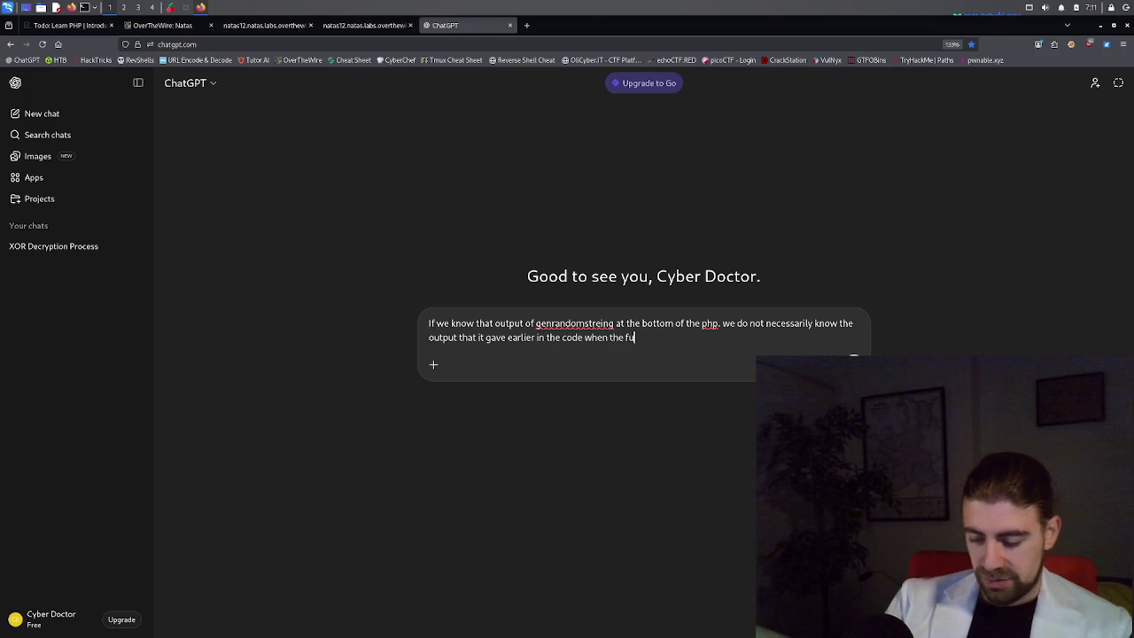
{"action": "type", "text": "nciton was tr"}
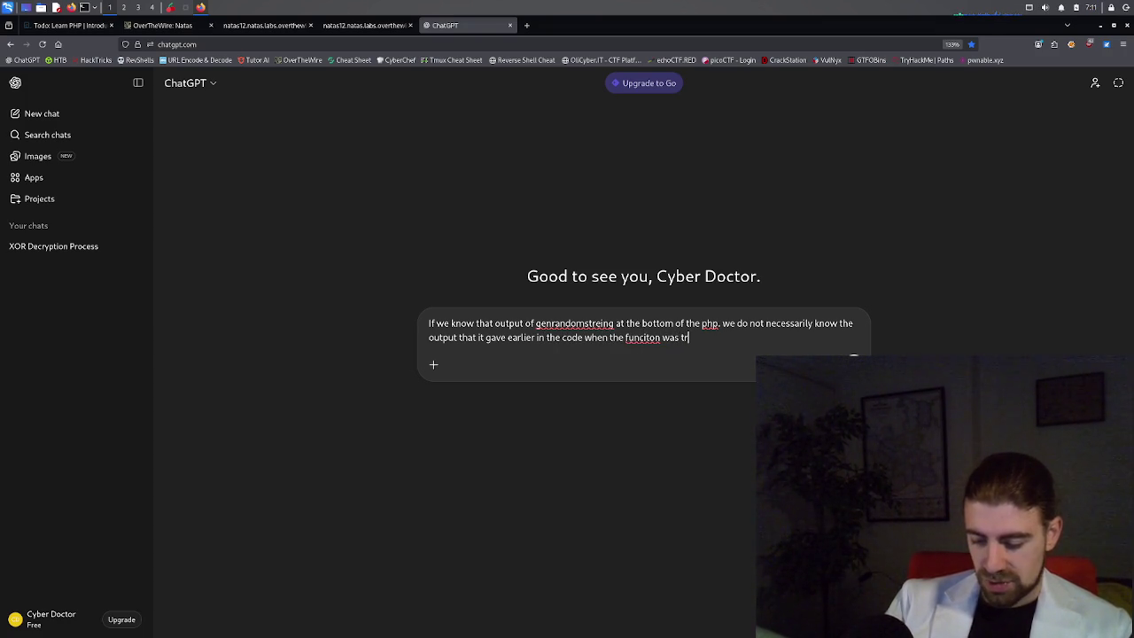
{"action": "type", "text": "iggered,"}
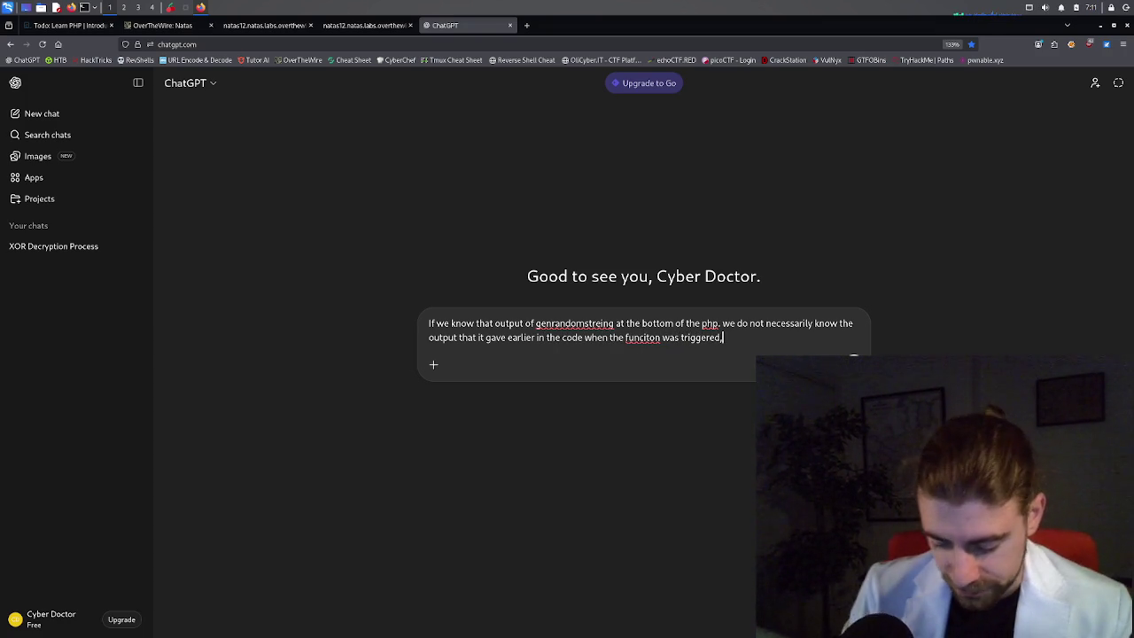
{"action": "type", "text": " no? It"}
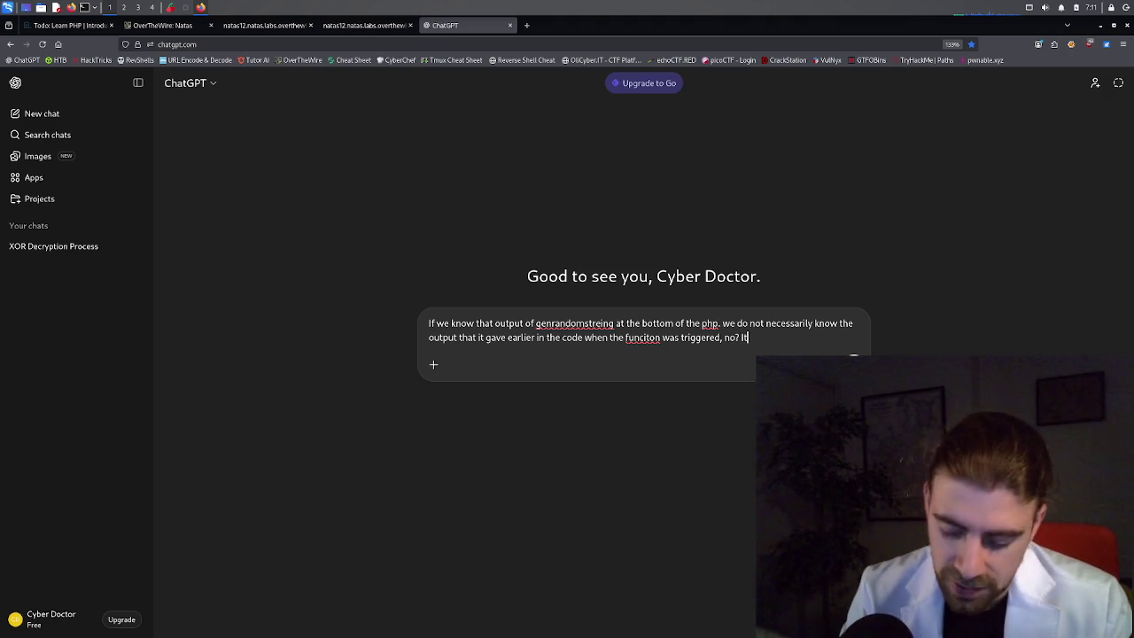
{"action": "key", "text": "BackSpace"}
{"action": "key", "text": "BackSpace"}
{"action": "type", "text": "The output"}
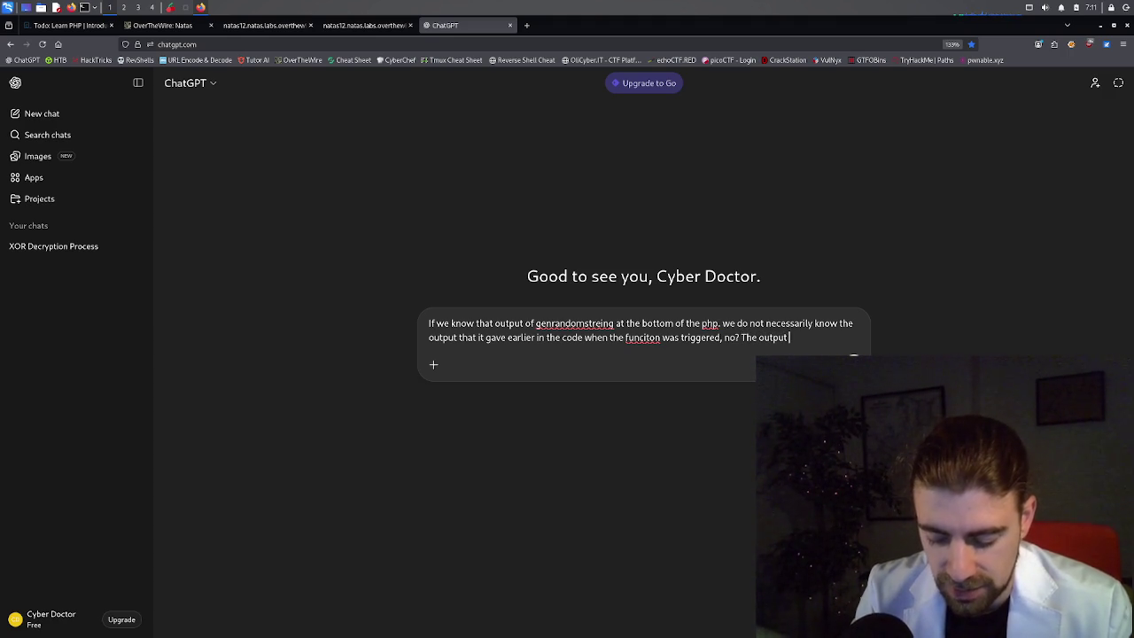
{"action": "type", "text": "ndfe"}
{"action": "key", "text": "BackSpace"}
{"action": "type", "text": "ependent"}
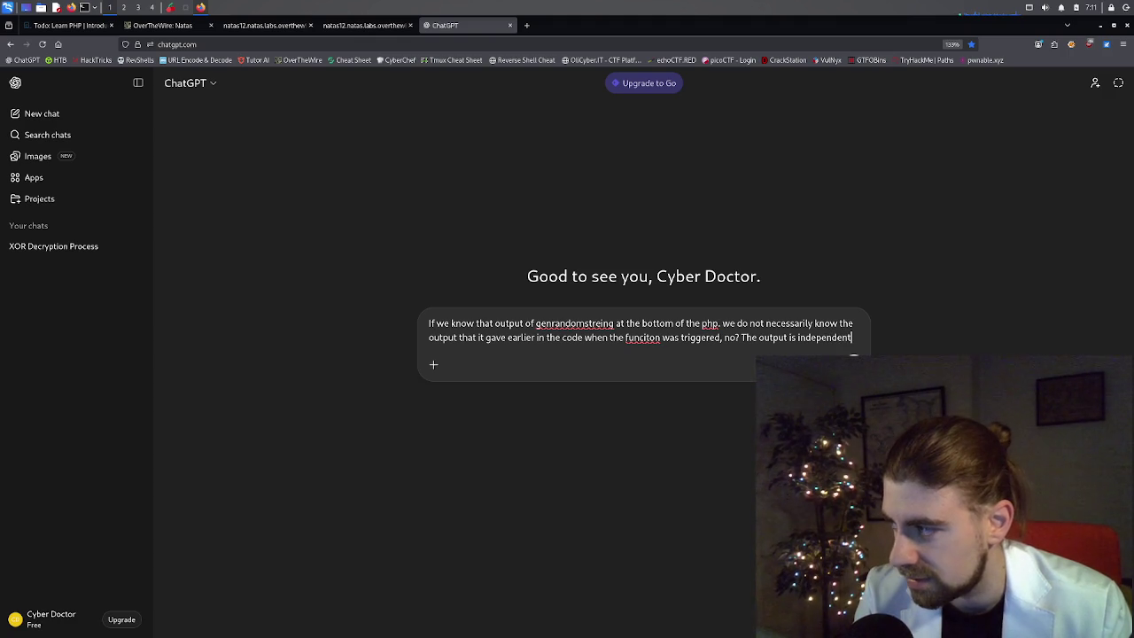
Paste the PHP source below the question, send it, and read through the reply.
{"action": "key", "text": "shift+Return"}
{"action": "key", "text": "shift+Return"}
{"action": "key", "text": "shift+Return"}
{"action": "key", "text": "ctrl+v"}
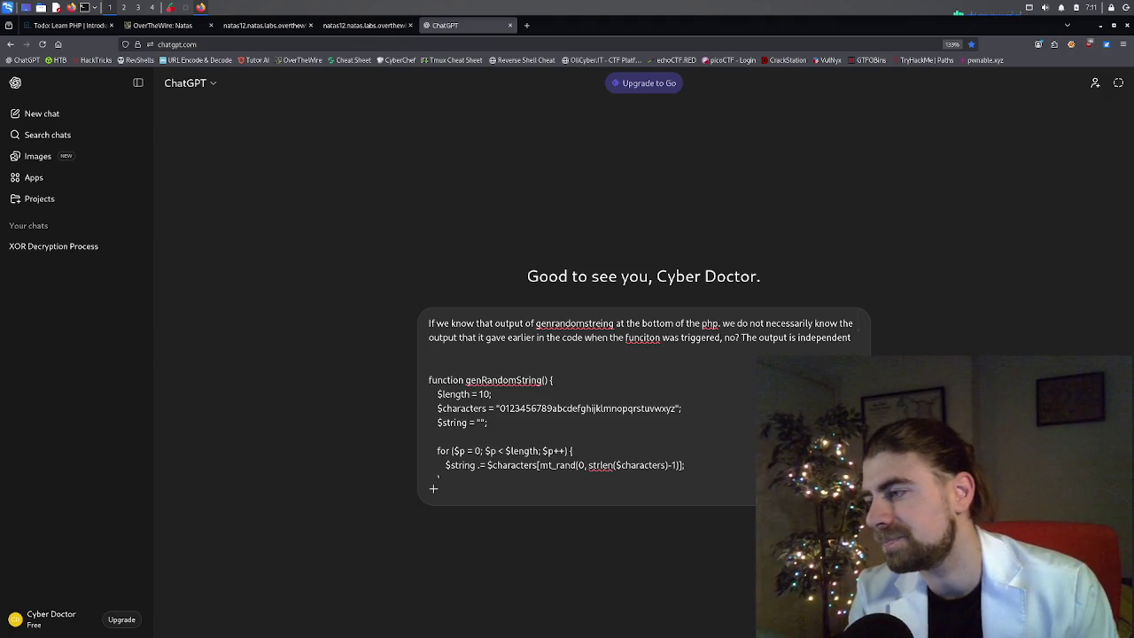
{"action": "key", "text": "Return"}
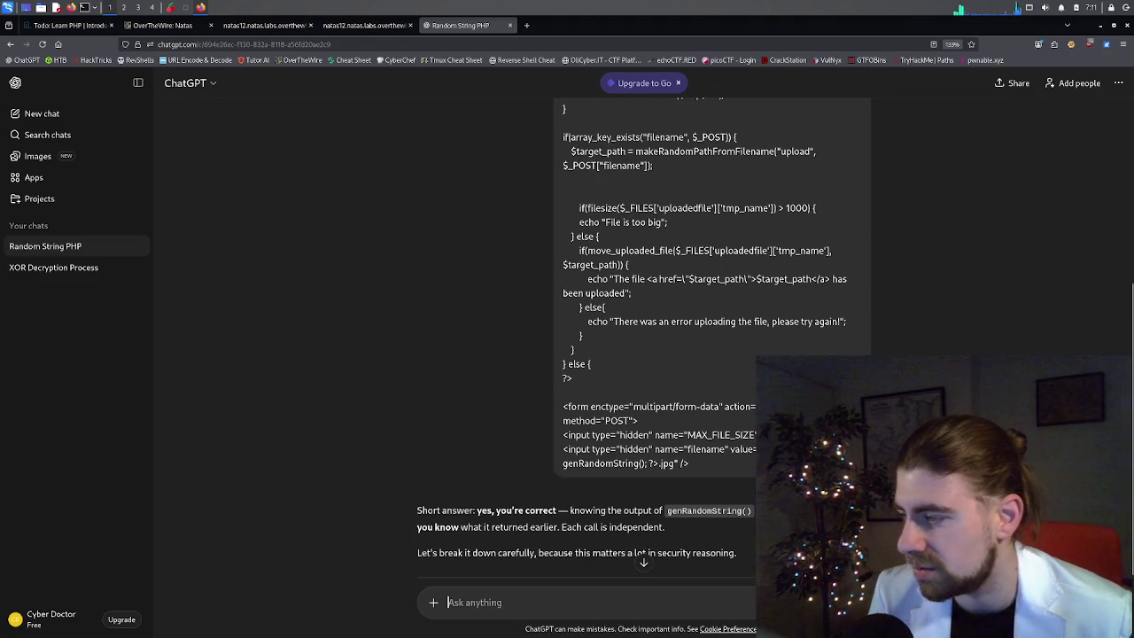
{"action": "scroll", "coordinate": [688, 405], "scroll_direction": "down", "scroll_amount": 2}
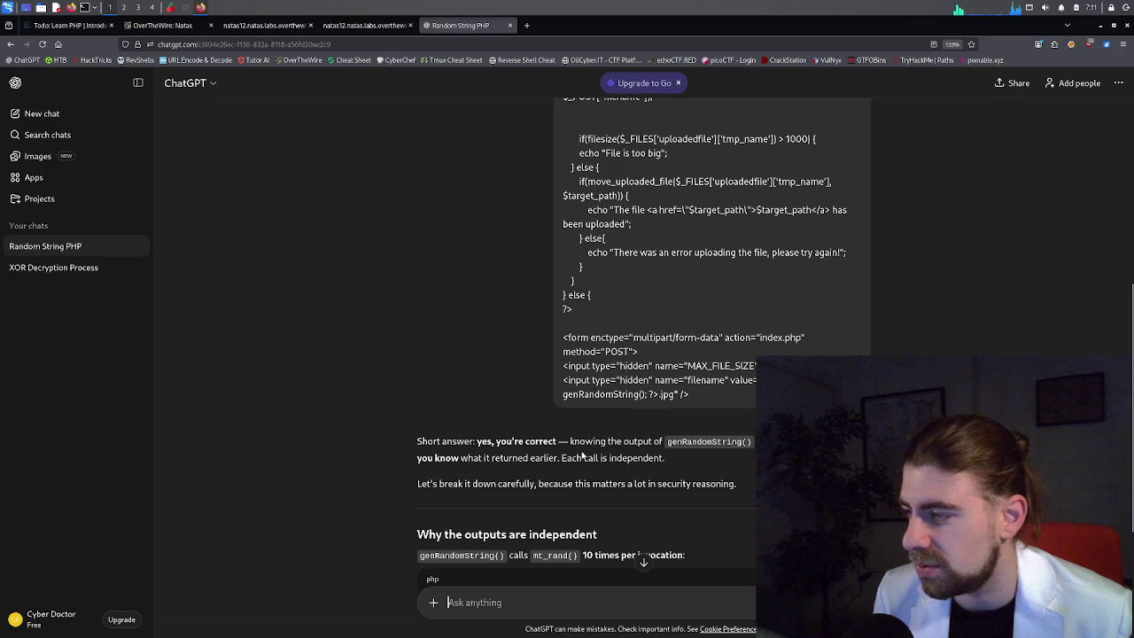
{"action": "scroll", "coordinate": [582, 454], "scroll_direction": "down", "scroll_amount": 2}
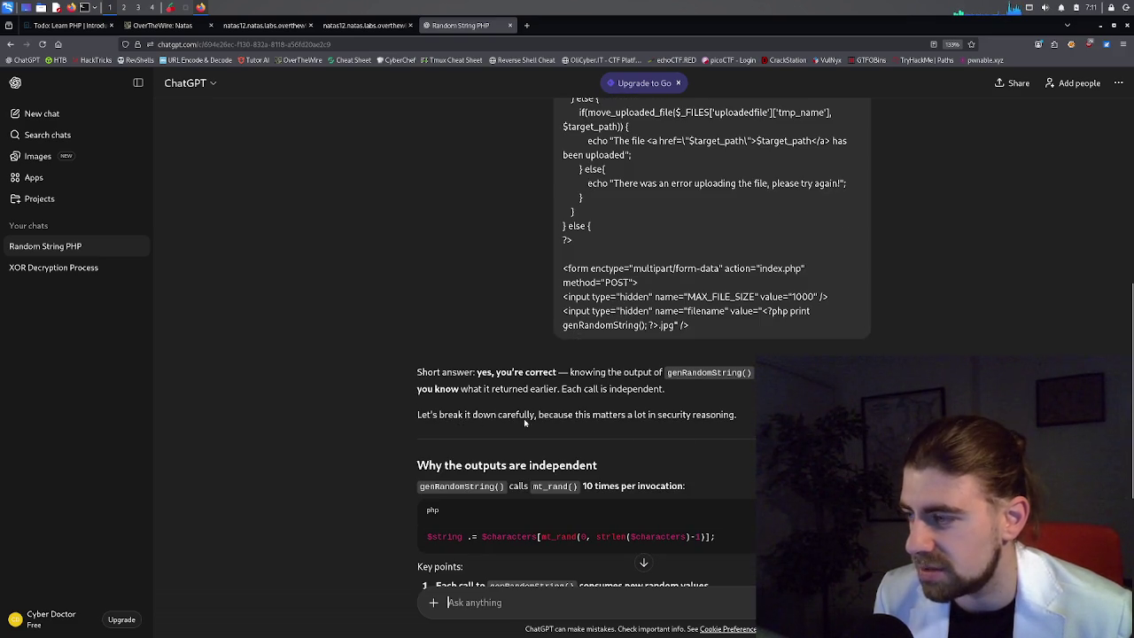
{"action": "scroll", "coordinate": [558, 435], "scroll_direction": "down", "scroll_amount": 4}
{"action": "scroll", "coordinate": [610, 455], "scroll_direction": "down", "scroll_amount": 10}
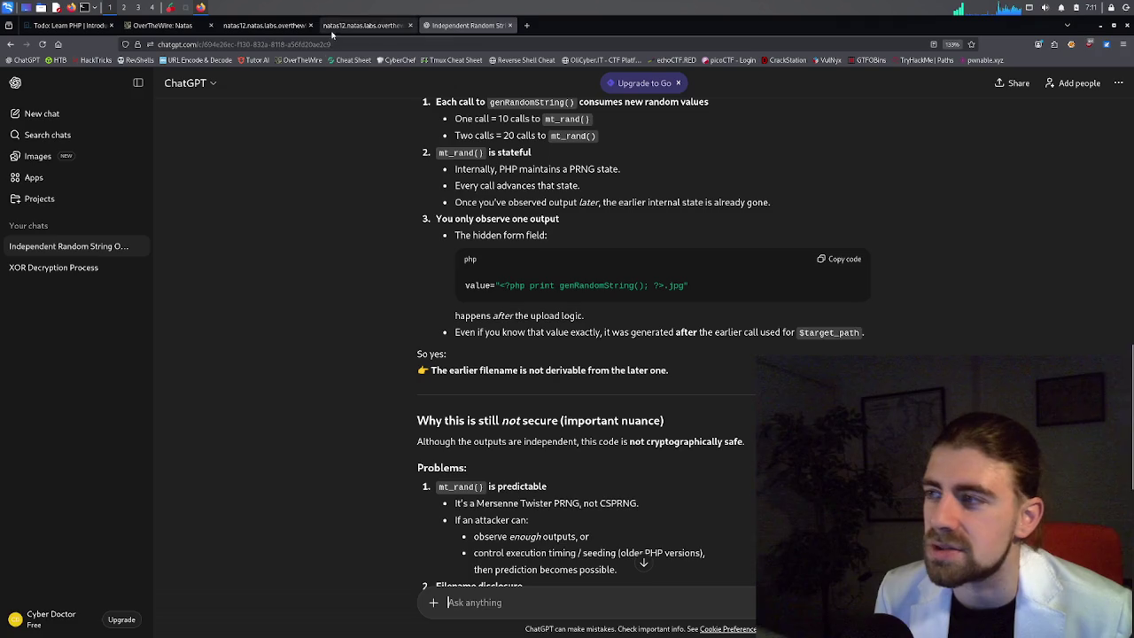
Return to the natas12 source and look over the genRandomString upload code.
{"action": "left_click", "coordinate": [364, 25]}
{"action": "scroll", "coordinate": [313, 258], "scroll_direction": "down", "scroll_amount": 10}
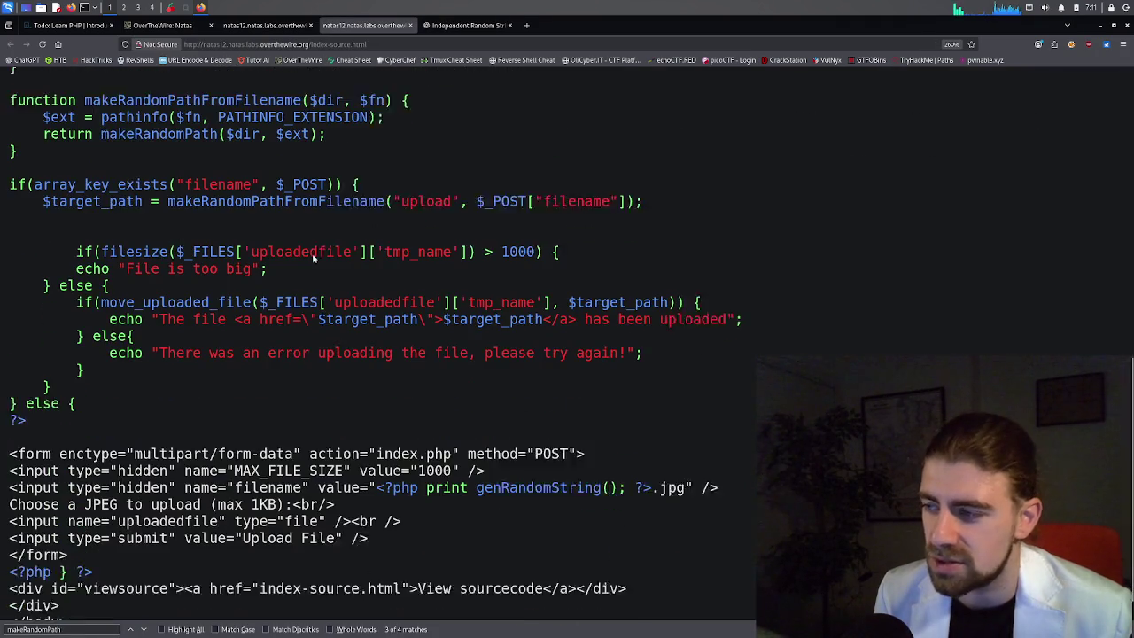
{"action": "double_click", "coordinate": [504, 452]}
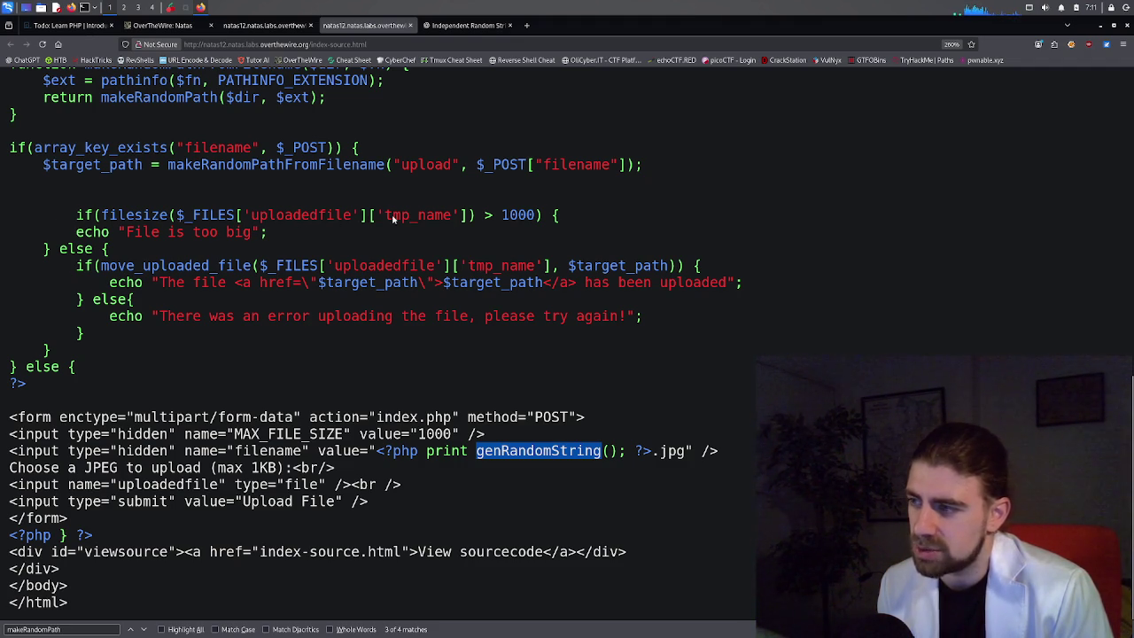
{"action": "scroll", "coordinate": [421, 226], "scroll_direction": "up", "scroll_amount": 3}
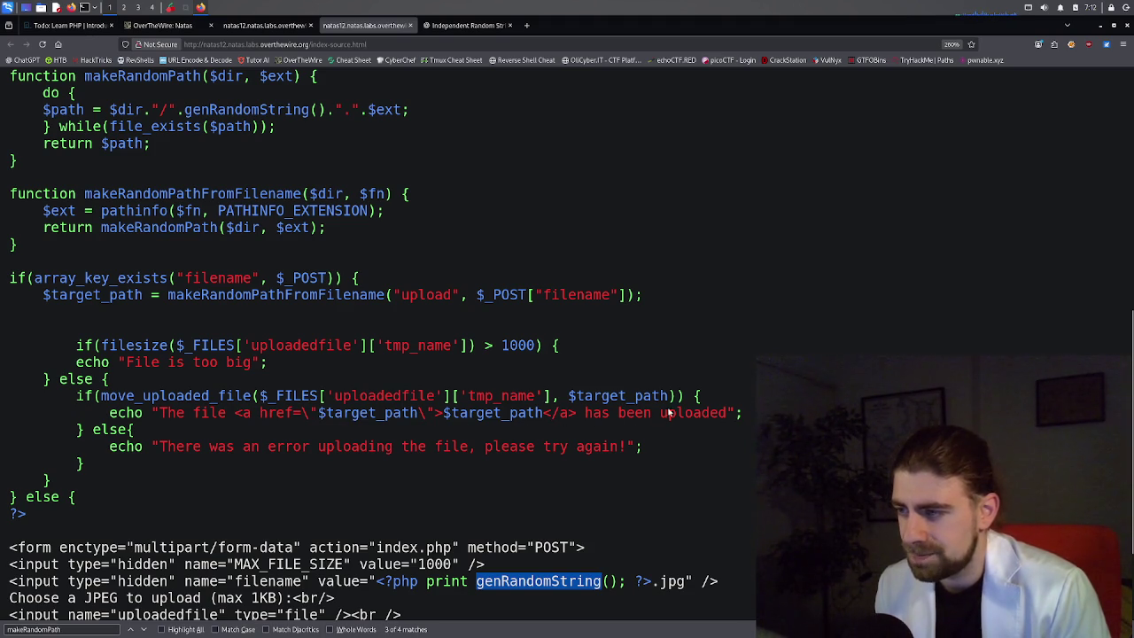
Copy the whole move_uploaded_file line from the upload-handling code.
{"action": "double_click", "coordinate": [399, 401]}
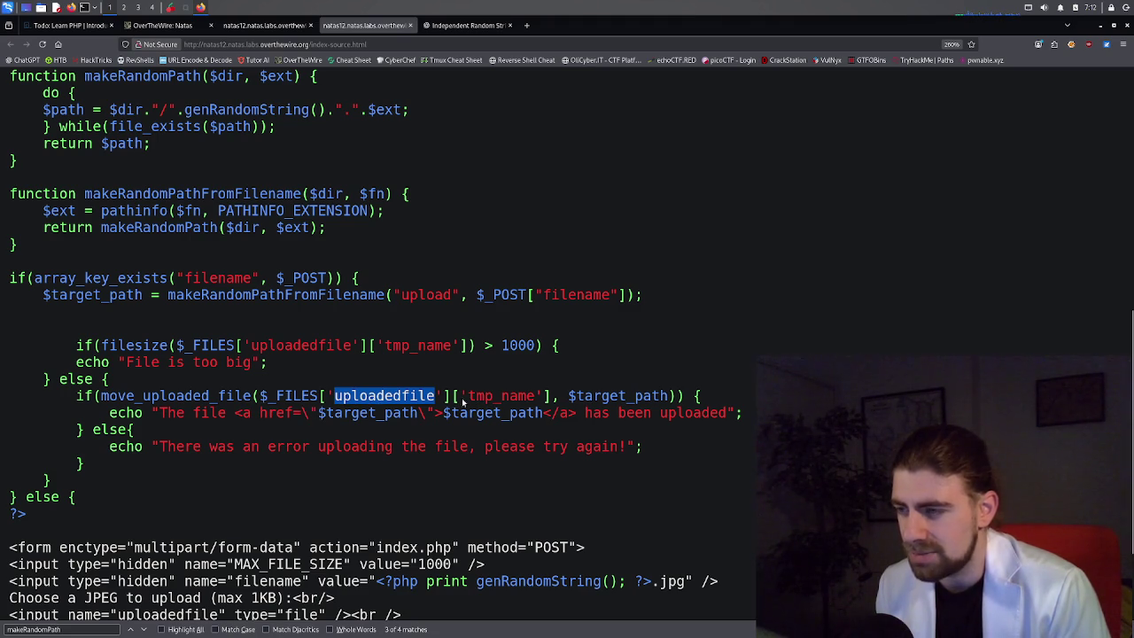
{"action": "double_click", "coordinate": [170, 400]}
{"action": "triple_click", "coordinate": [170, 401]}
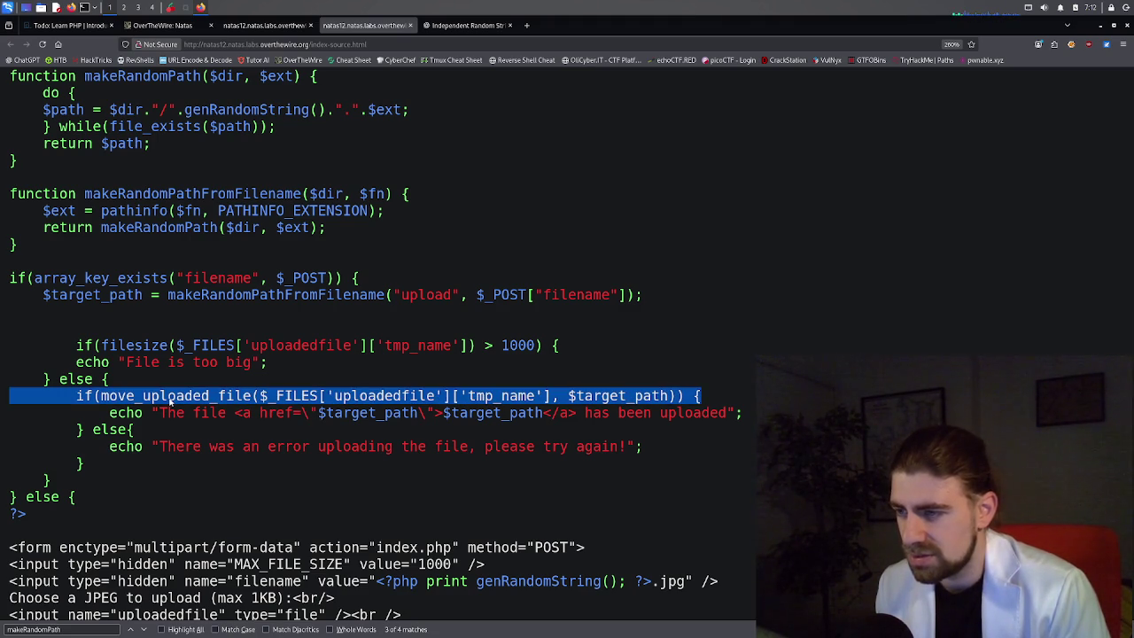
{"action": "right_click", "coordinate": [181, 402]}
{"action": "left_click", "coordinate": [238, 409]}
{"action": "left_click", "coordinate": [466, 25]}
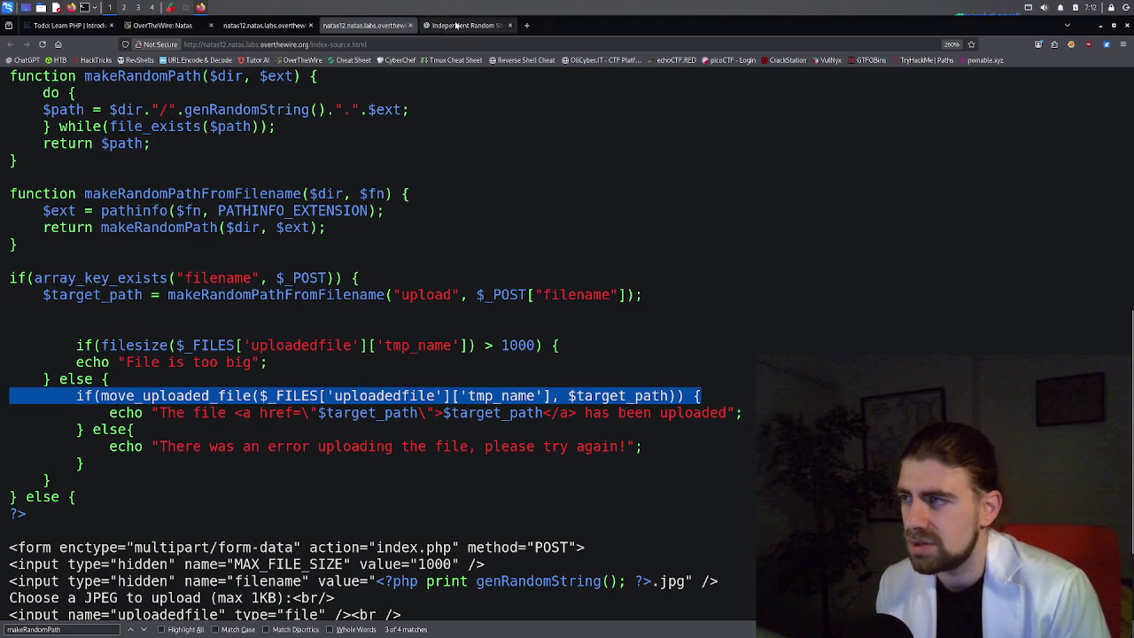
Start the ChatGPT question with 'Can you' and reselect the move_uploaded_file line.
{"action": "type", "text": "Can you"}
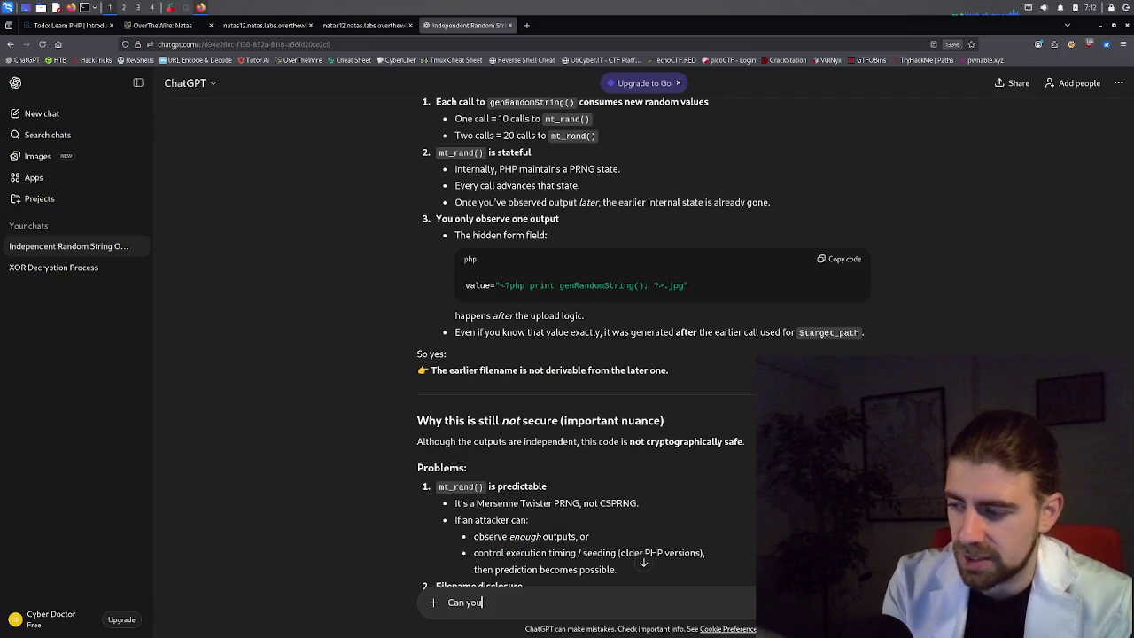
{"action": "key", "text": "ctrl+Page_Up"}
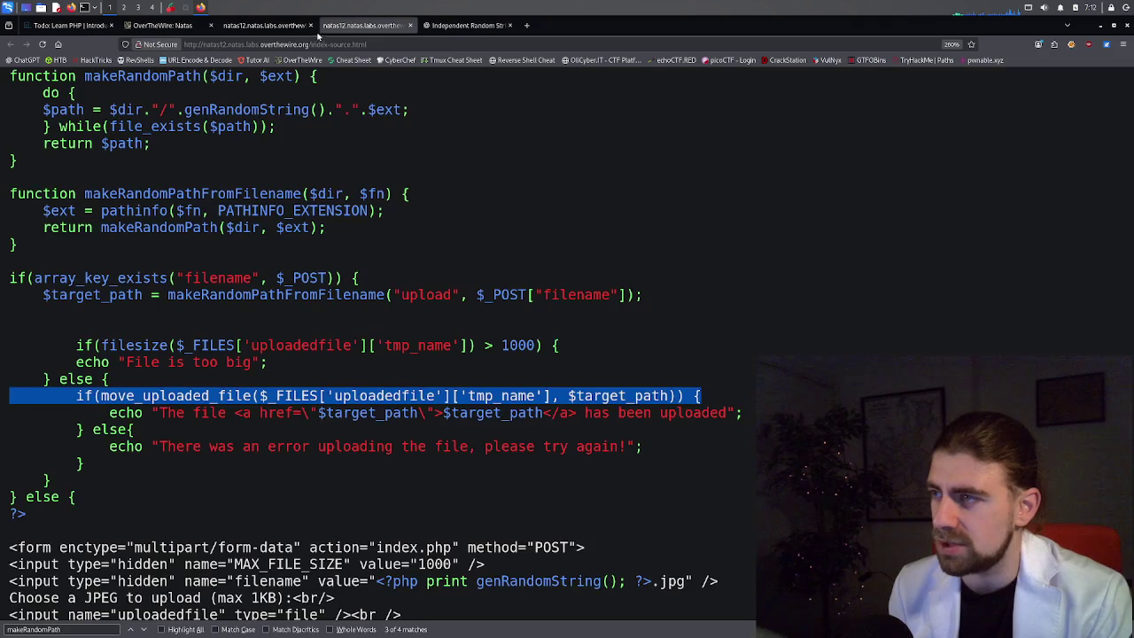
{"action": "triple_click", "coordinate": [251, 396]}
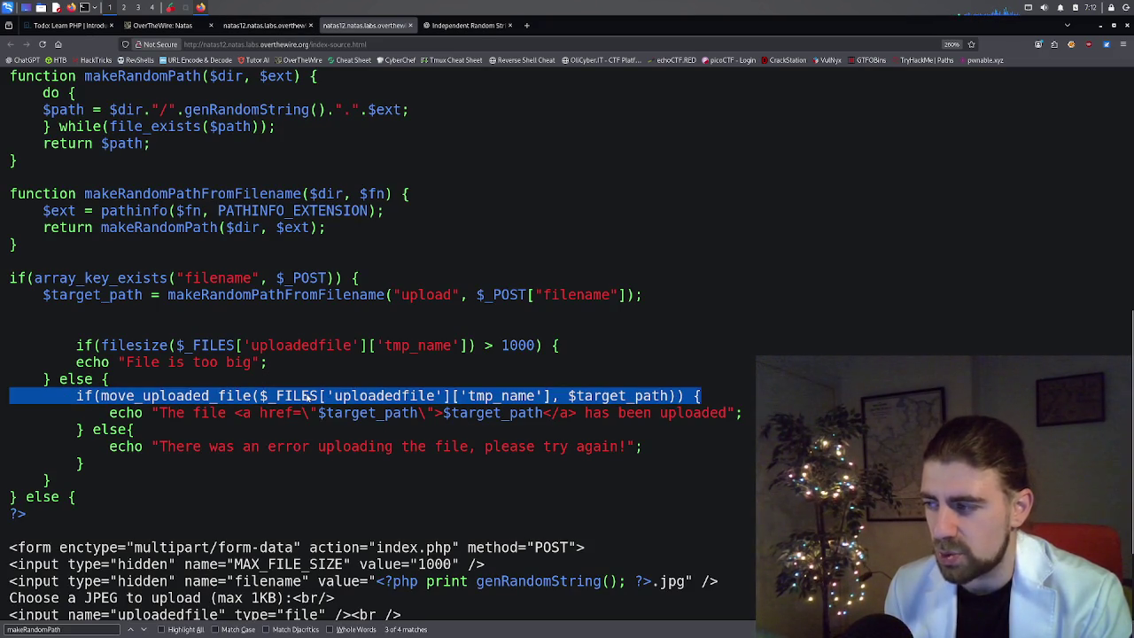
{"action": "triple_click", "coordinate": [219, 398]}
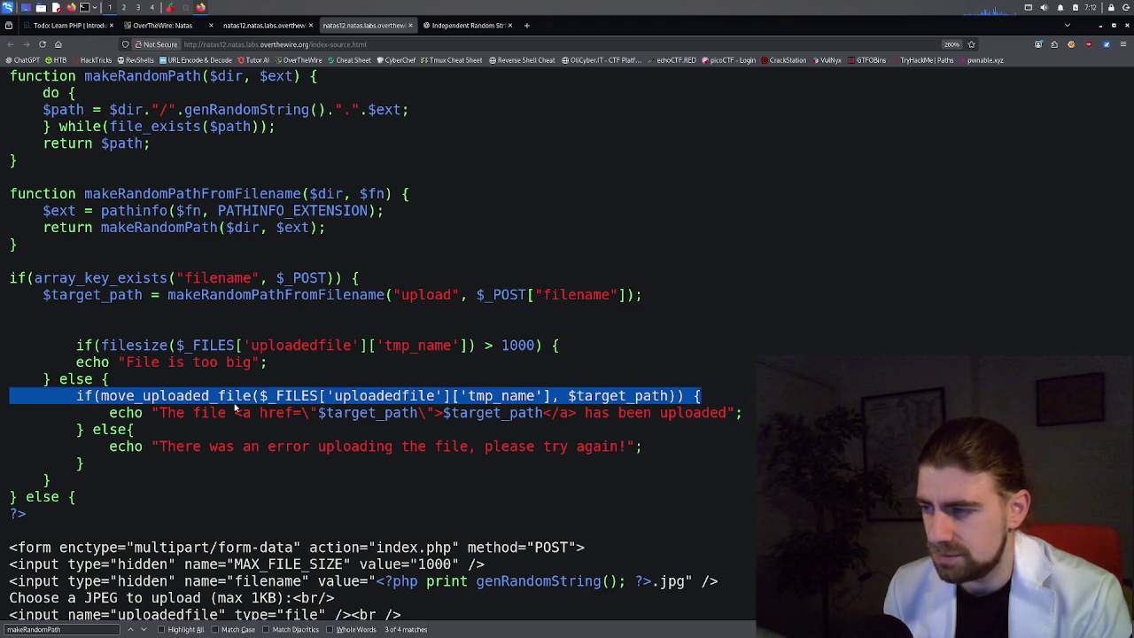
{"action": "left_click", "coordinate": [465, 25]}
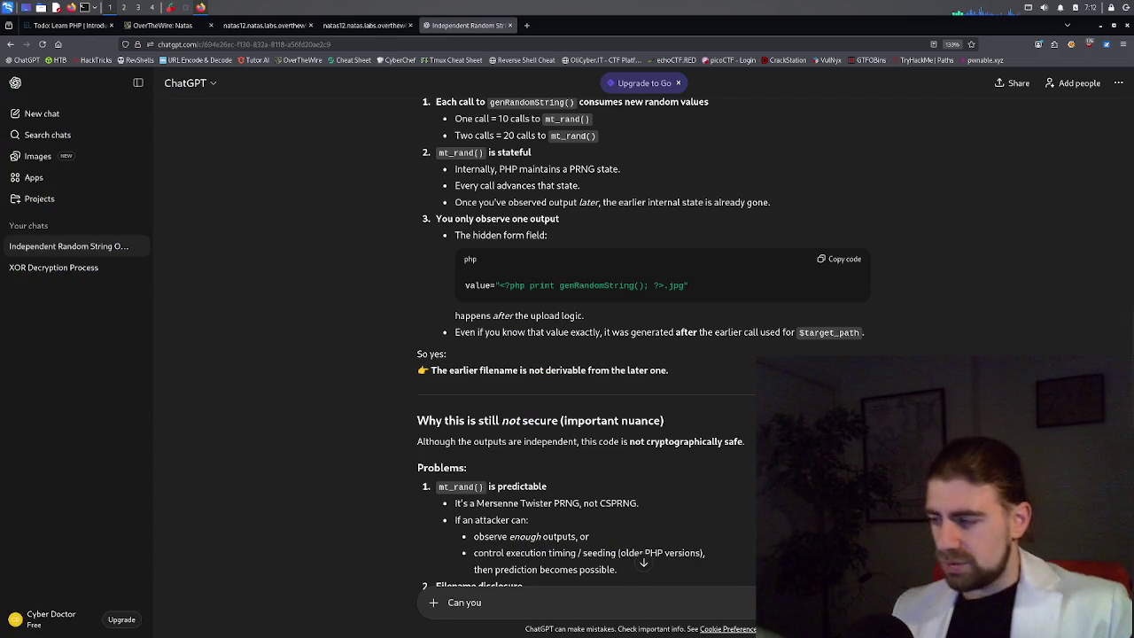
Paste the line and send 'Can you … tell me what this line does' to ChatGPT.
{"action": "key", "text": "ctrl+v"}
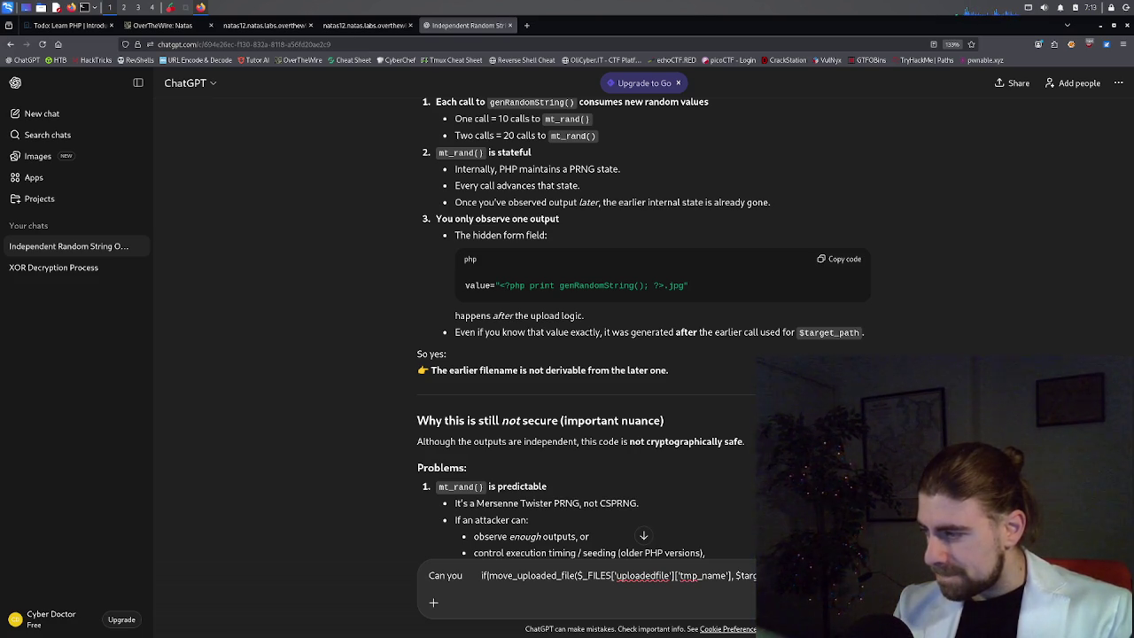
{"action": "key", "text": "shift+Return"}
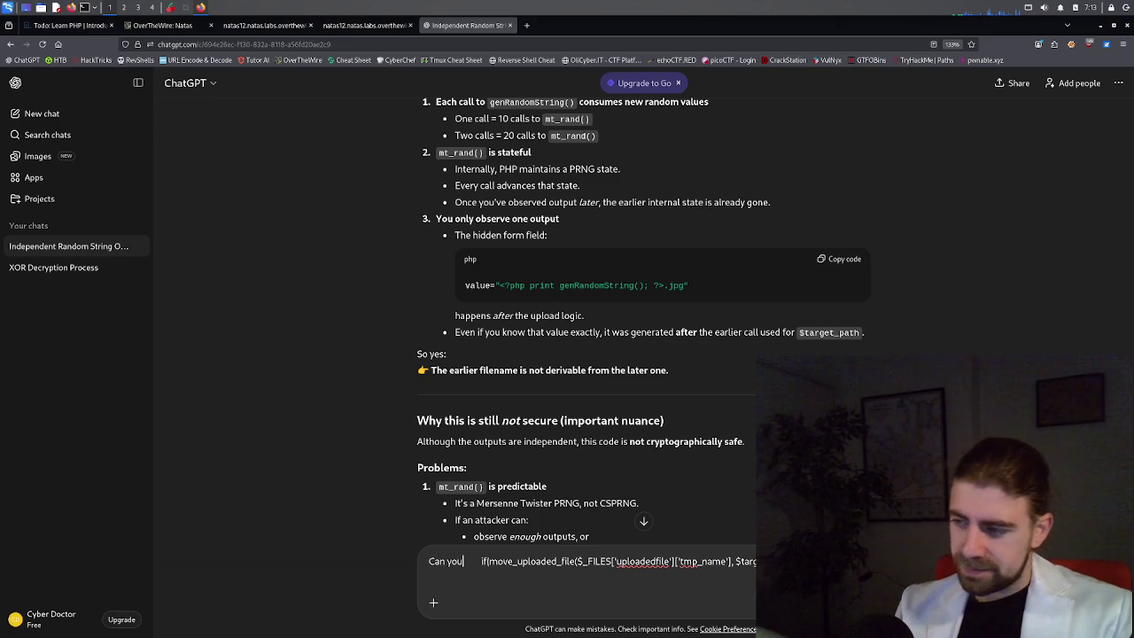
{"action": "type", "text": "tell me what"}
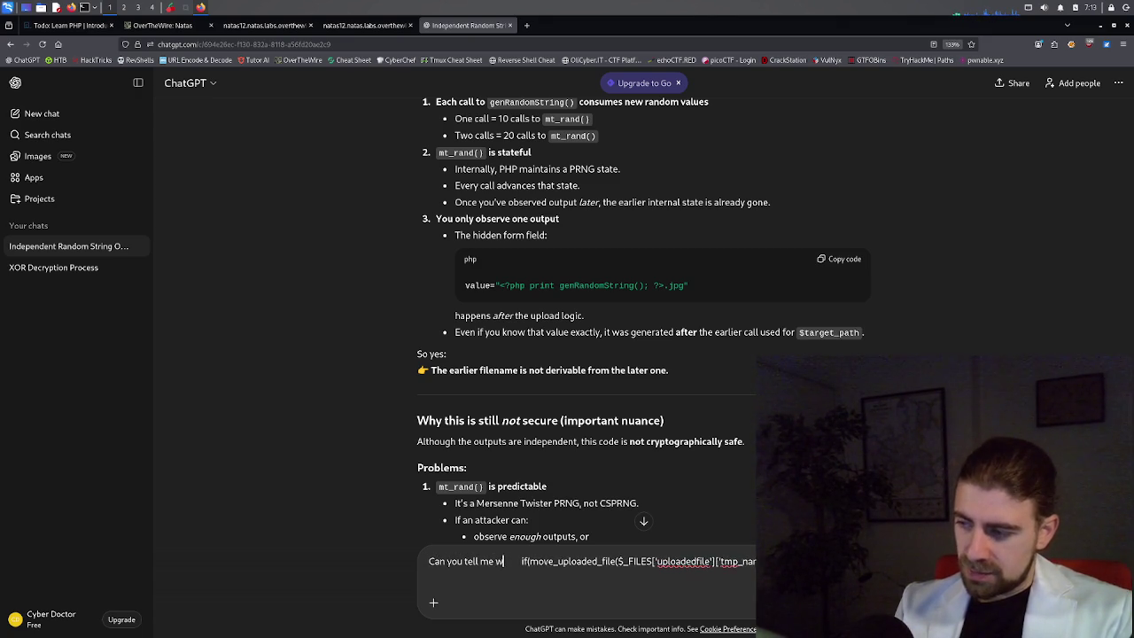
{"action": "type", "text": " this line deo"}
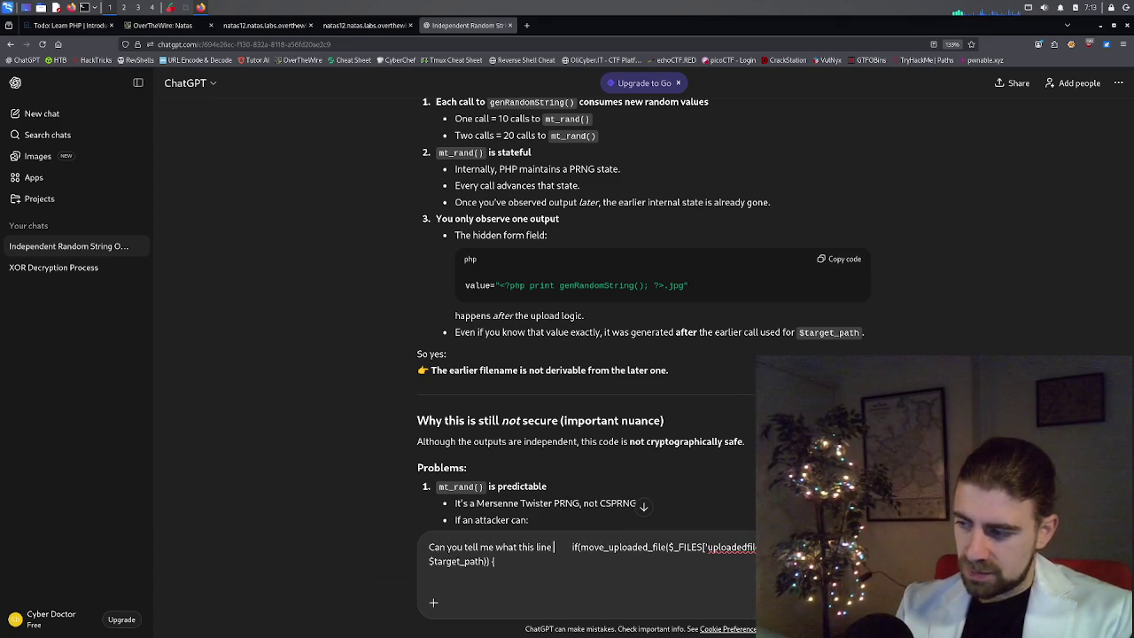
{"action": "key", "text": "BackSpace"}
{"action": "key", "text": "BackSpace"}
{"action": "type", "text": "oes"}
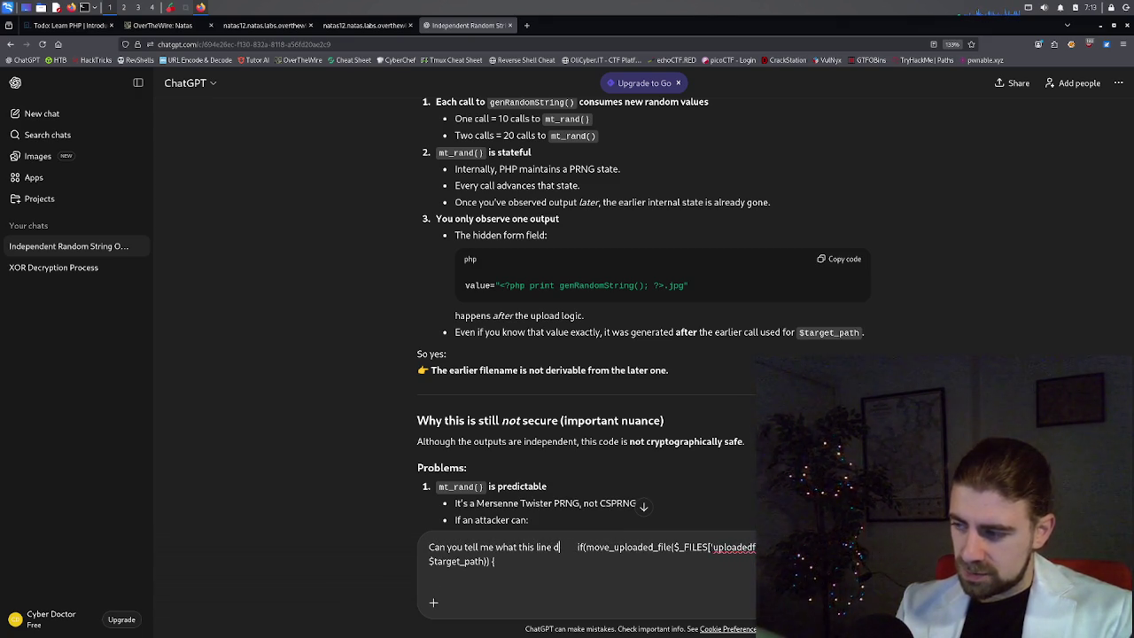
{"action": "key", "text": "Return"}
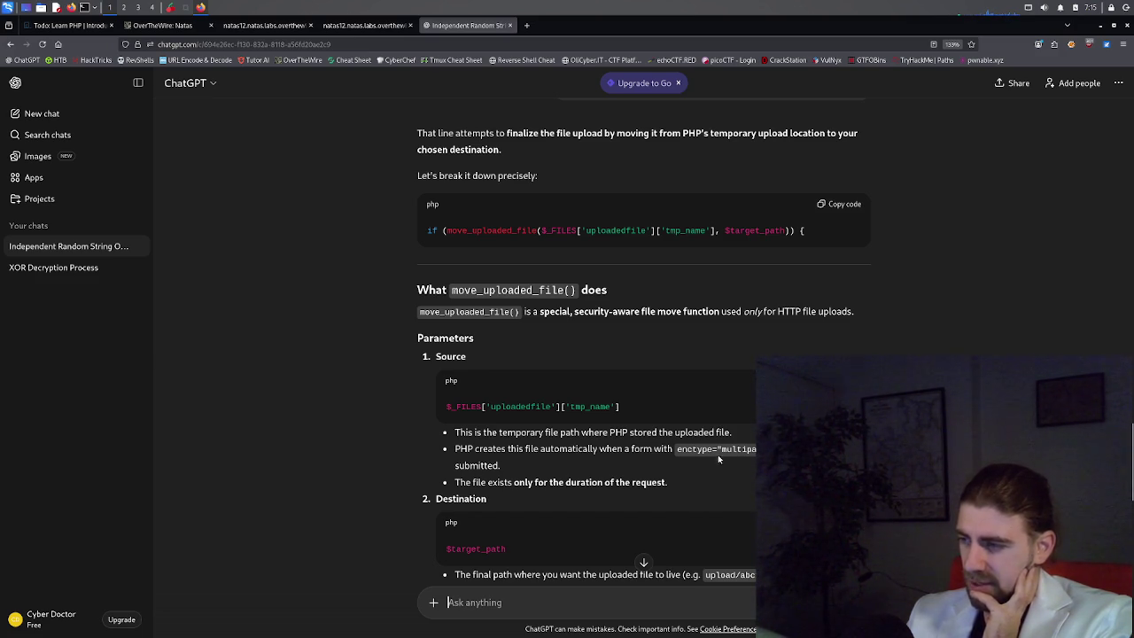
Scroll through ChatGPT's Parameters section covering tmp_name and $target_path.
{"action": "scroll", "coordinate": [603, 474], "scroll_direction": "down", "scroll_amount": 1}
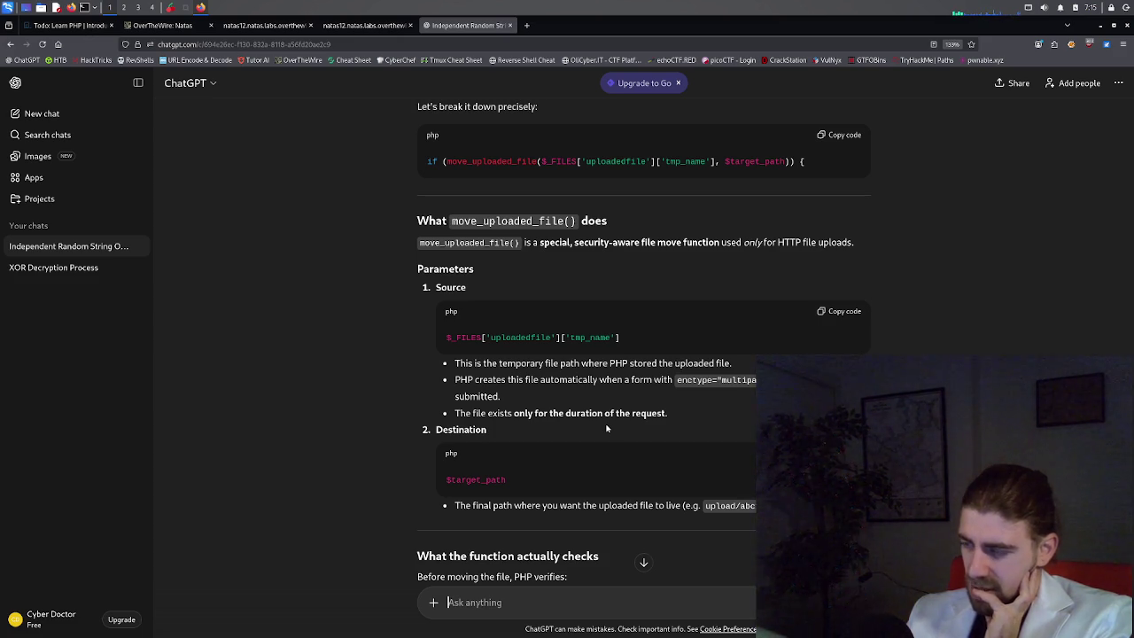
{"action": "scroll", "coordinate": [518, 456], "scroll_direction": "down", "scroll_amount": 1}
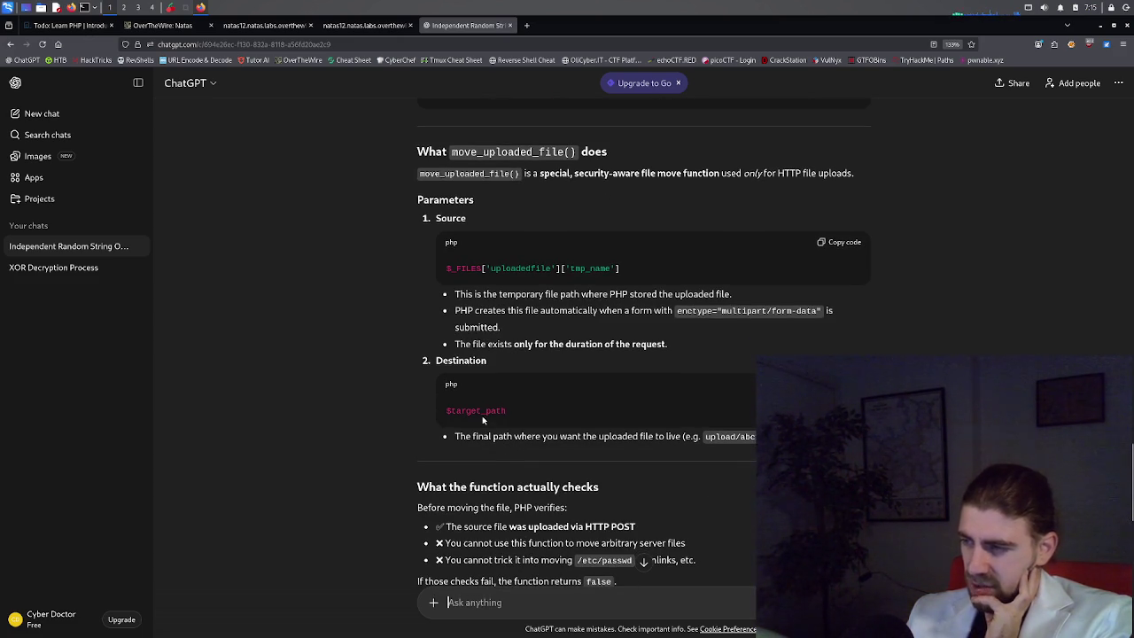
{"action": "left_click", "coordinate": [363, 24]}
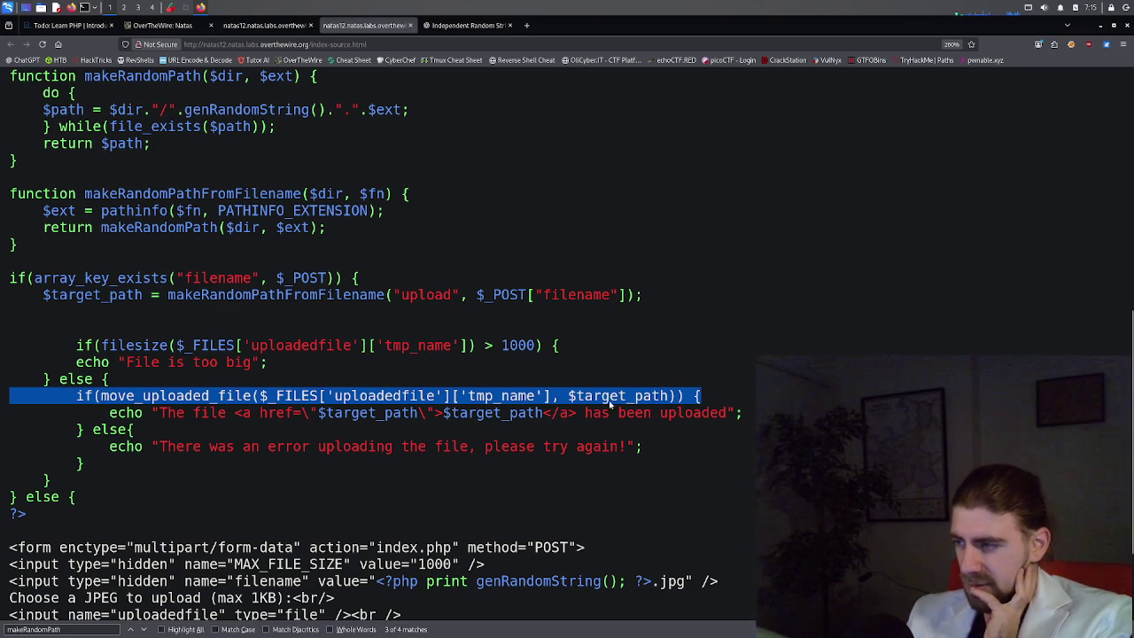
Select $target_path in the upload line and search the source for it.
{"action": "double_click", "coordinate": [590, 396]}
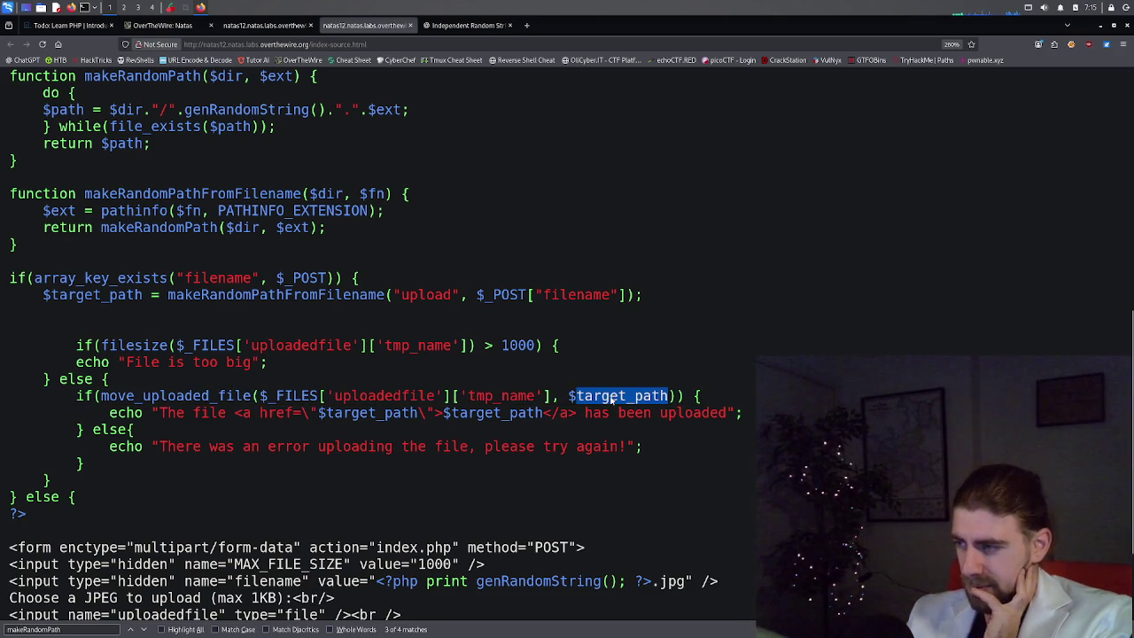
{"action": "left_click", "coordinate": [564, 397], "text": "shift"}
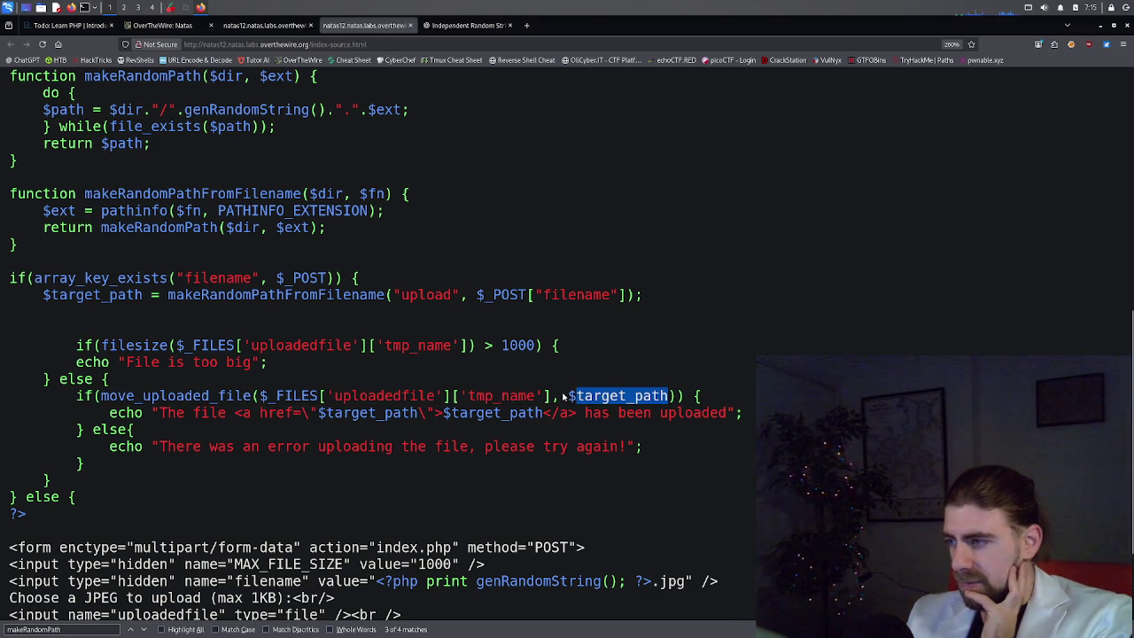
{"action": "left_click_drag", "start_coordinate": [567, 397], "coordinate": [667, 399]}
{"action": "key", "text": "ctrl+f"}
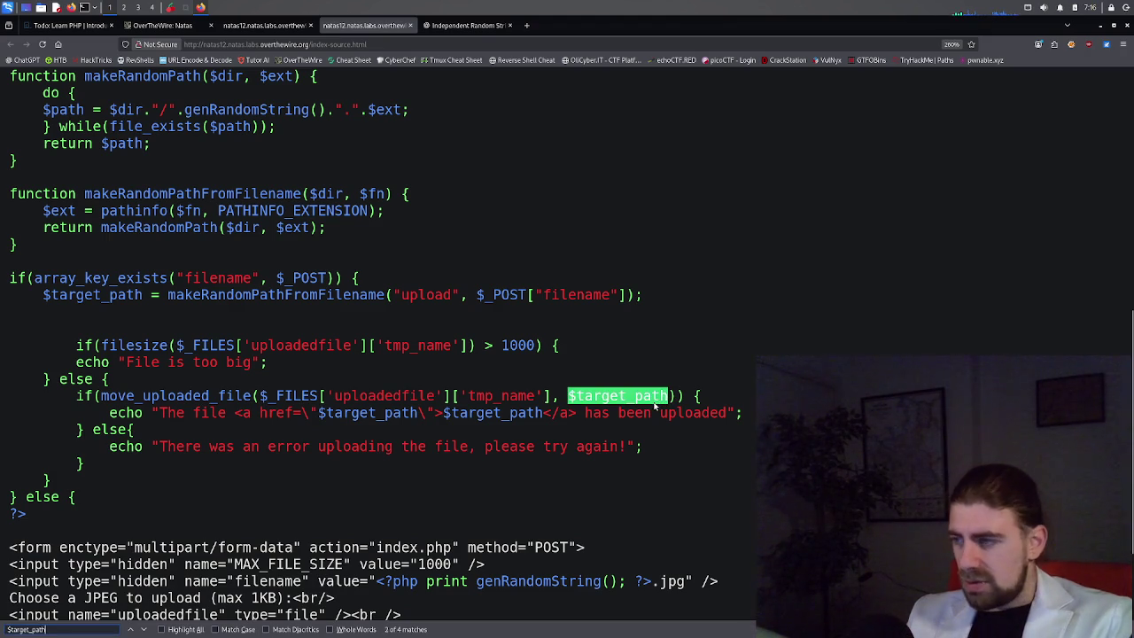
{"action": "key", "text": "Return"}
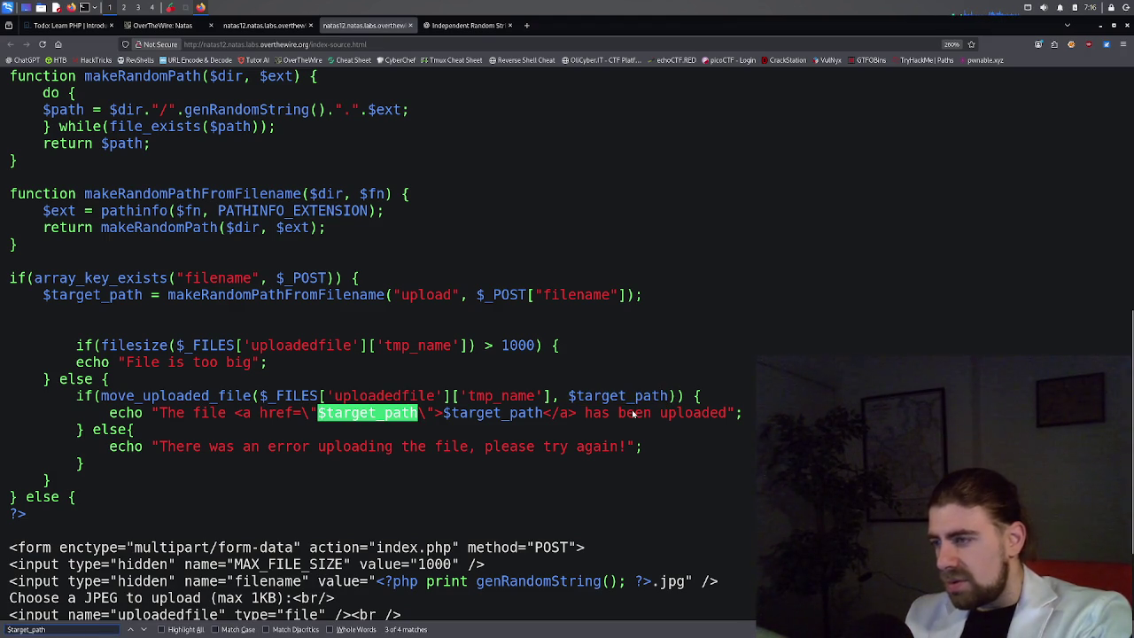
{"action": "key", "text": "Return"}
{"action": "key", "text": "Return"}
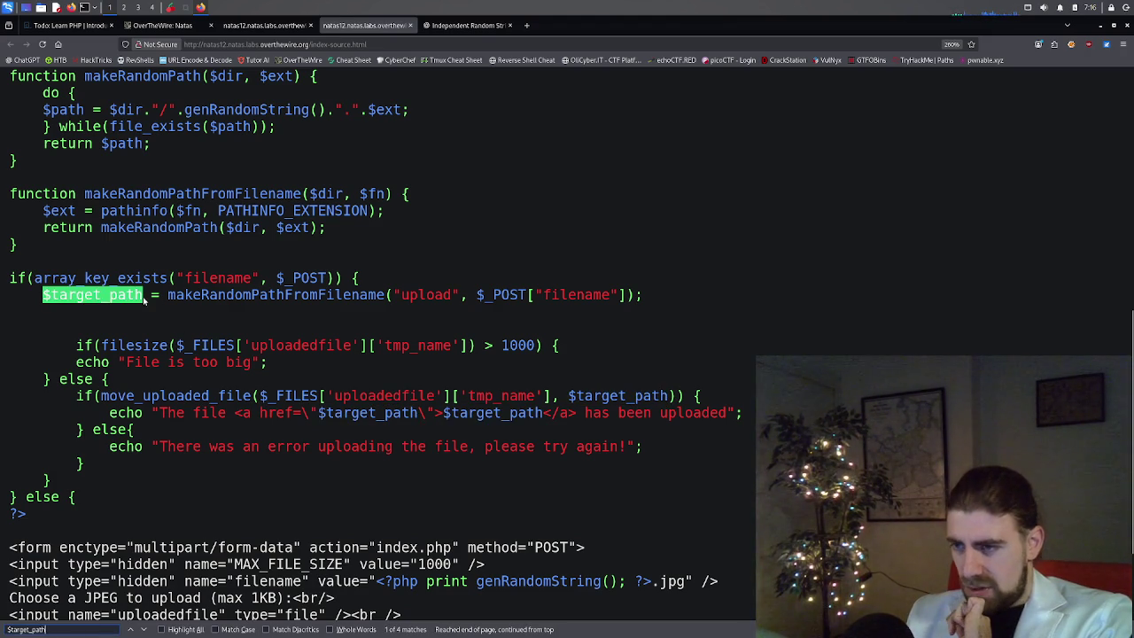
Step through all four $target_path matches, ending at its assignment.
{"action": "scroll", "coordinate": [223, 342], "scroll_direction": "up", "scroll_amount": 3}
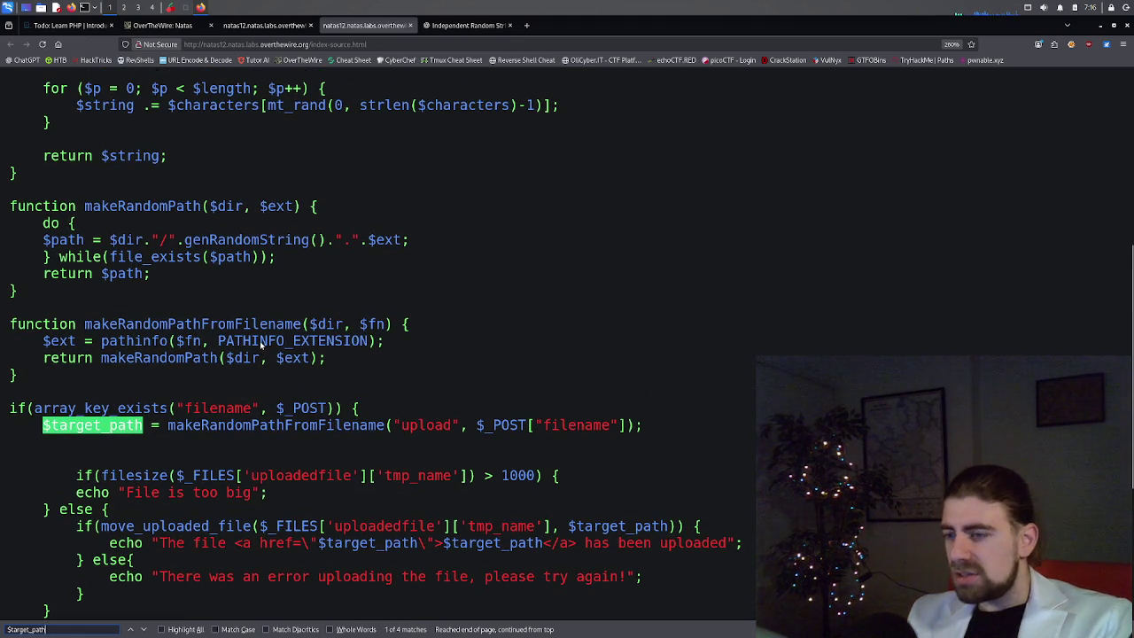
{"action": "left_click", "coordinate": [144, 630]}
{"action": "left_click", "coordinate": [145, 630]}
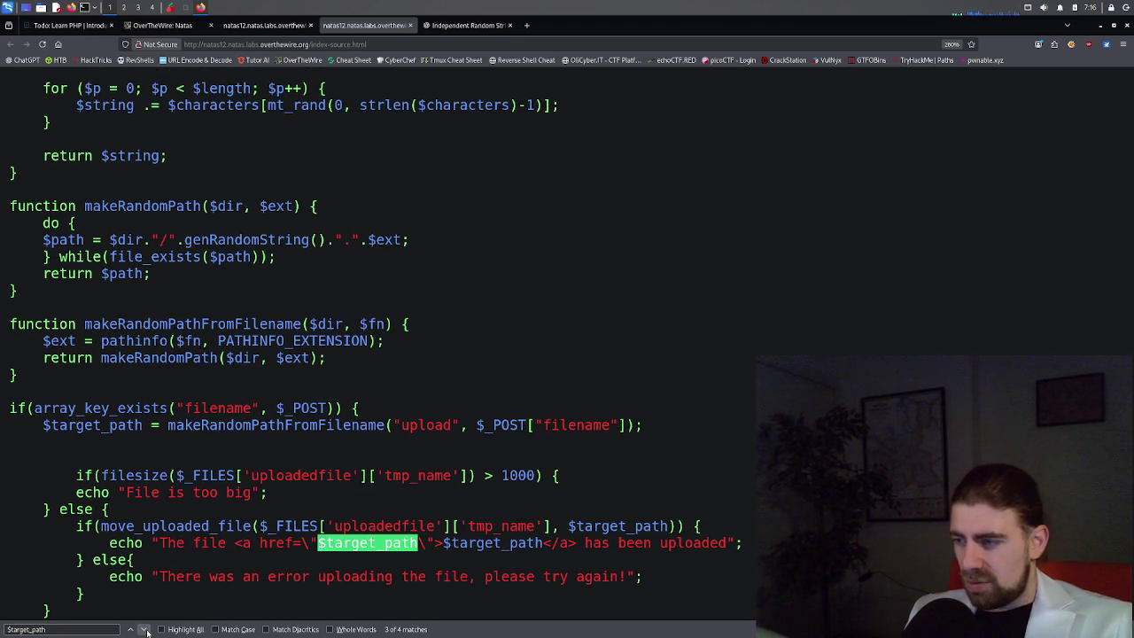
{"action": "left_click", "coordinate": [144, 630]}
{"action": "left_click", "coordinate": [144, 631]}
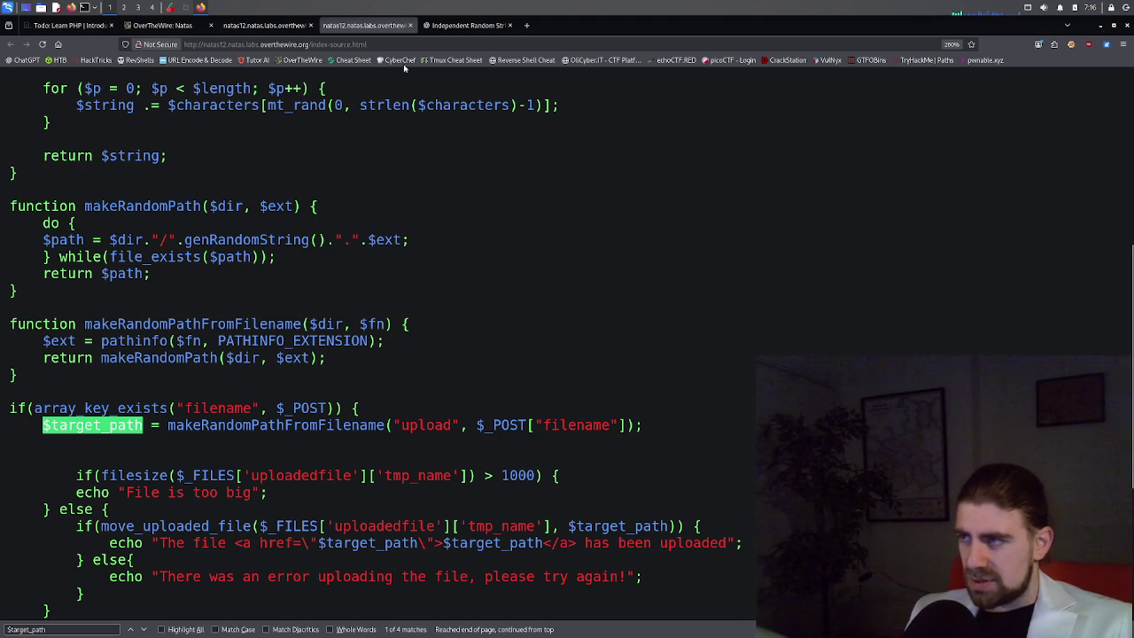
{"action": "left_click", "coordinate": [427, 30]}
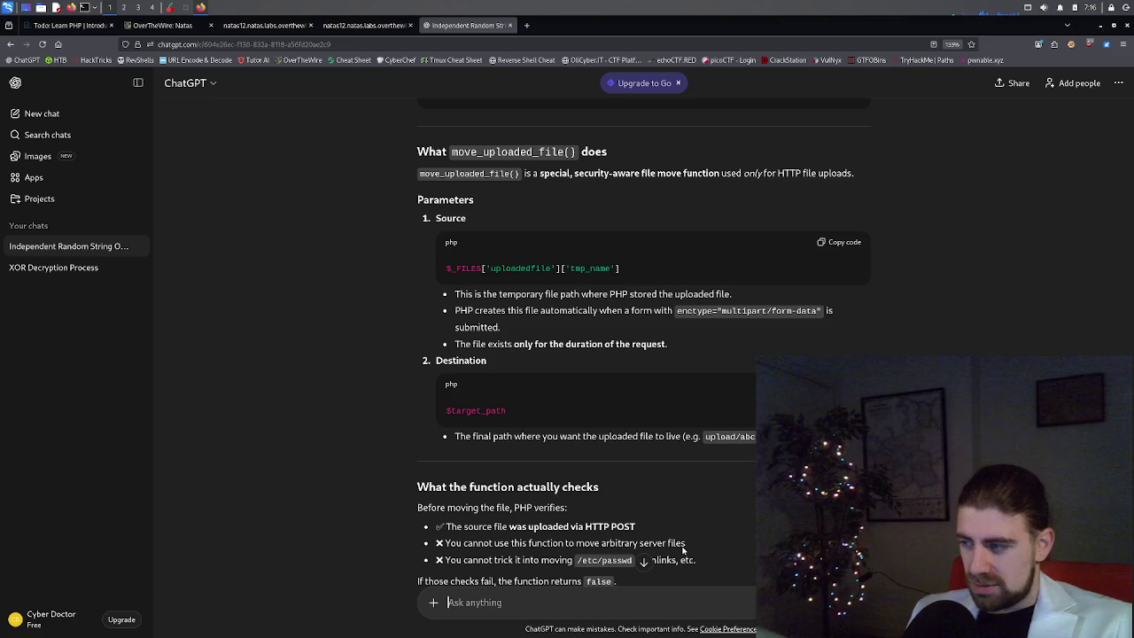
Scroll ChatGPT's answer to 'What the if condition means' and 'Common reasons it fails'.
{"action": "scroll", "coordinate": [575, 532], "scroll_direction": "down", "scroll_amount": 1}
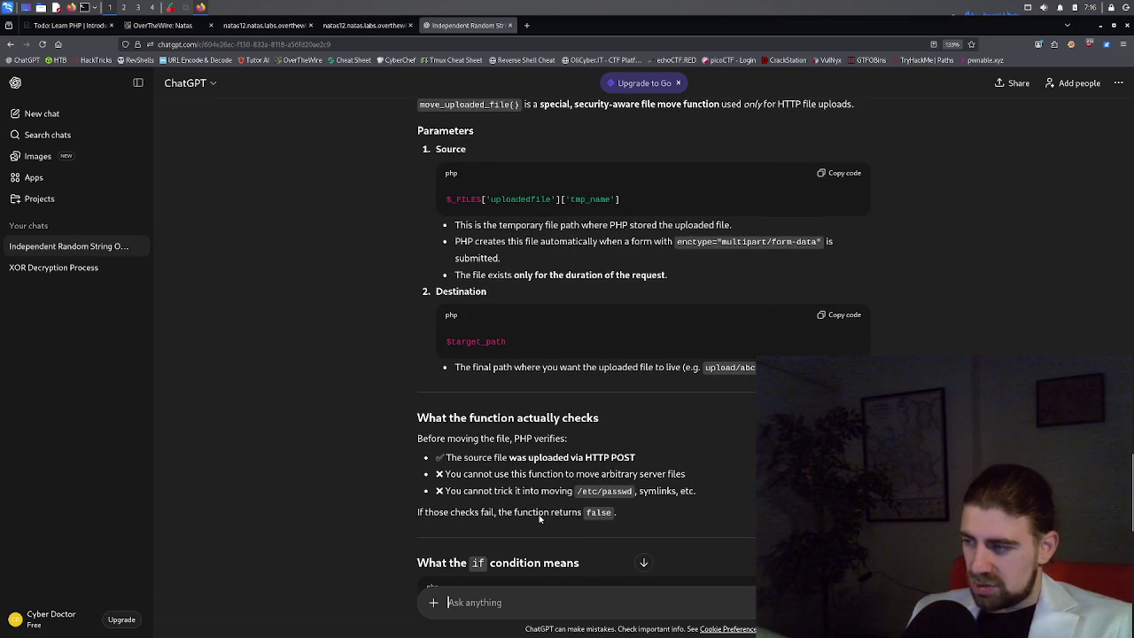
{"action": "scroll", "coordinate": [540, 518], "scroll_direction": "down", "scroll_amount": 1}
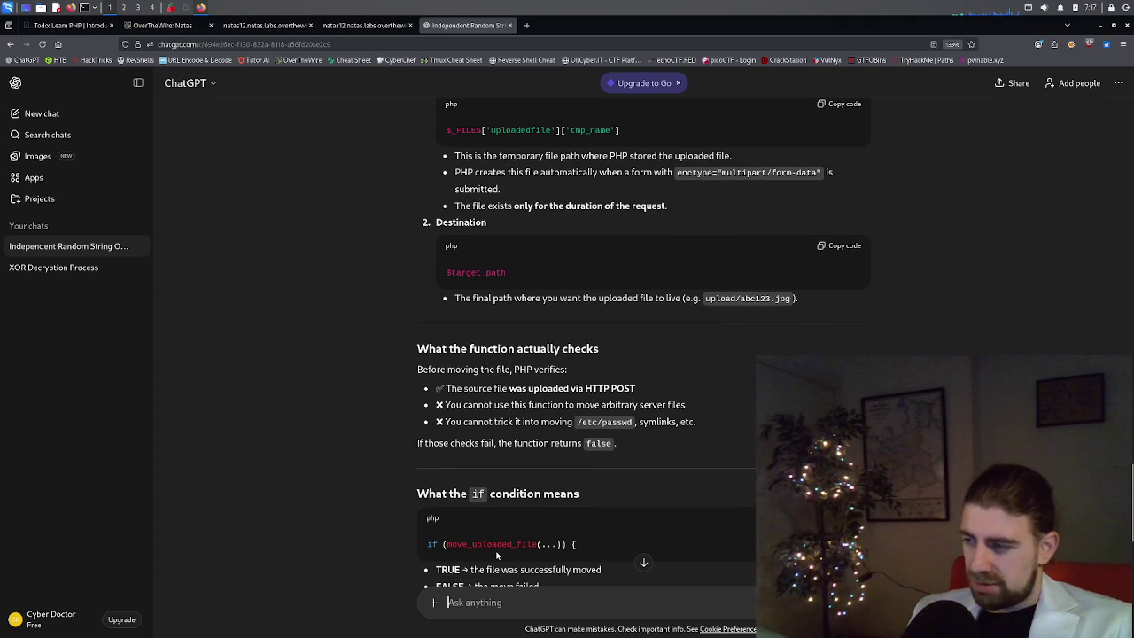
{"action": "scroll", "coordinate": [504, 551], "scroll_direction": "down", "scroll_amount": 1}
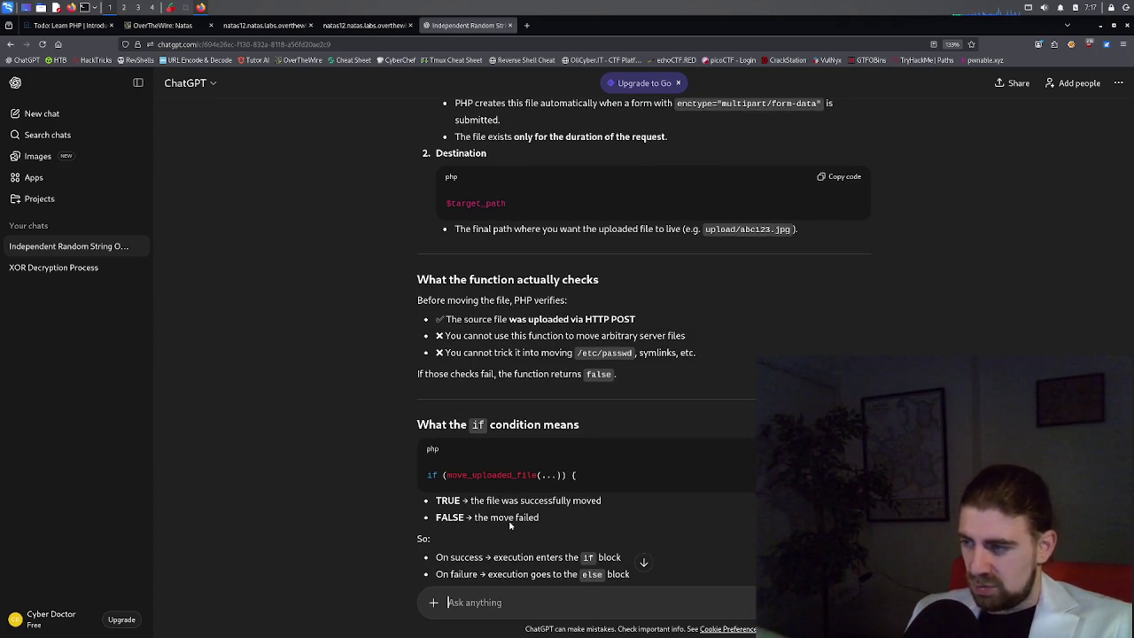
{"action": "scroll", "coordinate": [509, 525], "scroll_direction": "down", "scroll_amount": 1}
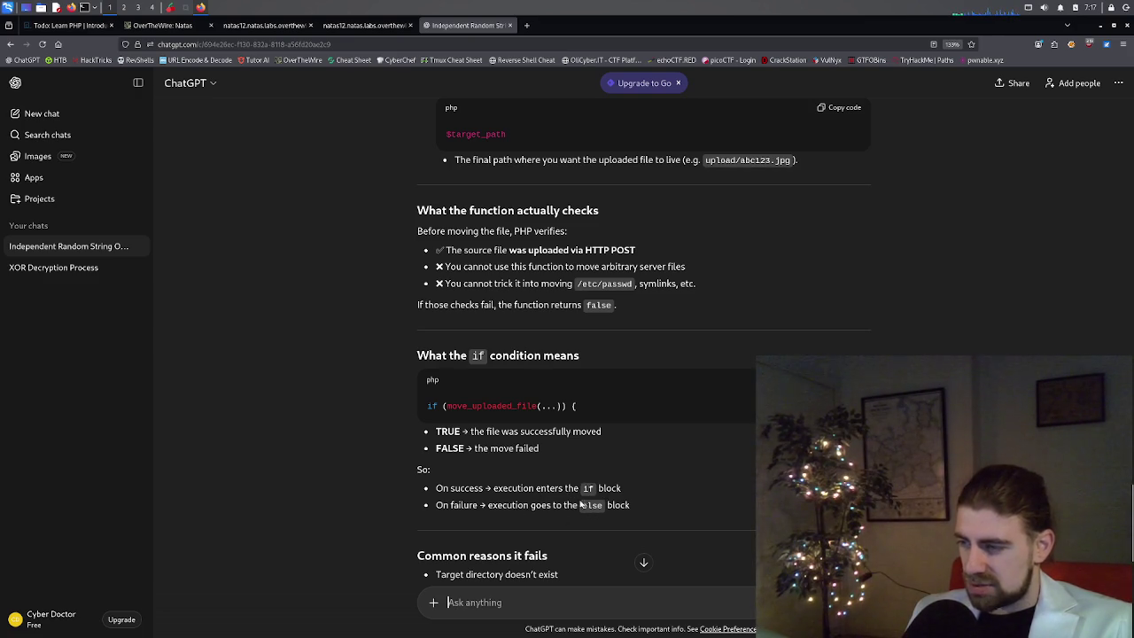
{"action": "scroll", "coordinate": [582, 506], "scroll_direction": "down", "scroll_amount": 1}
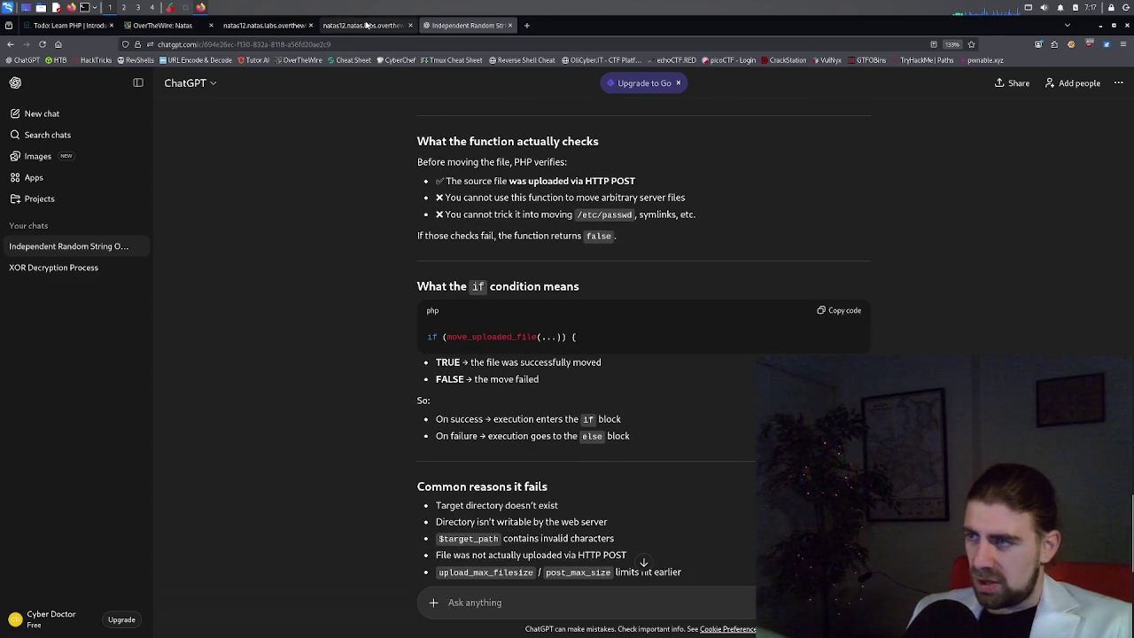
{"action": "left_click", "coordinate": [366, 25]}
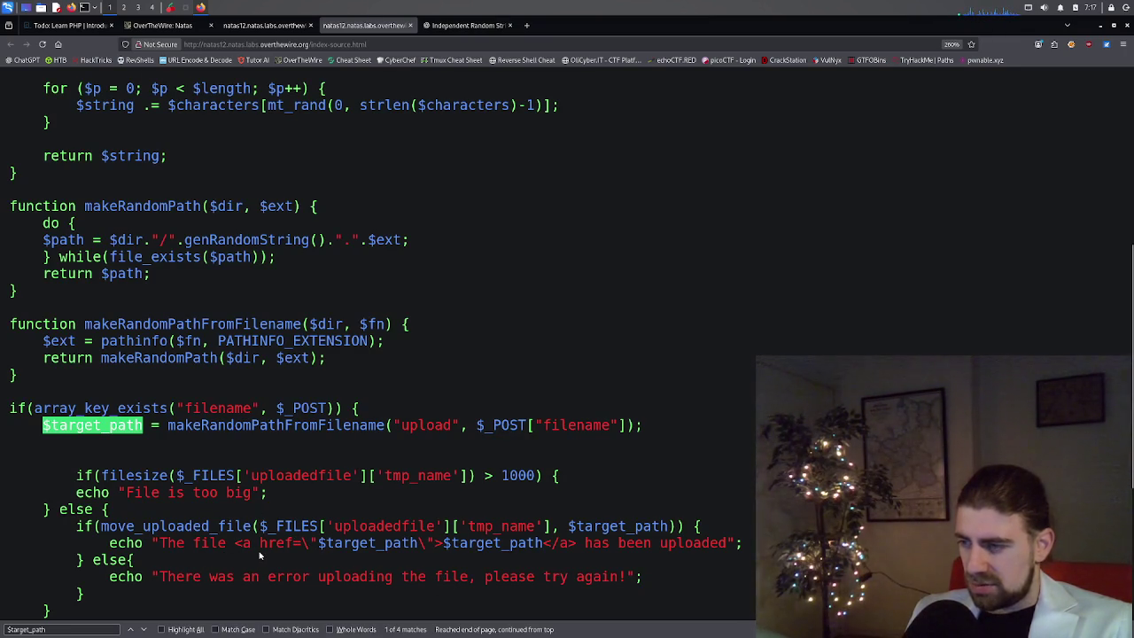
Cancel the natas12 file picker without choosing a file, then bring up a terminal.
{"action": "left_click", "coordinate": [266, 25]}
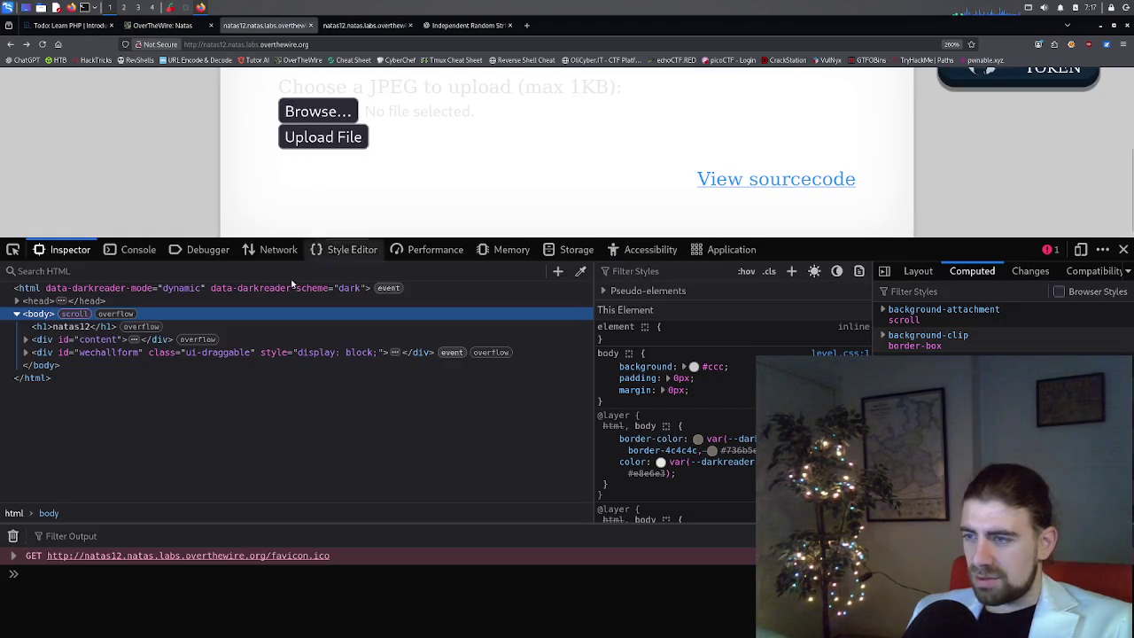
{"action": "left_click", "coordinate": [341, 117]}
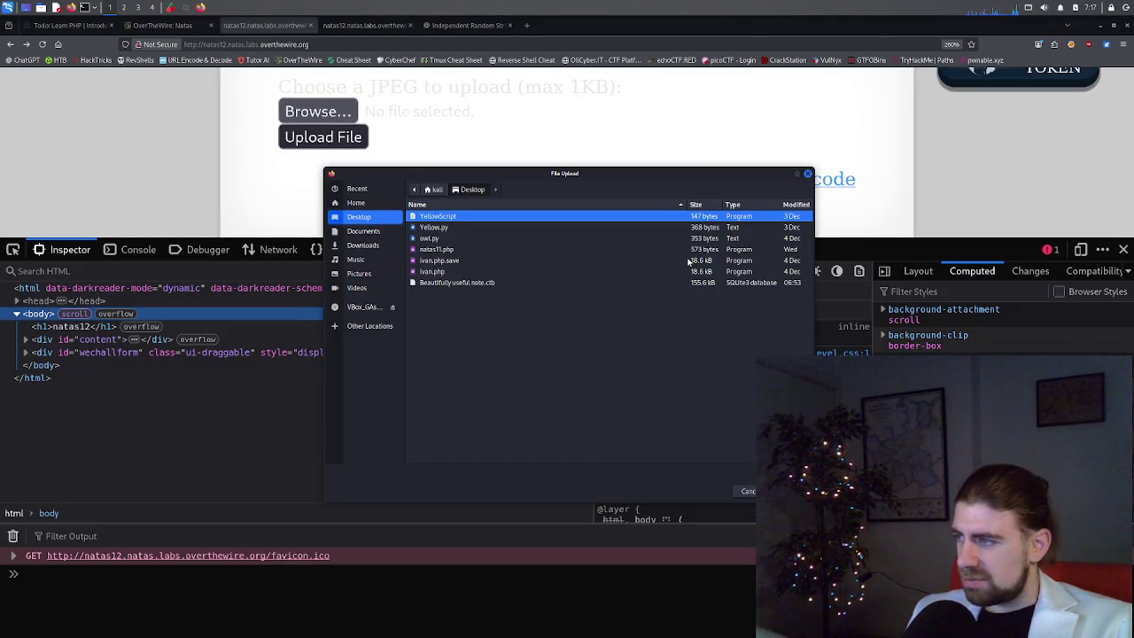
{"action": "left_click_drag", "start_coordinate": [663, 174], "coordinate": [624, 223]}
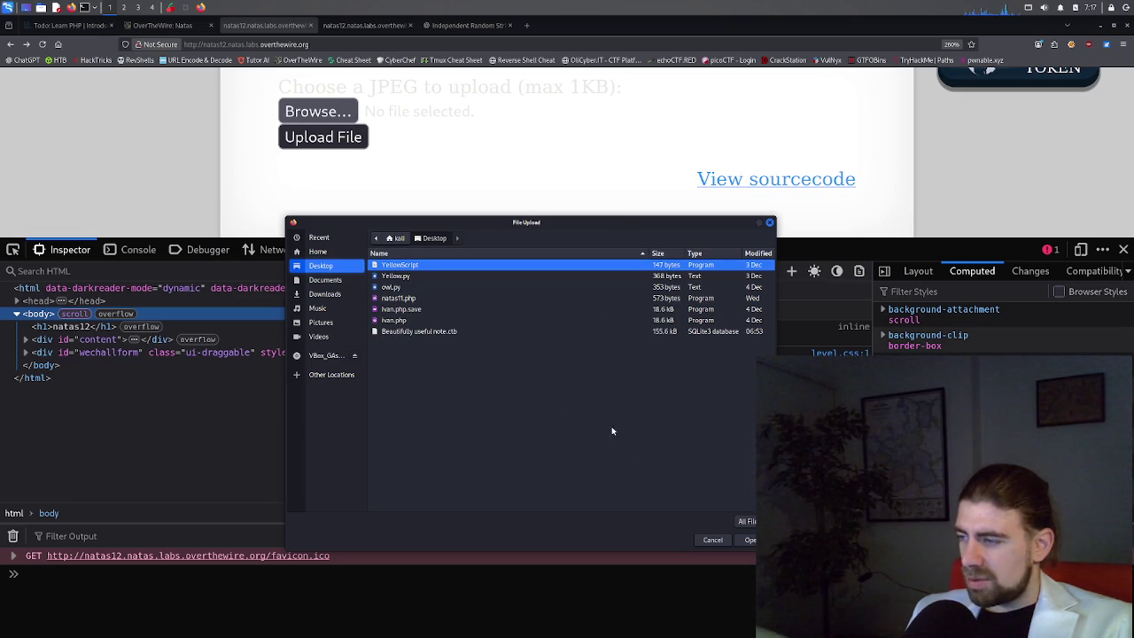
{"action": "left_click", "coordinate": [711, 540]}
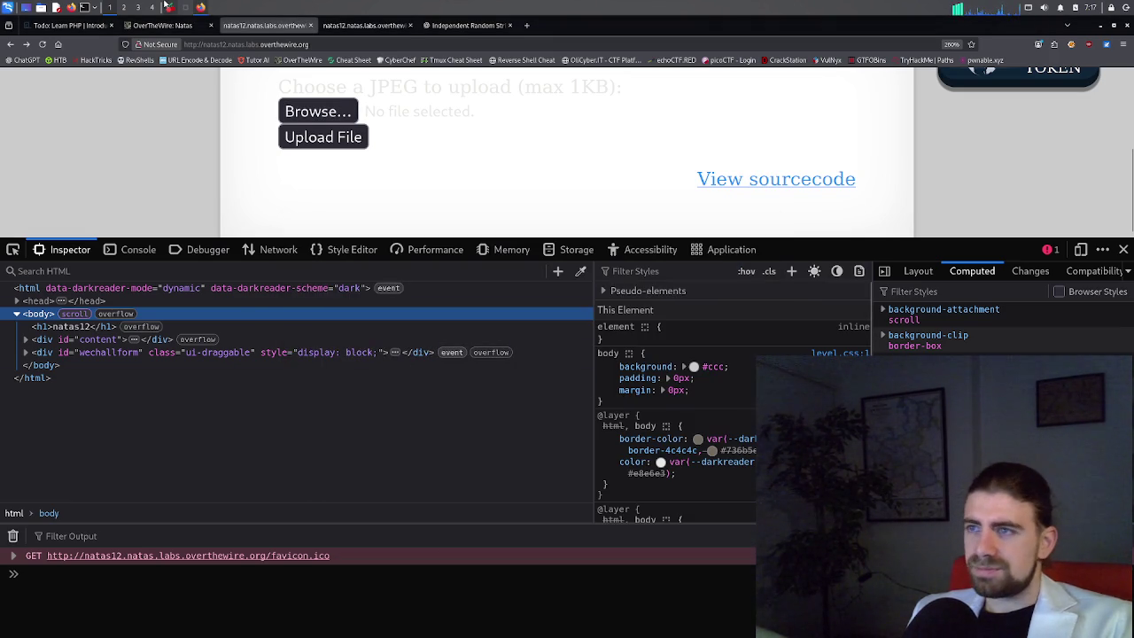
{"action": "left_click", "coordinate": [86, 8]}
{"action": "left_click_drag", "start_coordinate": [643, 47], "coordinate": [503, 89]}
Enlarge the terminal font and run 'nano hello.jpg'.
{"action": "left_click_drag", "start_coordinate": [408, 99], "coordinate": [361, 104]}
{"action": "key", "text": "ctrl+plus"}
{"action": "key", "text": "ctrl+plus"}
{"action": "key", "text": "ctrl+plus"}
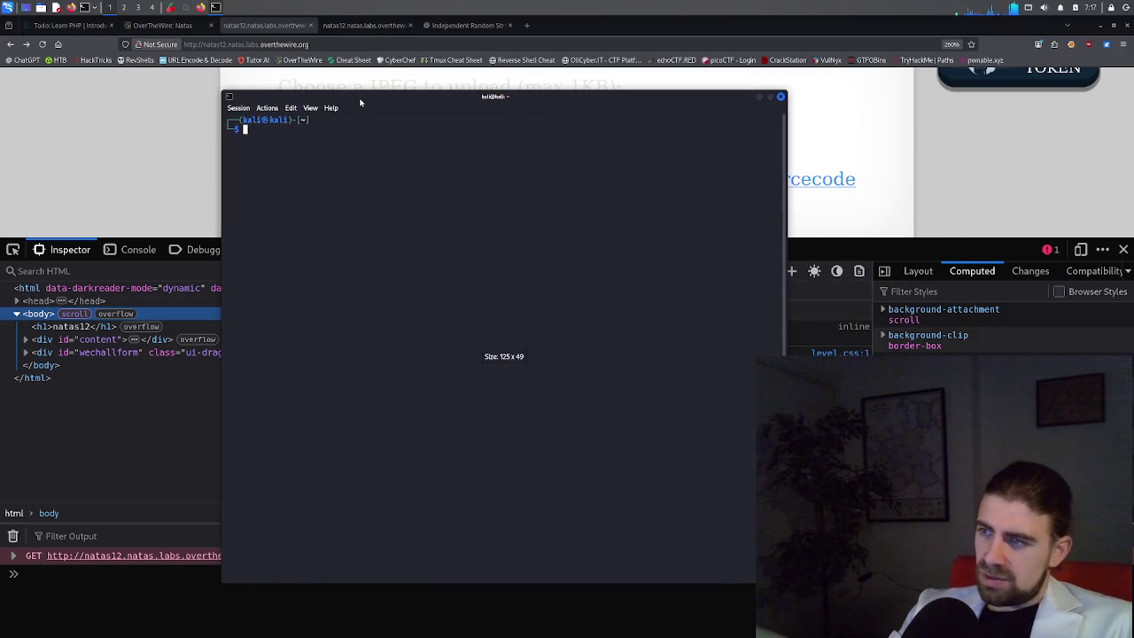
{"action": "key", "text": "ctrl+plus"}
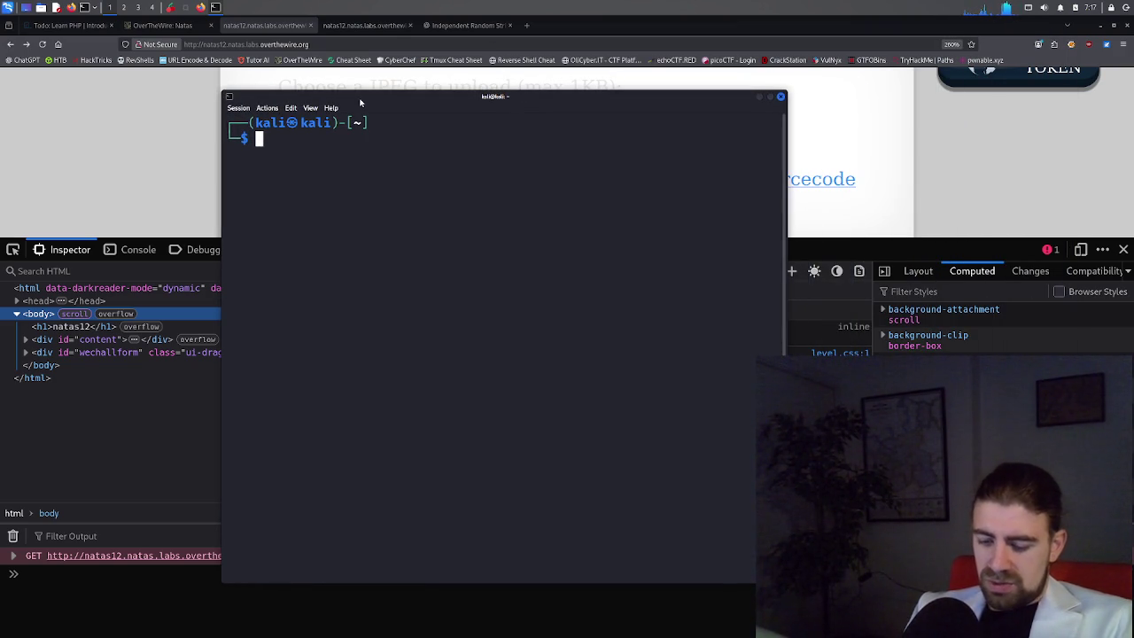
{"action": "type", "text": "tou"}
{"action": "key", "text": "BackSpace"}
{"action": "key", "text": "BackSpace"}
{"action": "key", "text": "BackSpace"}
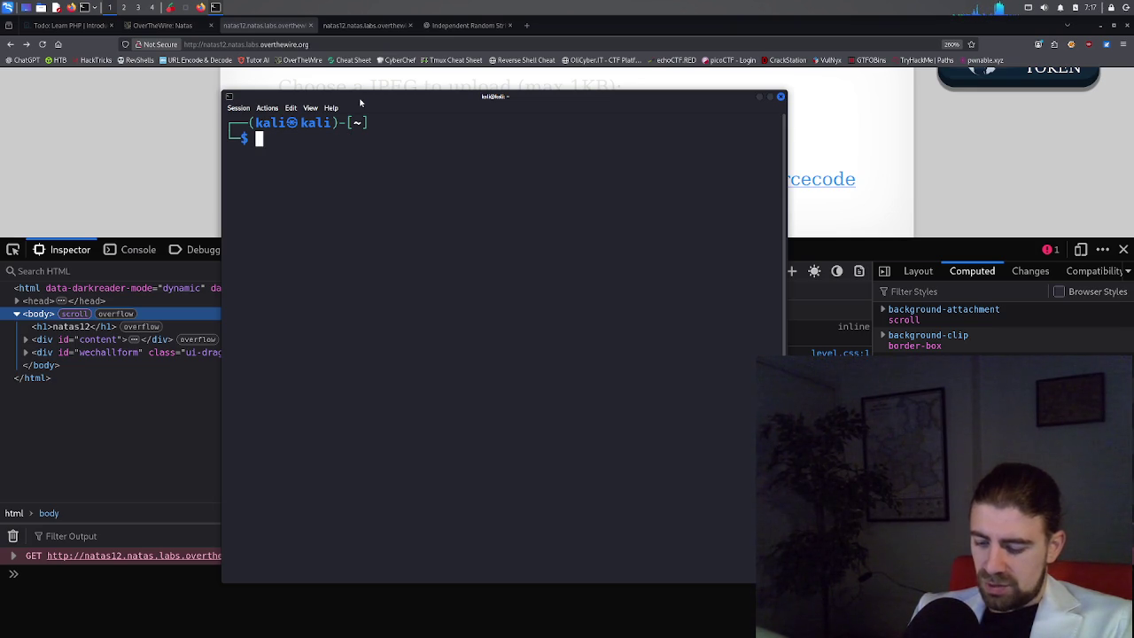
{"action": "type", "text": "vim"}
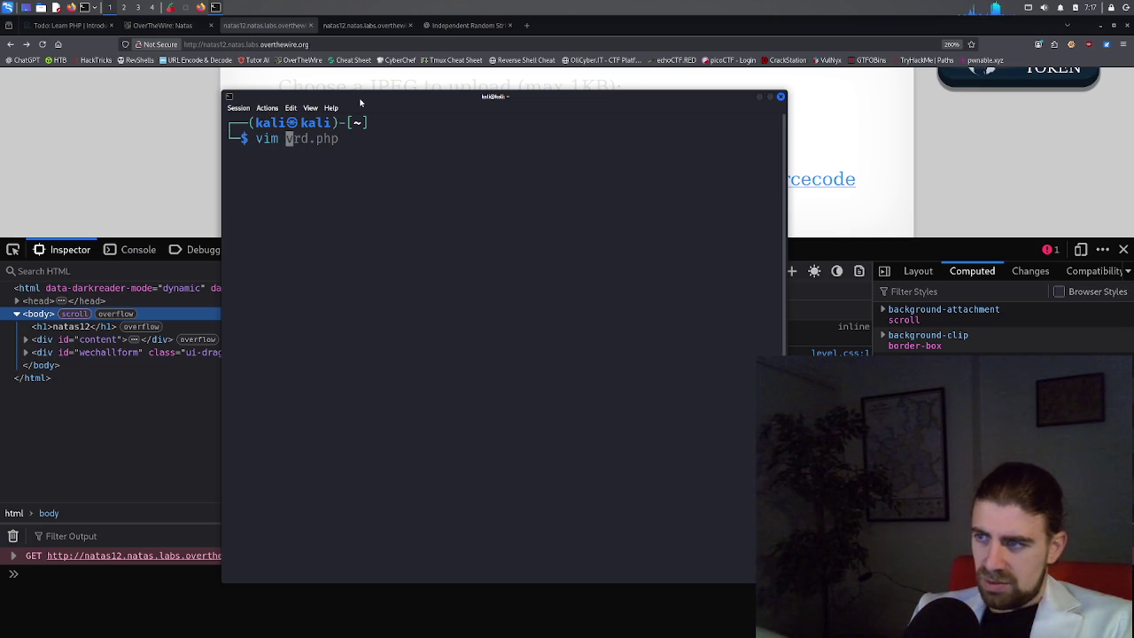
{"action": "key", "text": "BackSpace"}
{"action": "key", "text": "BackSpace"}
{"action": "key", "text": "BackSpace"}
{"action": "type", "text": "nano"}
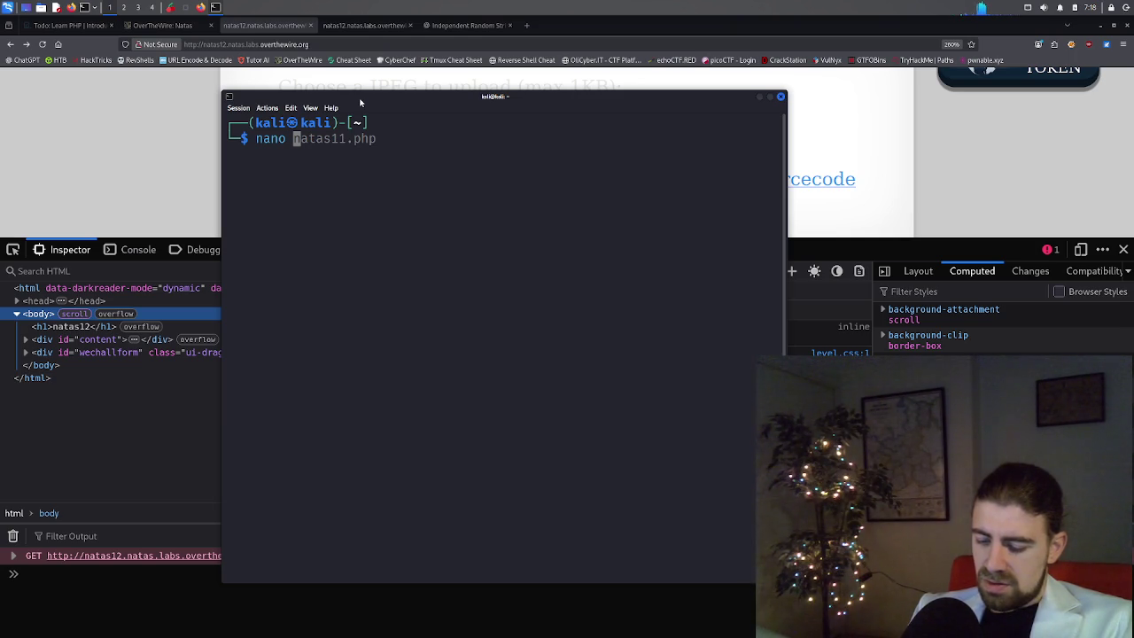
{"action": "type", "text": "hello."}
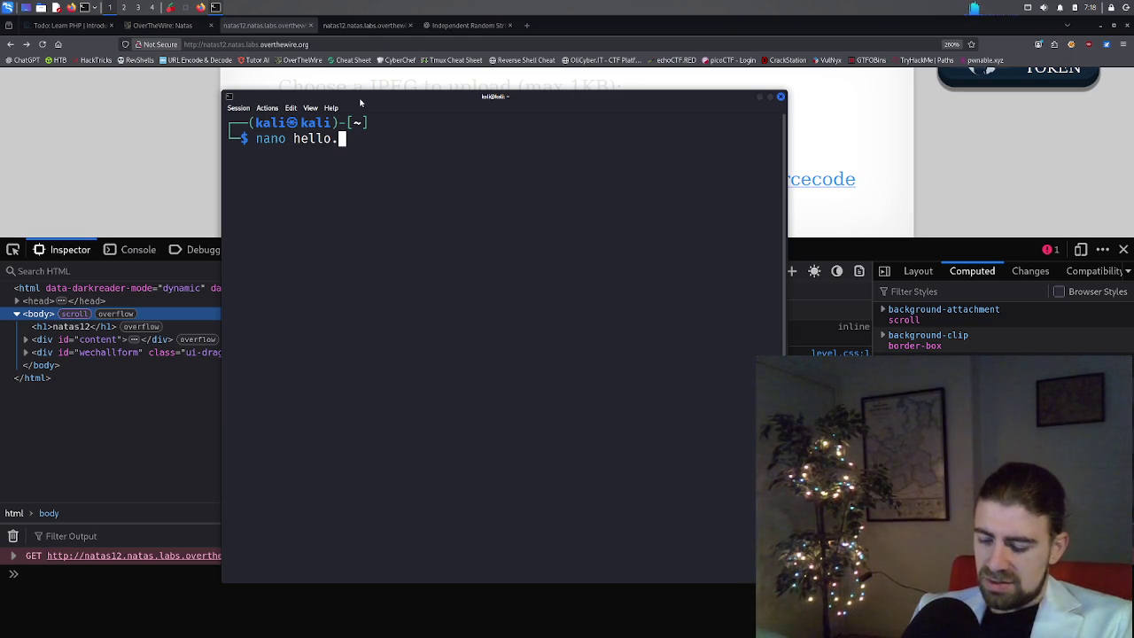
{"action": "type", "text": "jpg"}
{"action": "key", "text": "Return"}
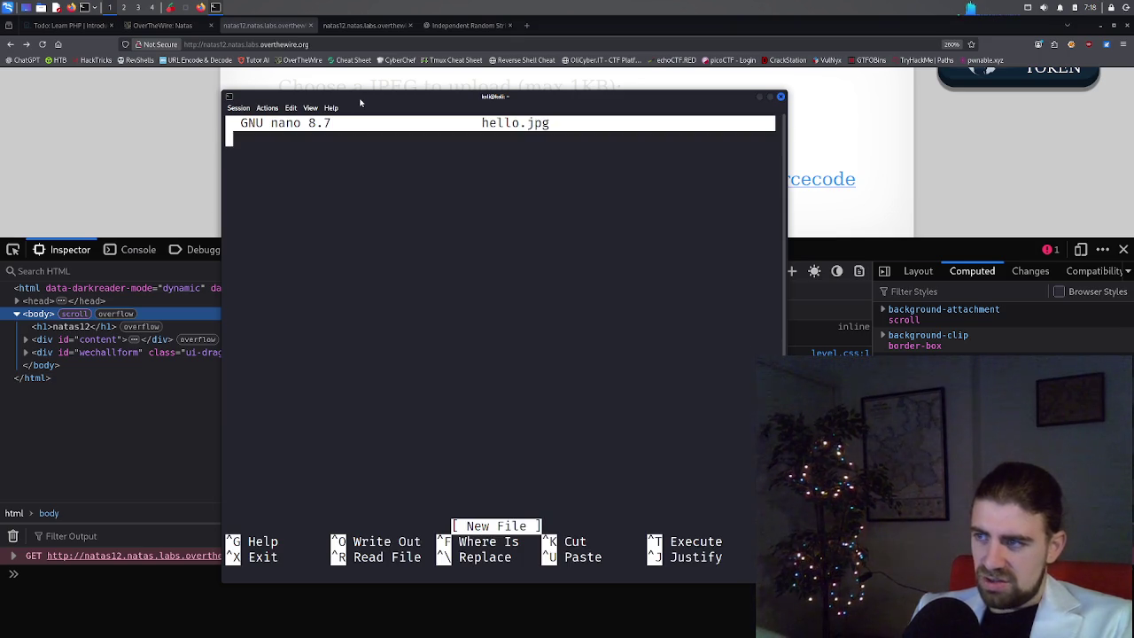
Write 'hello' into hello.jpg and save the file.
{"action": "type", "text": "hello"}
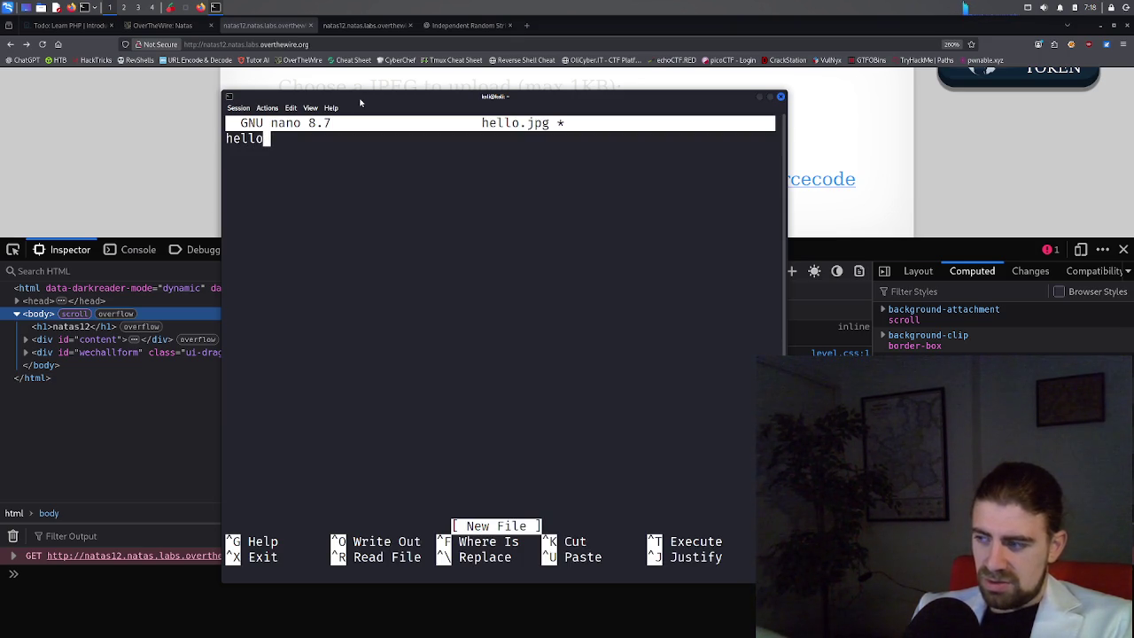
{"action": "key", "text": "ctrl+x"}
{"action": "key", "text": "y"}
{"action": "key", "text": "Return"}
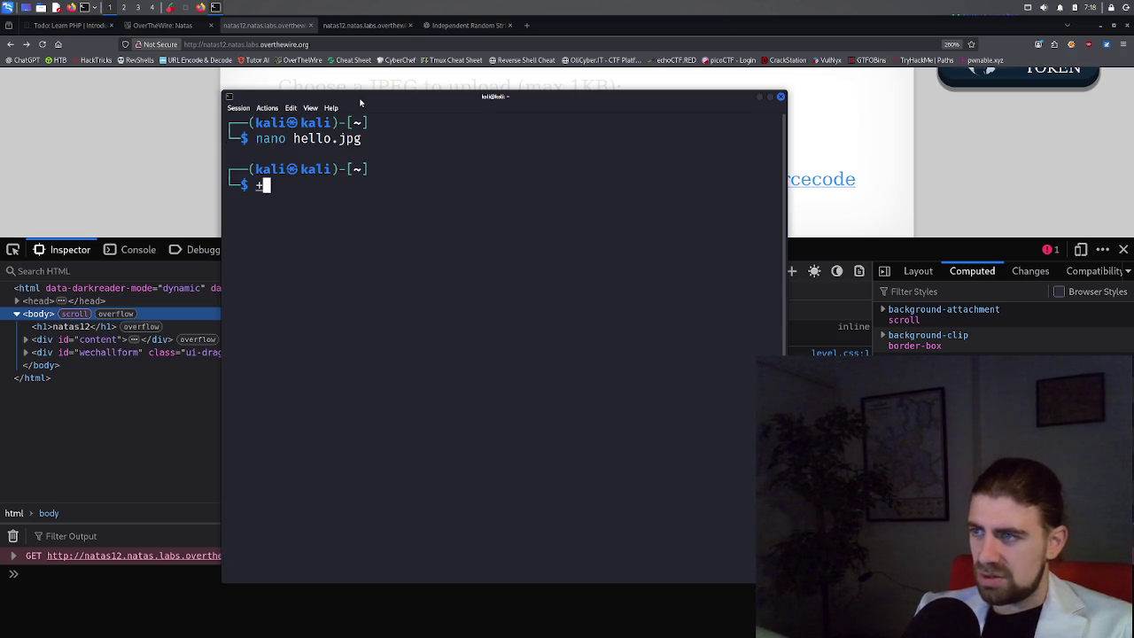
{"action": "left_click", "coordinate": [871, 134]}
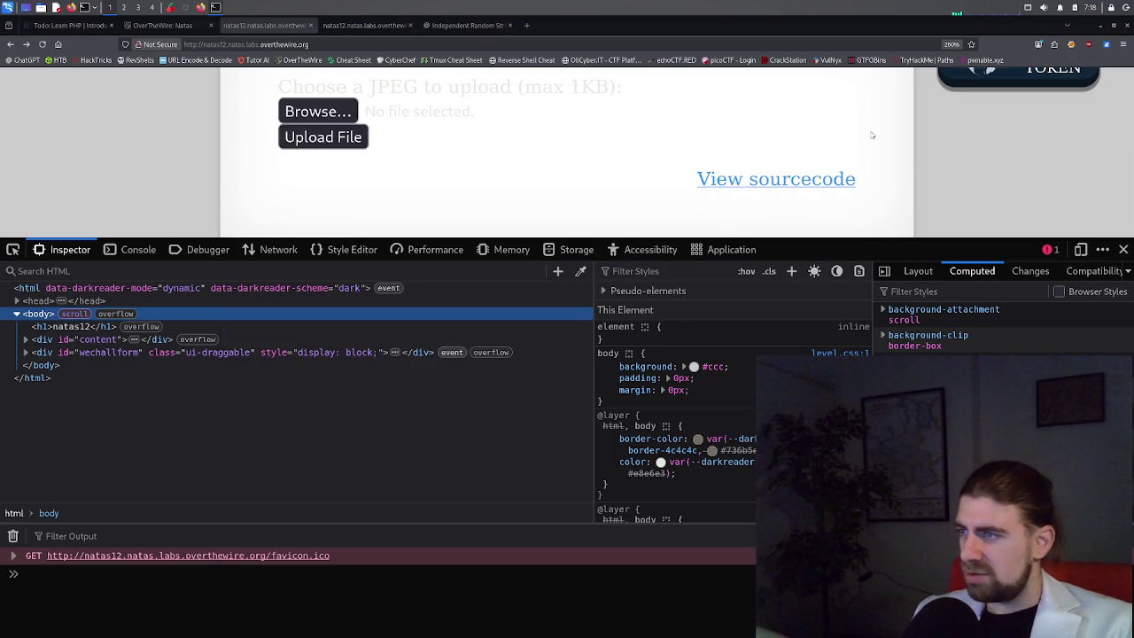
Upload hello.jpg from the home folder through the natas12 form.
{"action": "left_click", "coordinate": [317, 112]}
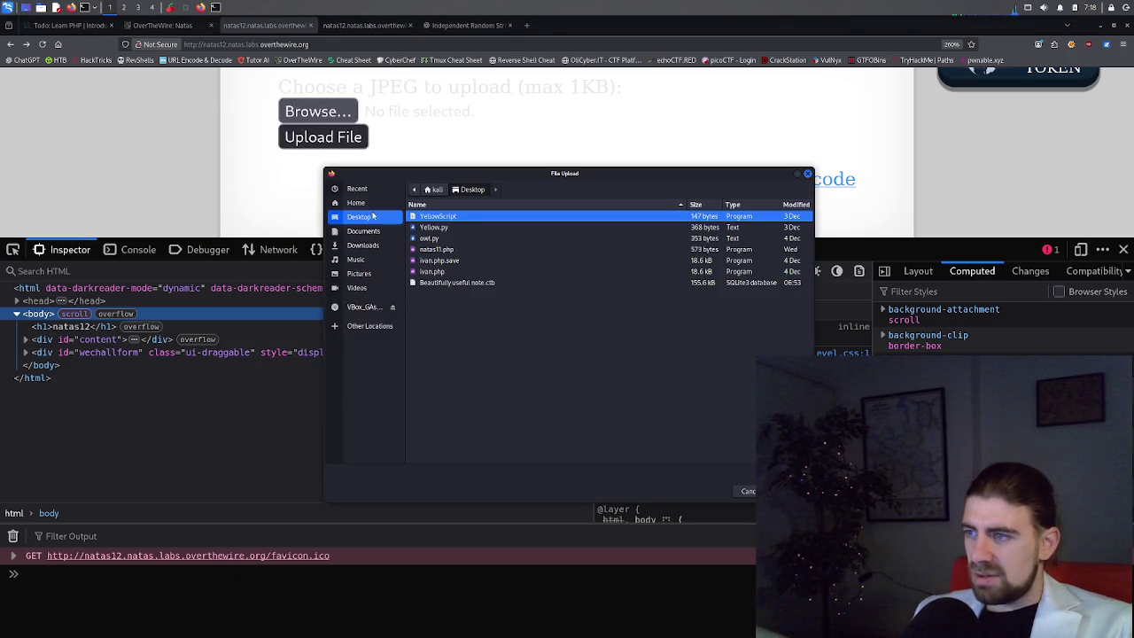
{"action": "left_click", "coordinate": [372, 232]}
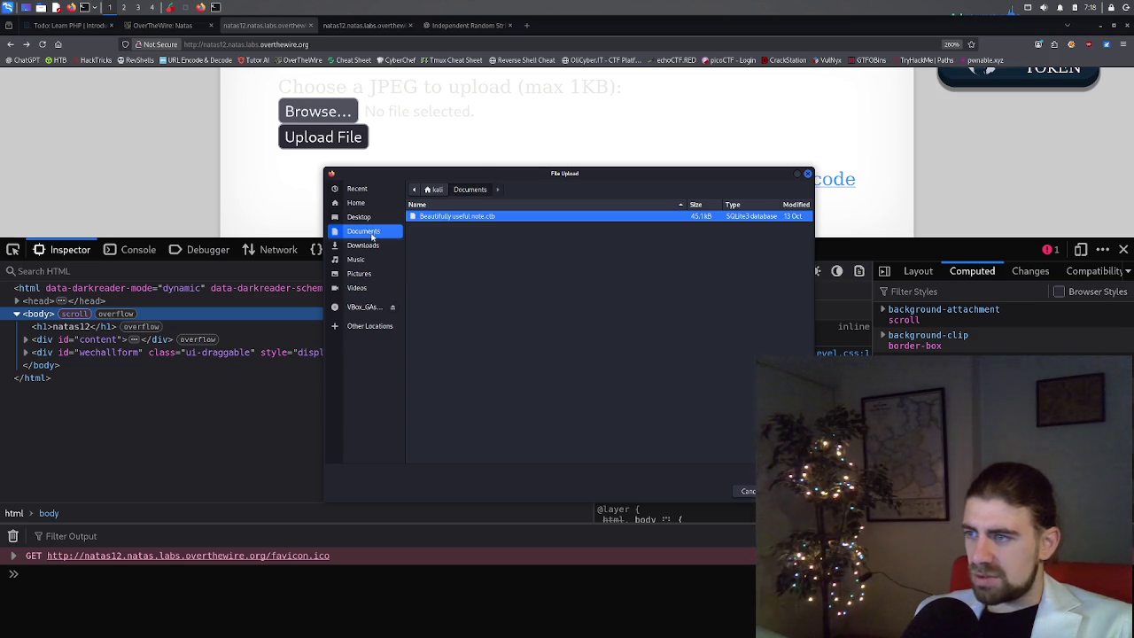
{"action": "left_click", "coordinate": [372, 203]}
{"action": "scroll", "coordinate": [469, 315], "scroll_direction": "down", "scroll_amount": 2}
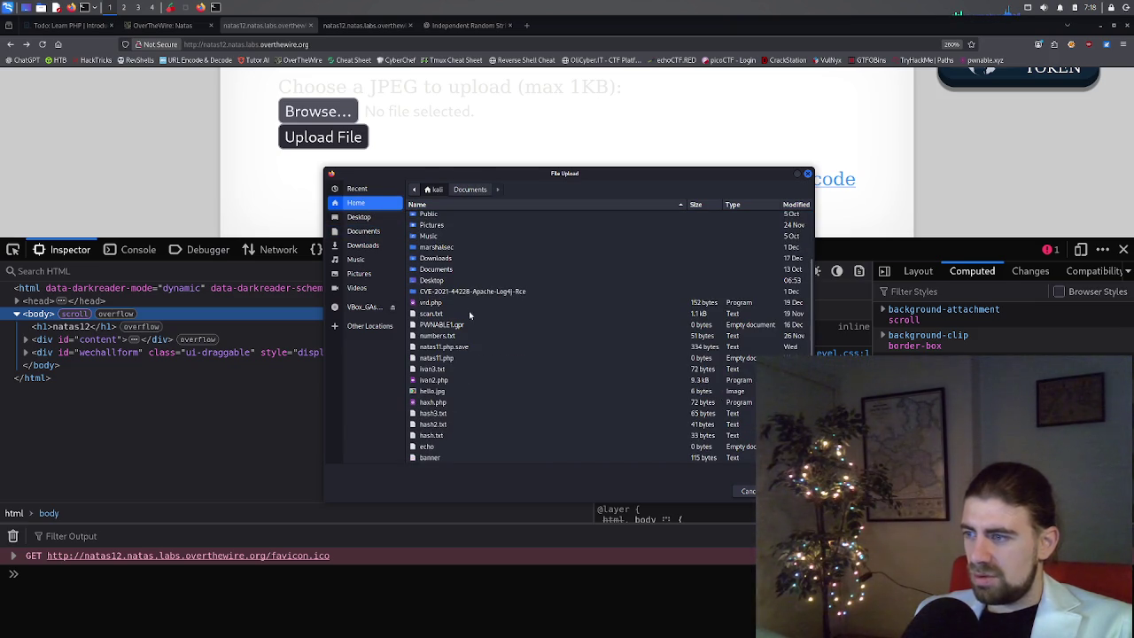
{"action": "double_click", "coordinate": [433, 391]}
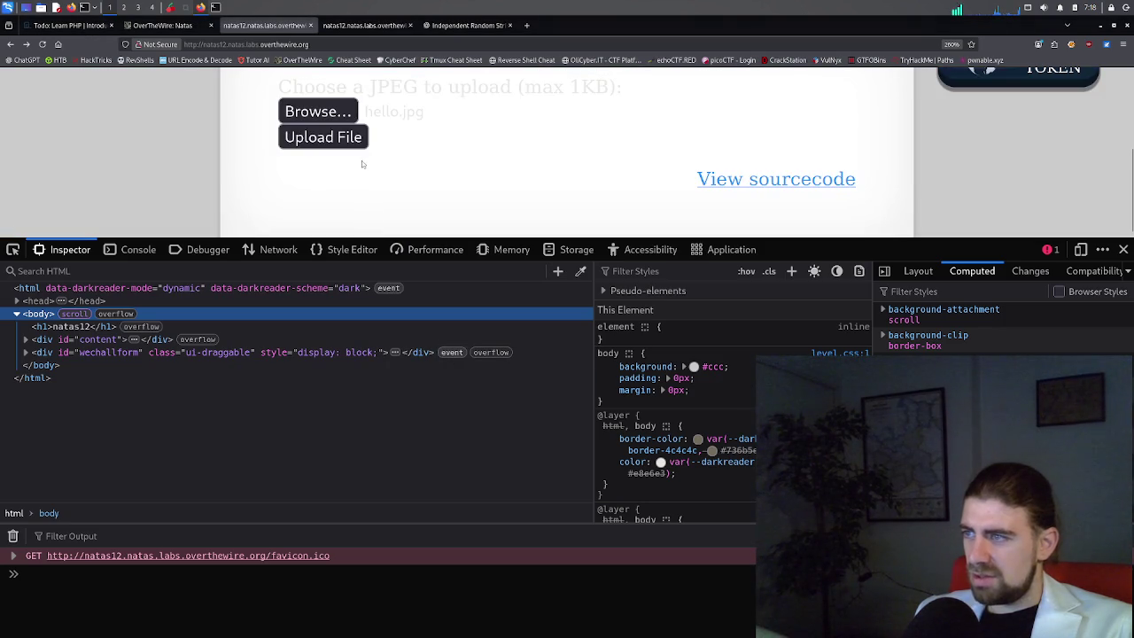
{"action": "left_click", "coordinate": [346, 140]}
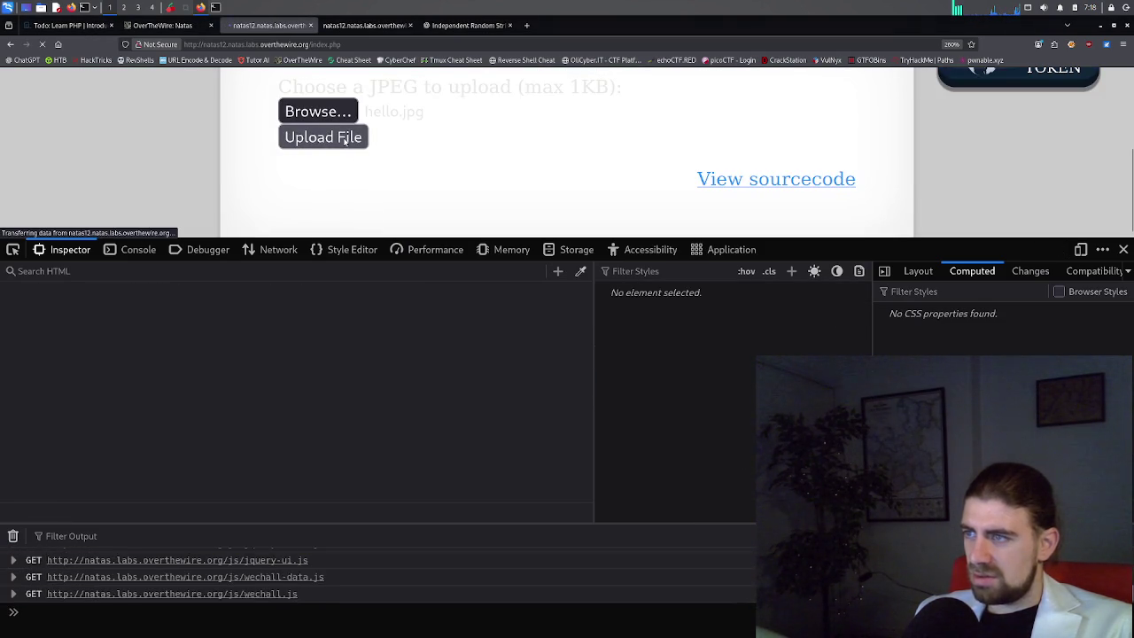
Open upload/0wbh5386yb.jpg in a new tab, view it, and close the developer tools.
{"action": "scroll", "coordinate": [479, 159], "scroll_direction": "down", "scroll_amount": 2}
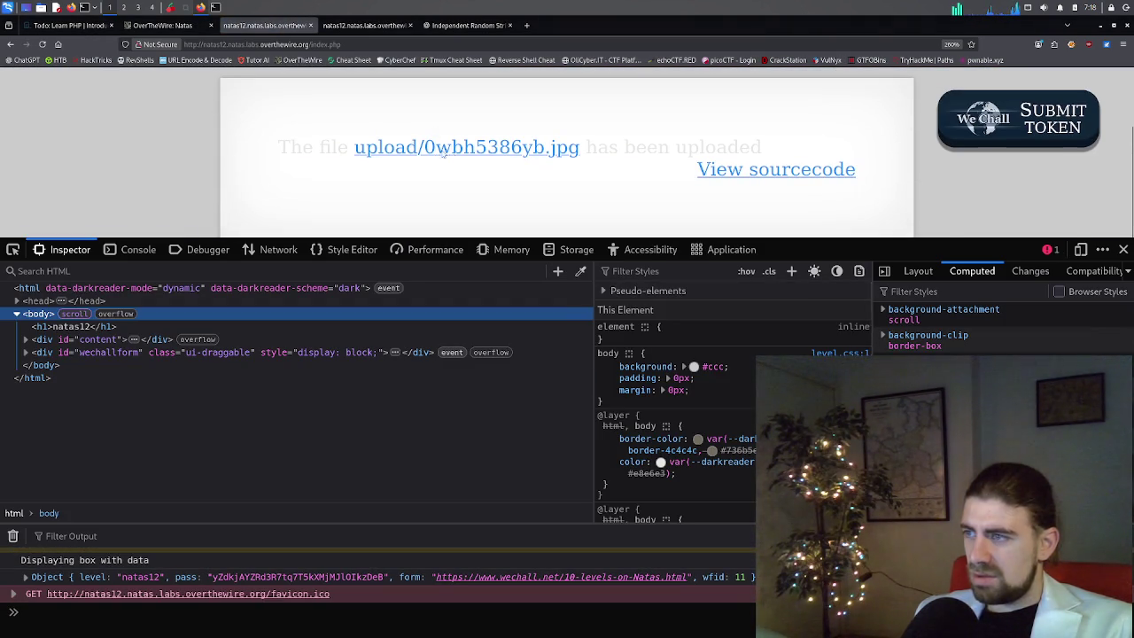
{"action": "middle_click", "coordinate": [483, 151]}
{"action": "left_click", "coordinate": [368, 26]}
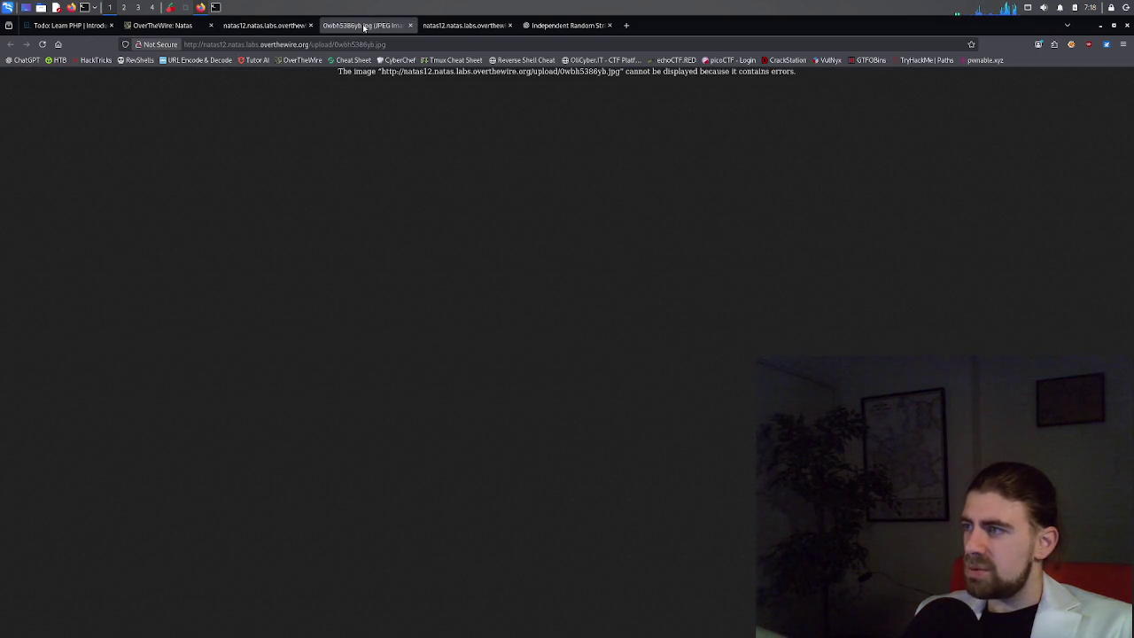
{"action": "left_click", "coordinate": [283, 26]}
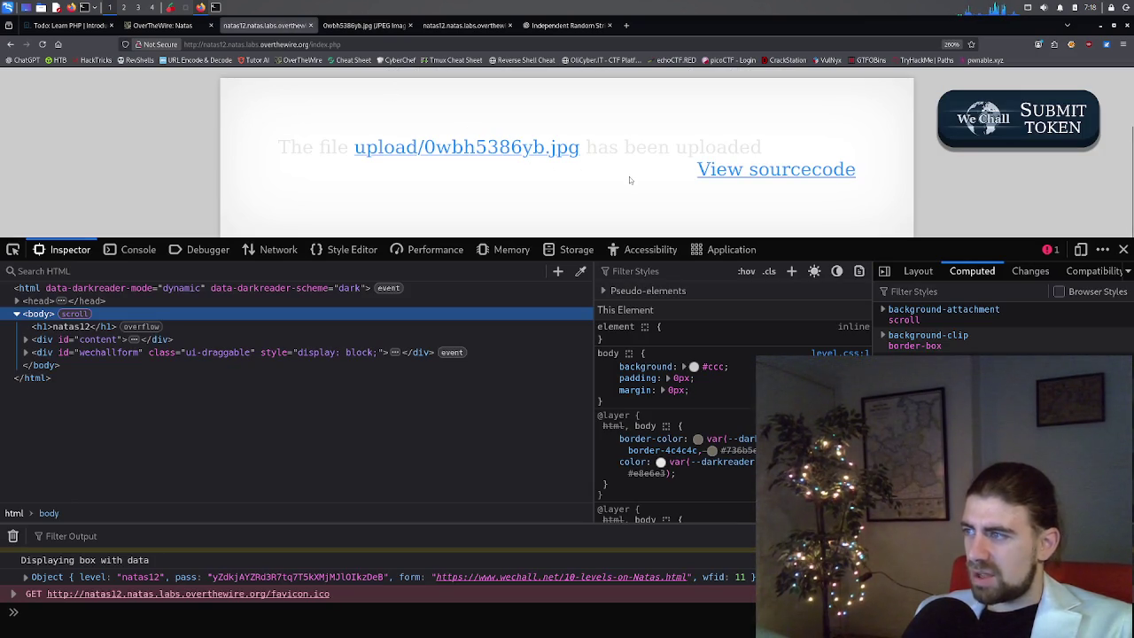
{"action": "left_click", "coordinate": [1124, 249]}
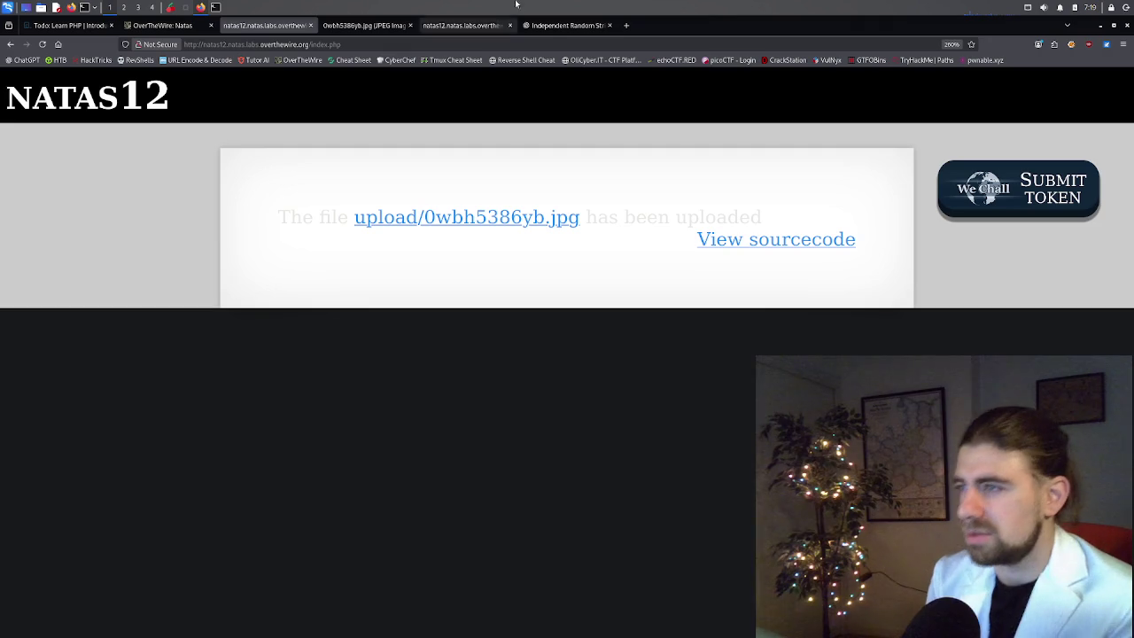
Check the broken 0wbh5386yb.jpg image, then switch to the natas12 source.
{"action": "left_click", "coordinate": [380, 24]}
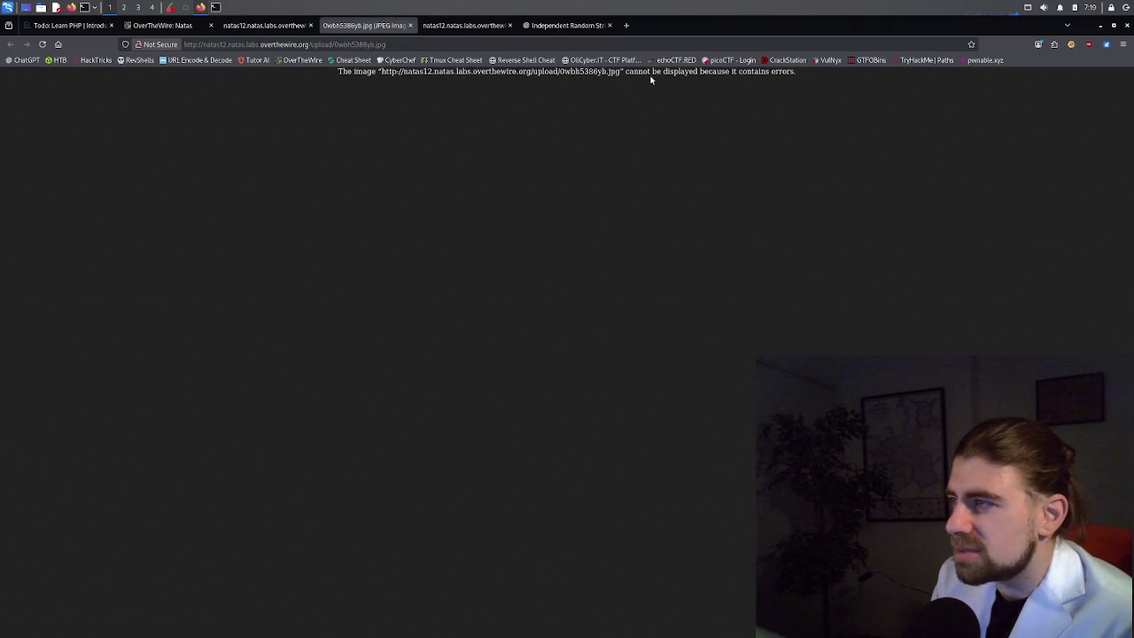
{"action": "left_click", "coordinate": [485, 27]}
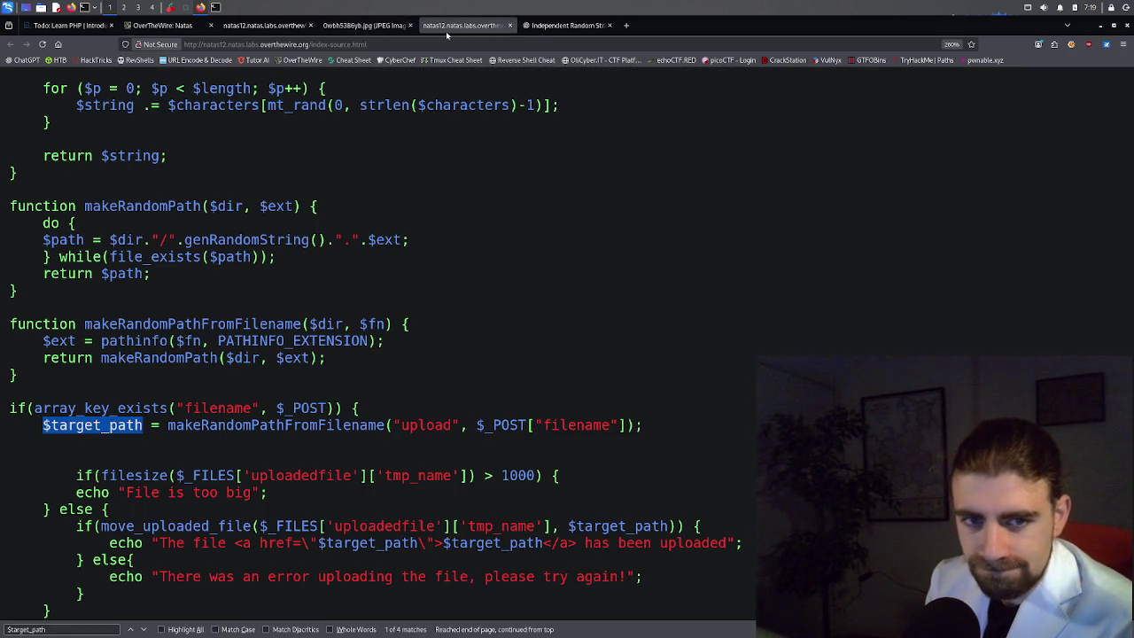
{"action": "scroll", "coordinate": [238, 401], "scroll_direction": "down", "scroll_amount": 3}
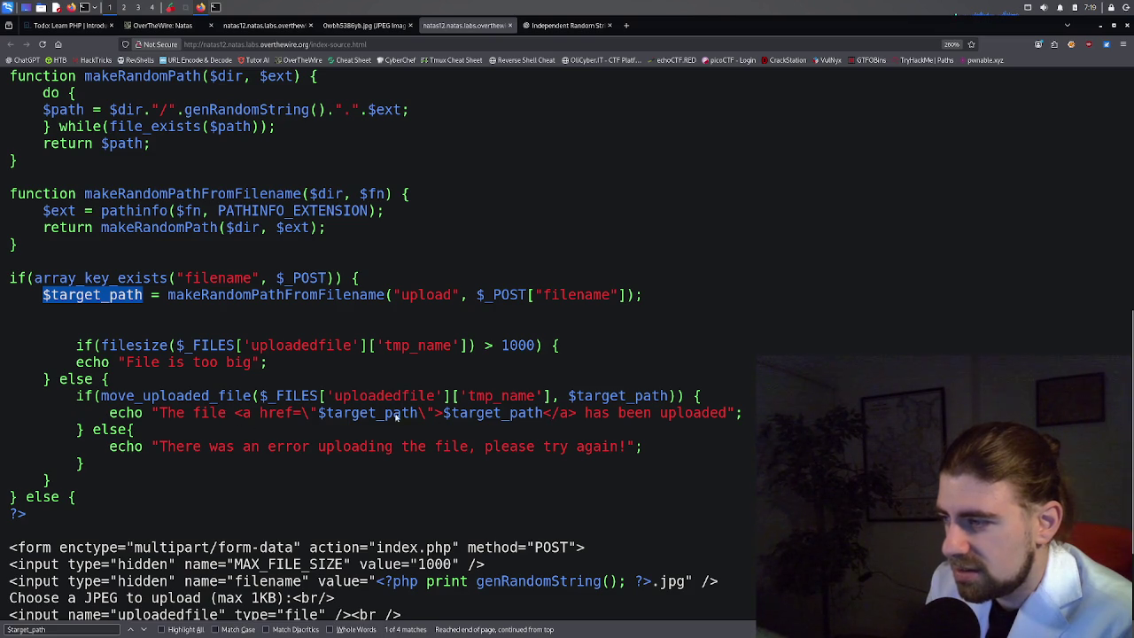
{"action": "left_click", "coordinate": [279, 25]}
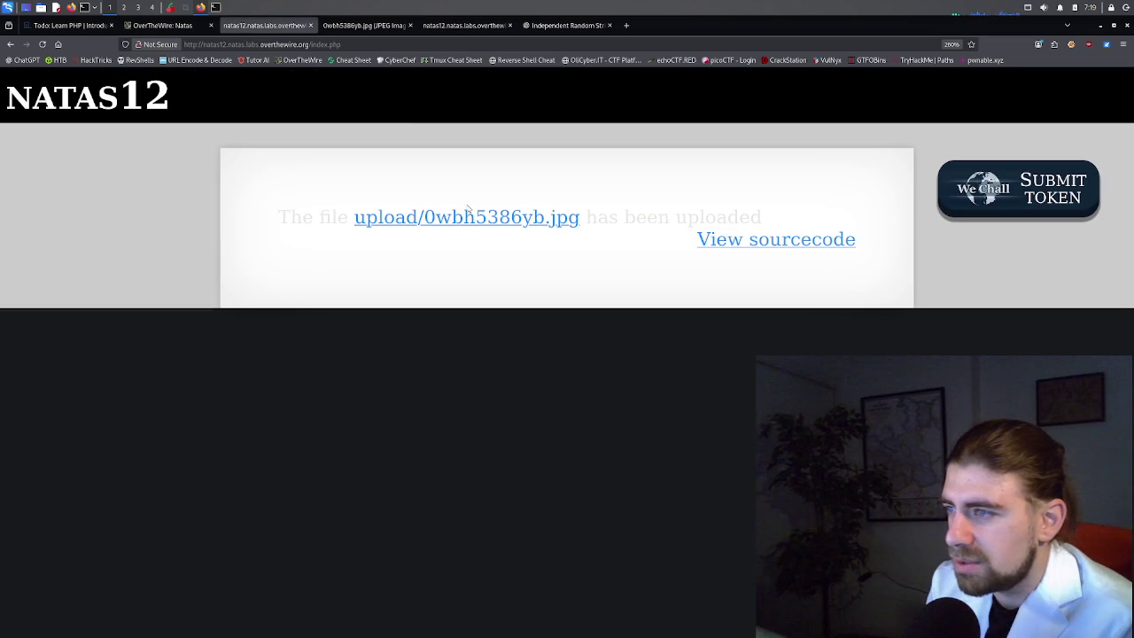
{"action": "key", "text": "ctrl+Tab"}
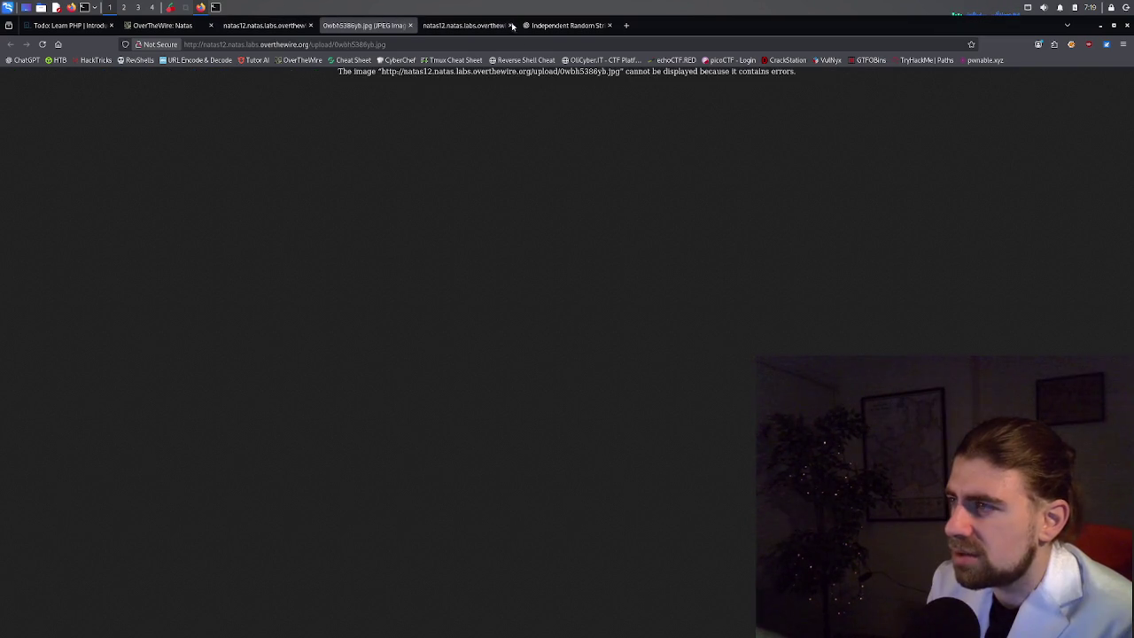
{"action": "left_click", "coordinate": [497, 25]}
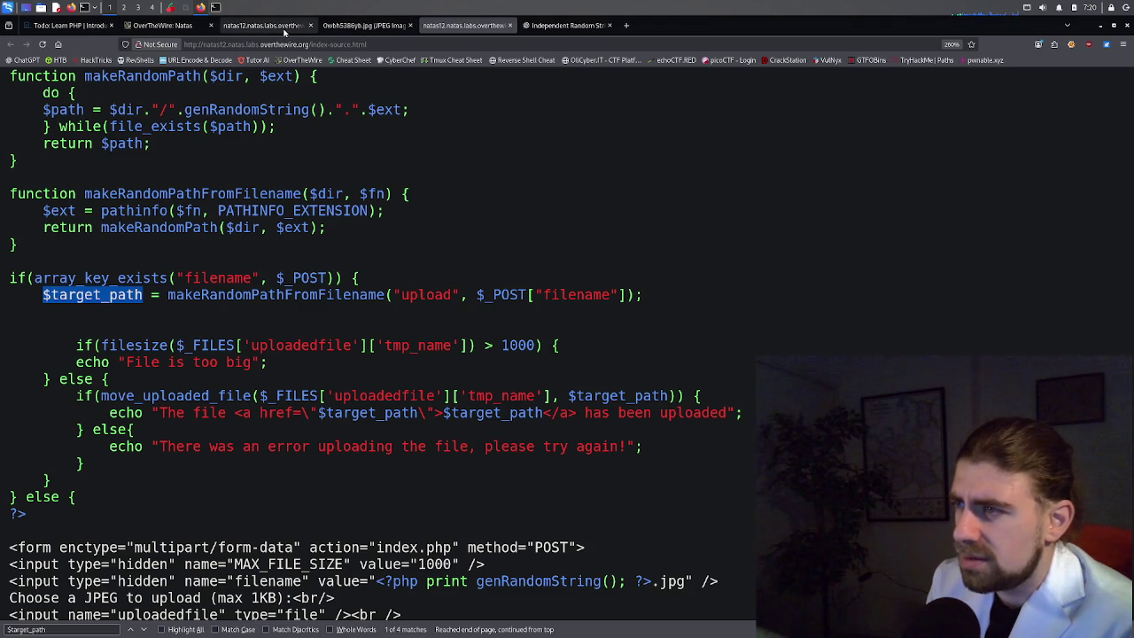
{"action": "left_click", "coordinate": [278, 26]}
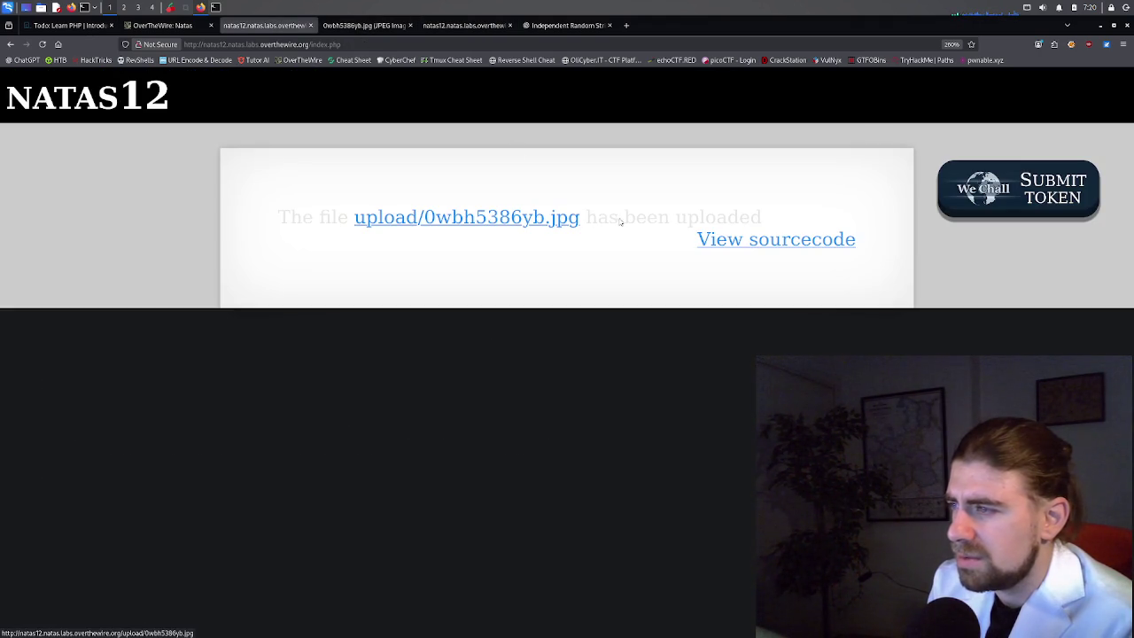
{"action": "left_click", "coordinate": [377, 26]}
{"action": "left_click", "coordinate": [461, 26]}
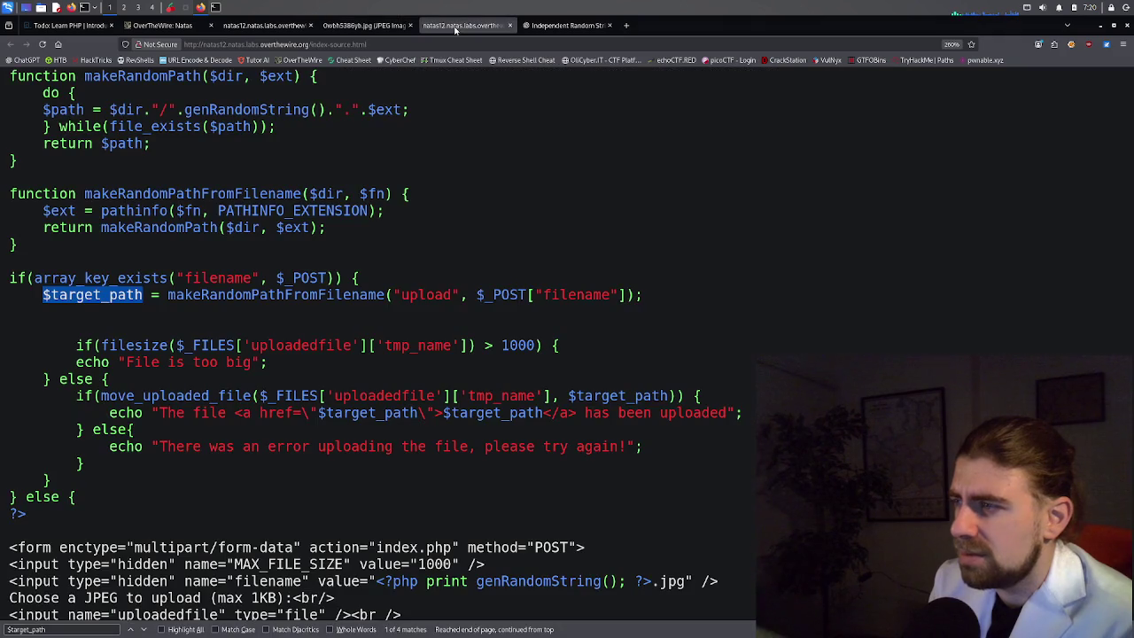
Search the source for 'filename' and step forward through its five matches.
{"action": "double_click", "coordinate": [571, 298]}
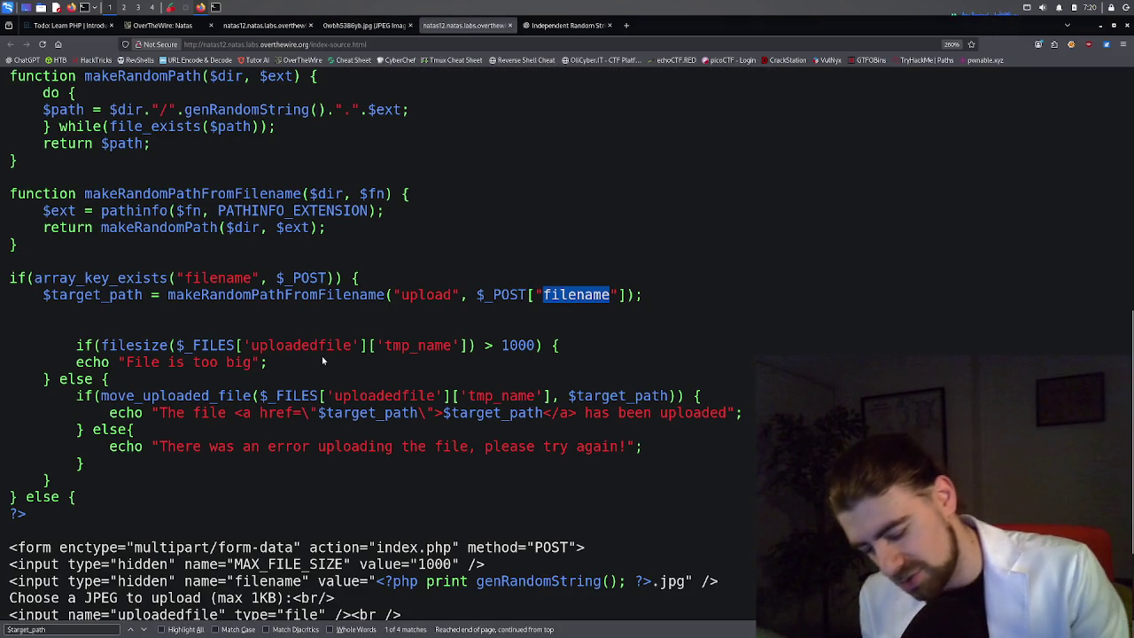
{"action": "key", "text": "ctrl+f"}
{"action": "left_click", "coordinate": [48, 632]}
{"action": "left_click", "coordinate": [144, 630]}
{"action": "left_click", "coordinate": [144, 630]}
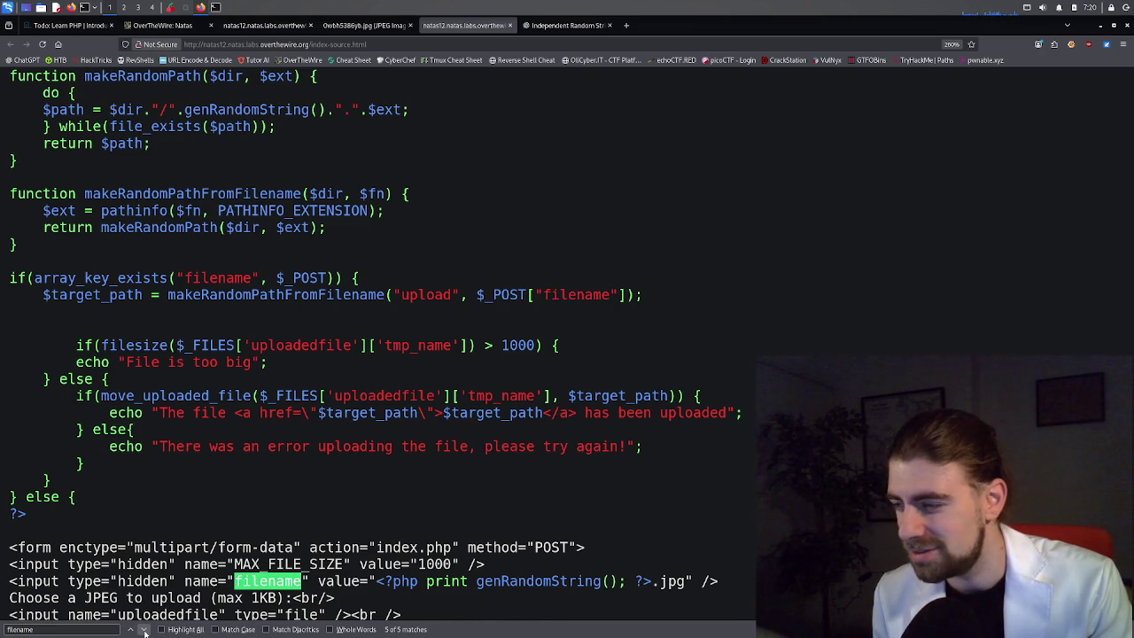
{"action": "left_click", "coordinate": [145, 630]}
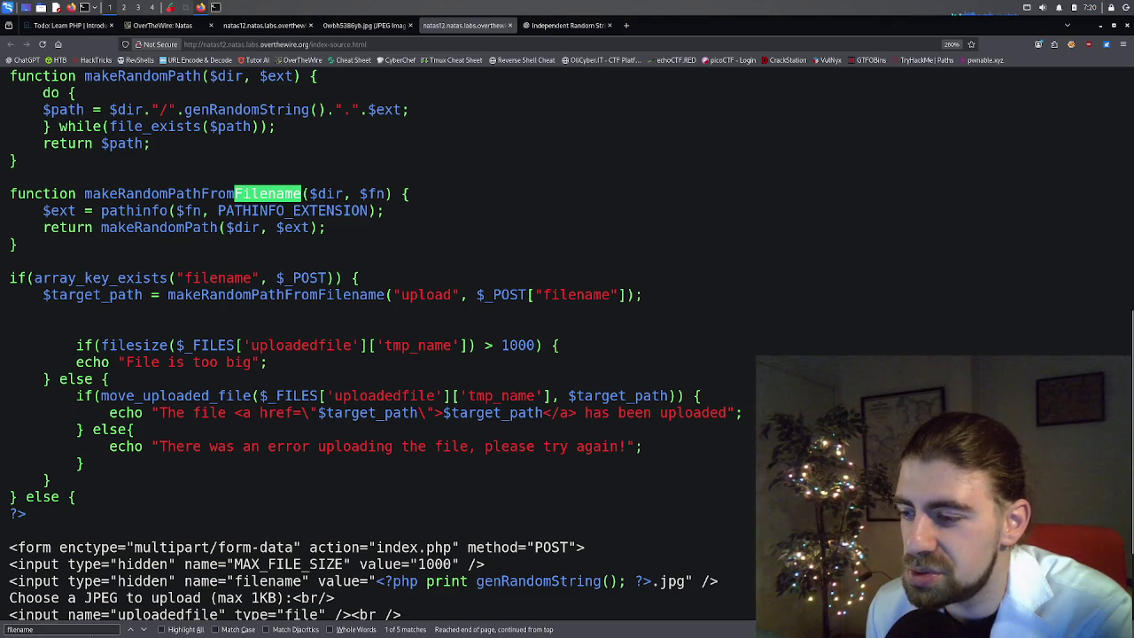
Step back through the filename matches, then scroll up to genRandomString.
{"action": "left_click", "coordinate": [131, 630]}
{"action": "left_click", "coordinate": [130, 630]}
{"action": "left_click", "coordinate": [131, 630]}
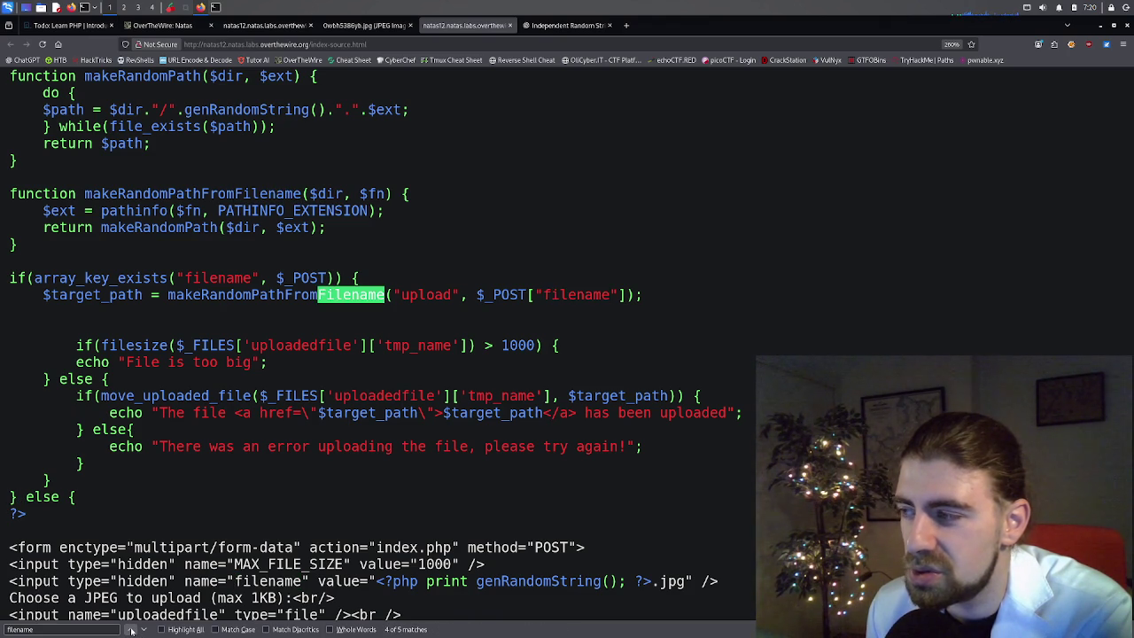
{"action": "left_click", "coordinate": [131, 630]}
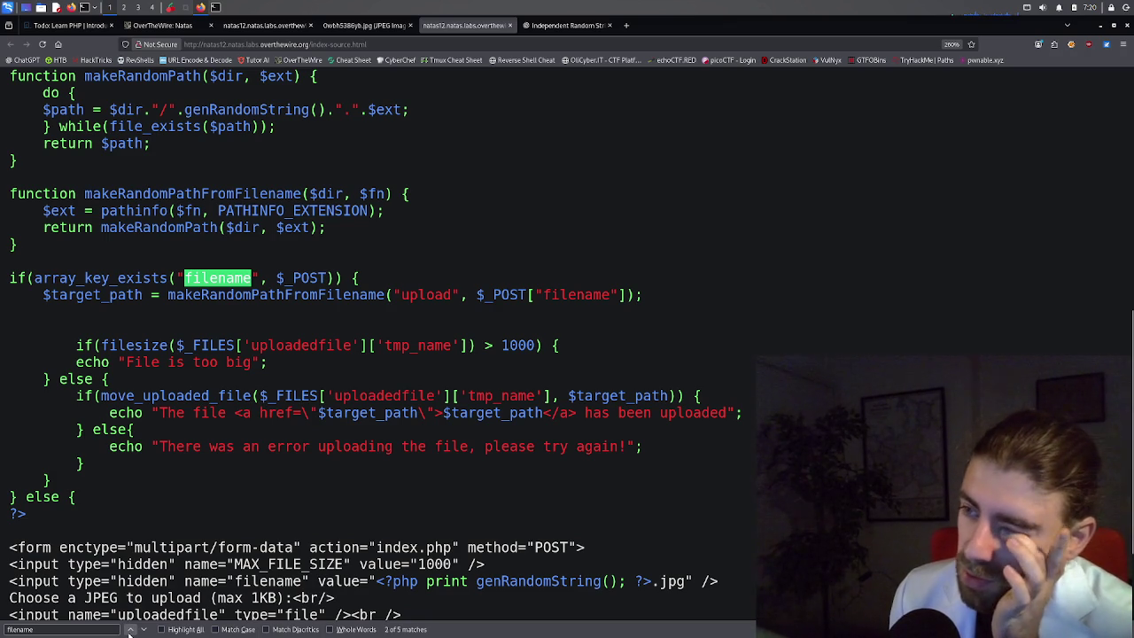
{"action": "left_click", "coordinate": [129, 630]}
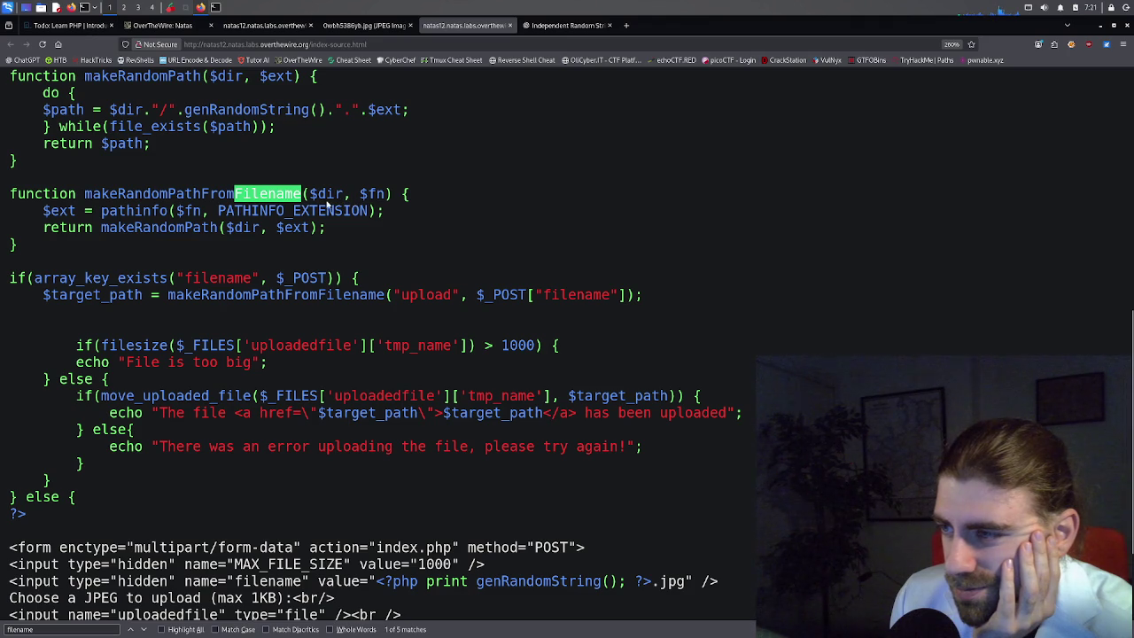
{"action": "scroll", "coordinate": [329, 209], "scroll_direction": "up", "scroll_amount": 3}
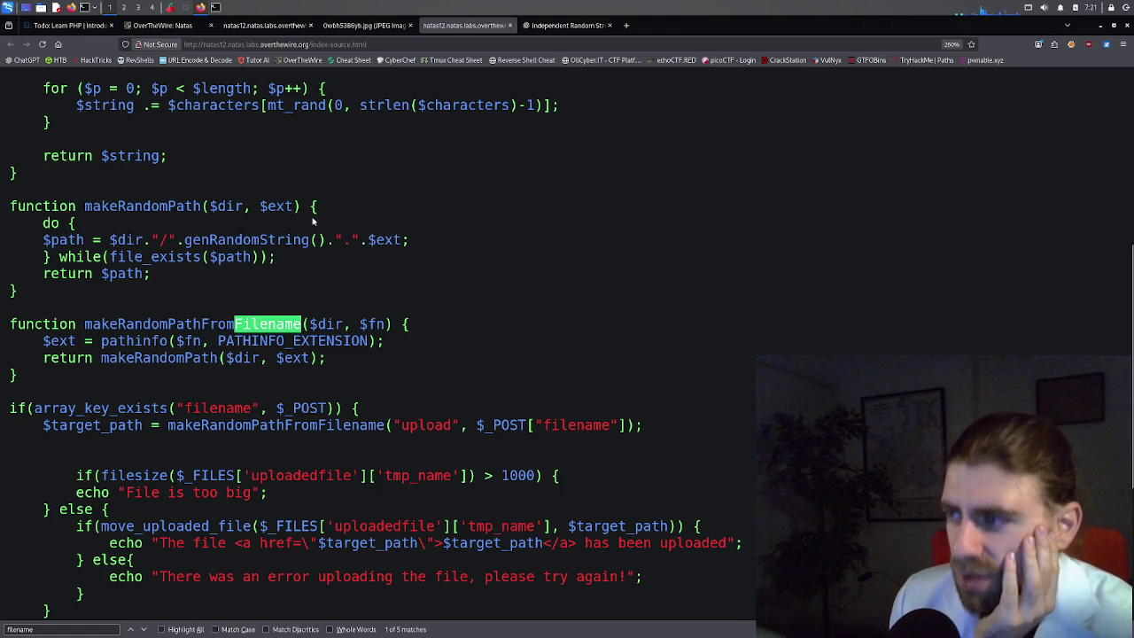
{"action": "scroll", "coordinate": [310, 219], "scroll_direction": "up", "scroll_amount": 3}
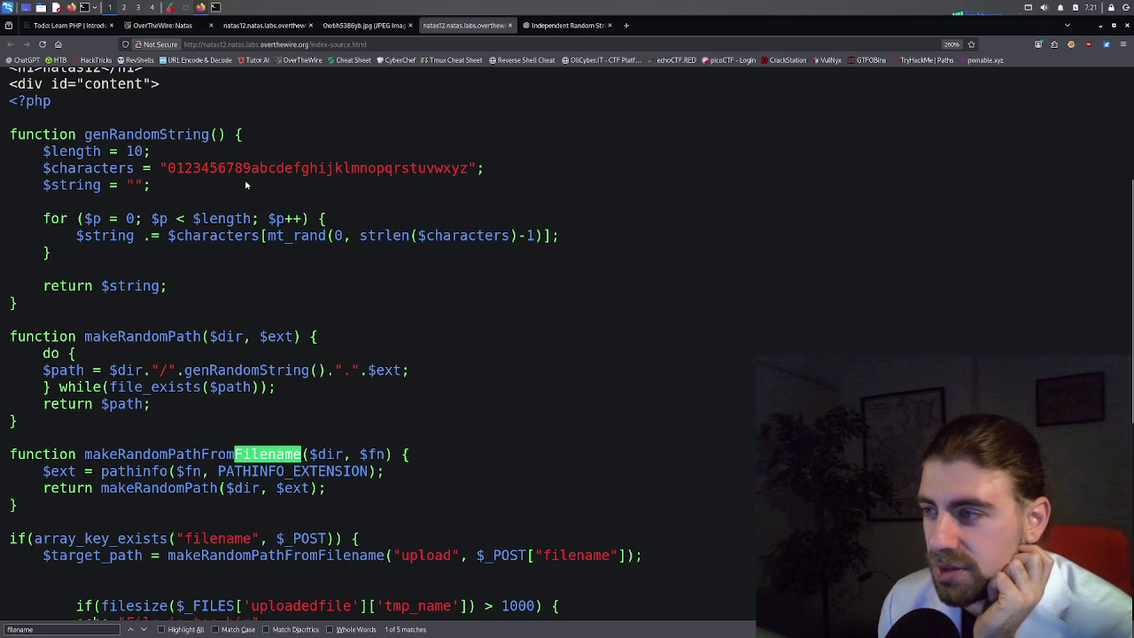
{"action": "left_click", "coordinate": [357, 26]}
{"action": "left_click", "coordinate": [259, 26]}
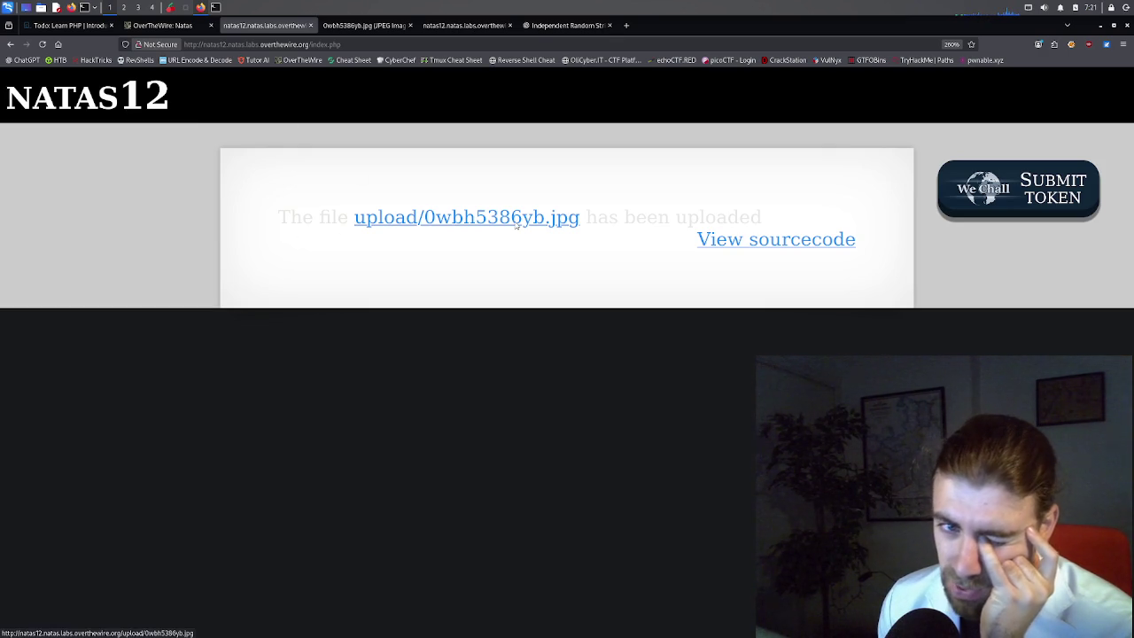
{"action": "left_click", "coordinate": [447, 25]}
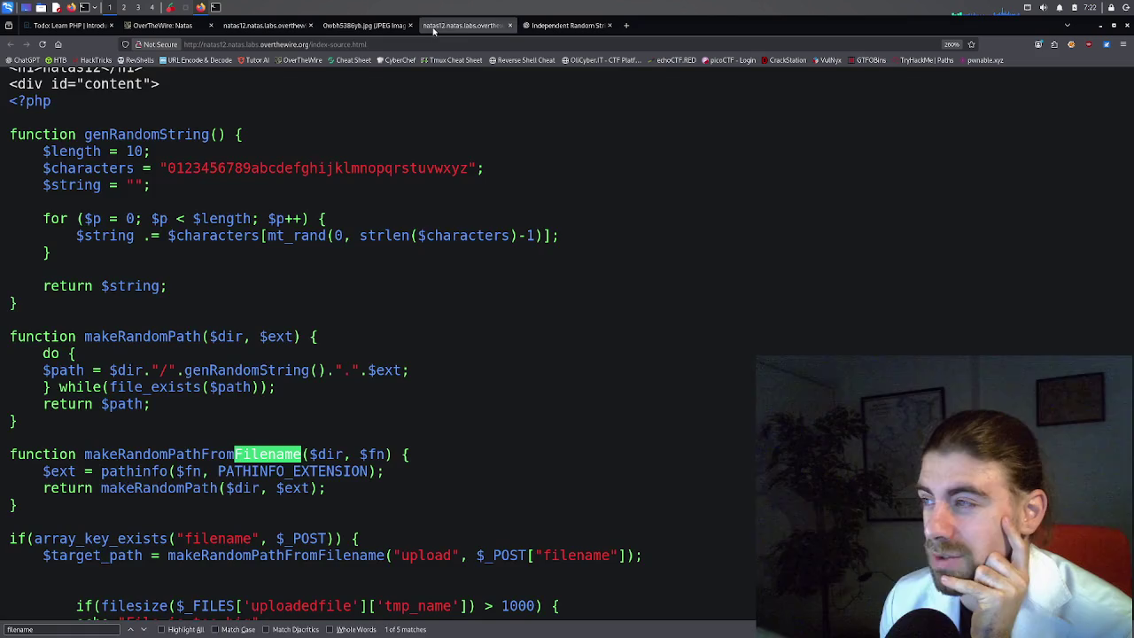
{"action": "scroll", "coordinate": [397, 231], "scroll_direction": "down", "scroll_amount": 5}
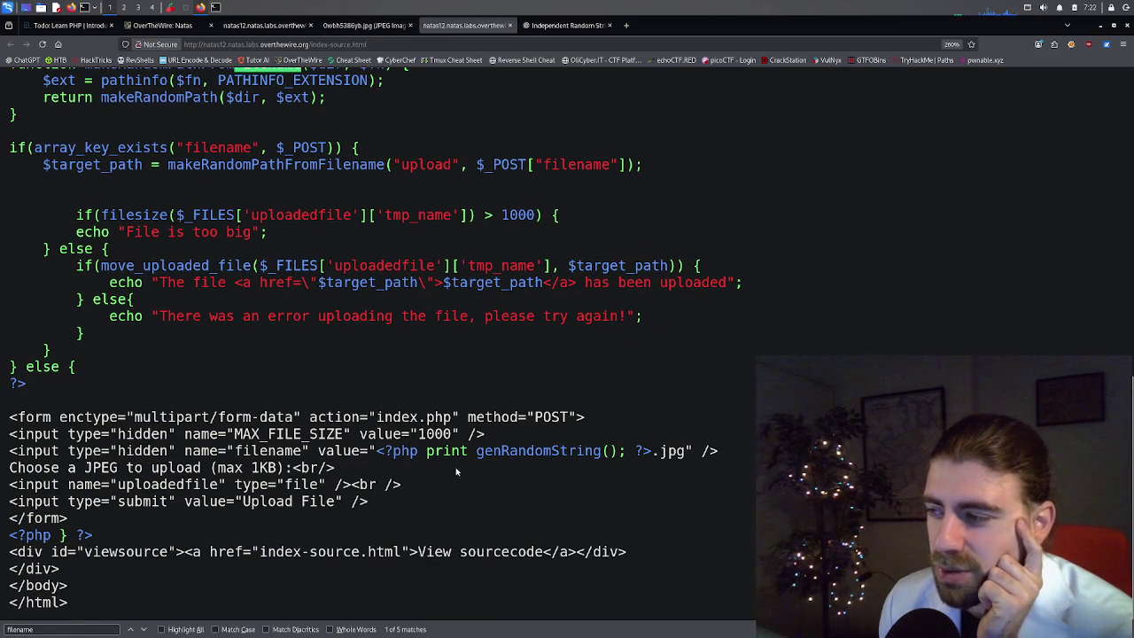
{"action": "scroll", "coordinate": [404, 382], "scroll_direction": "up", "scroll_amount": 3}
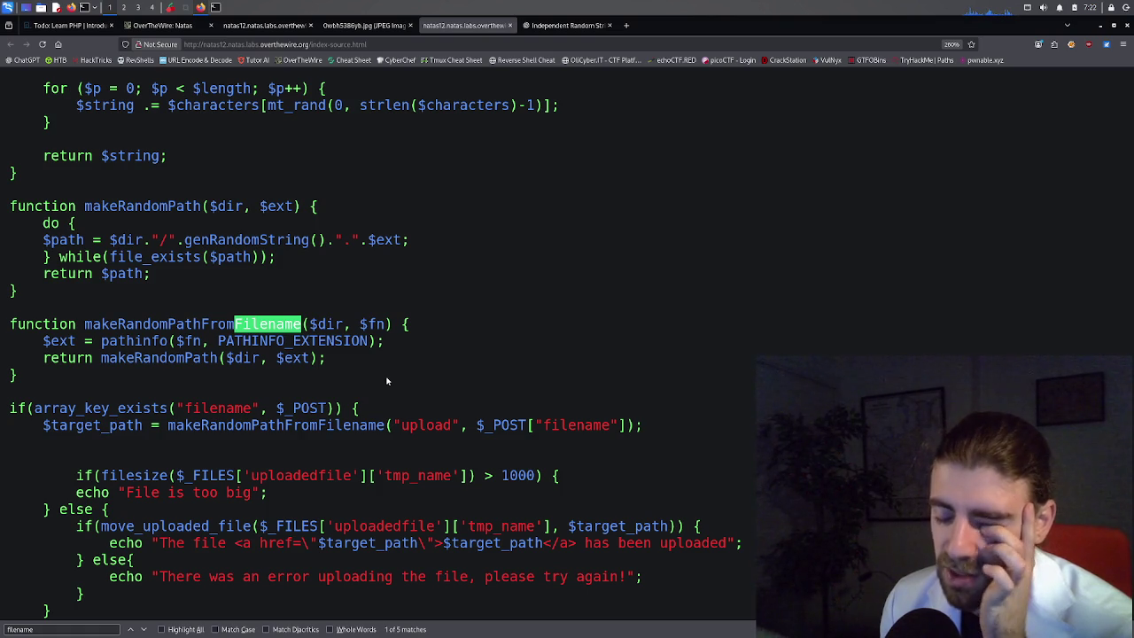
{"action": "scroll", "coordinate": [235, 309], "scroll_direction": "up", "scroll_amount": 3}
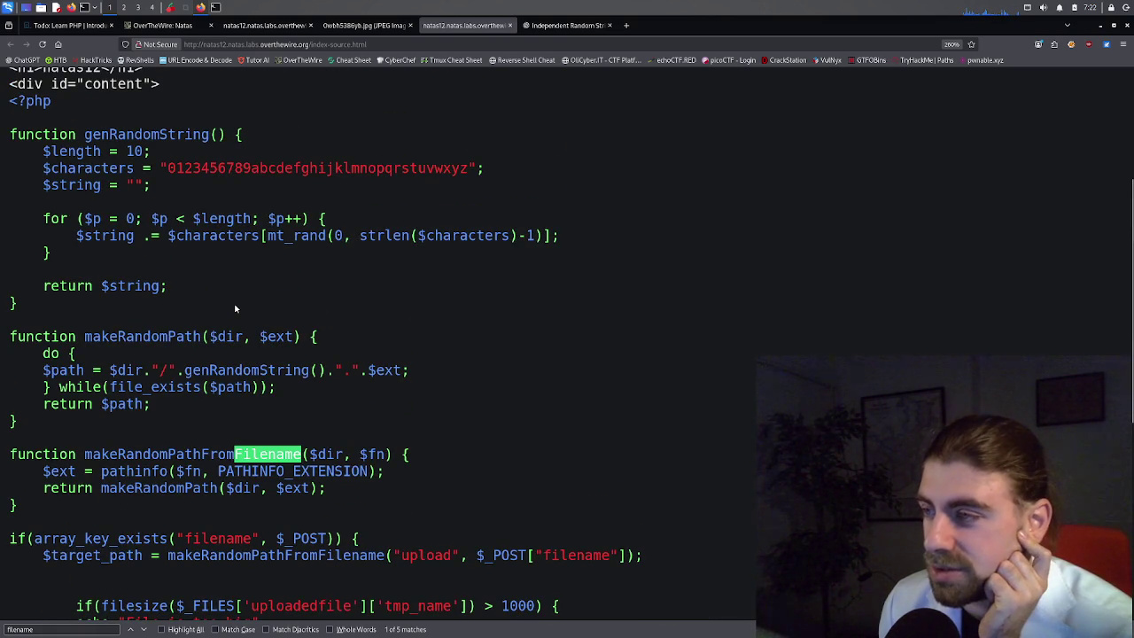
{"action": "scroll", "coordinate": [128, 148], "scroll_direction": "up", "scroll_amount": 3}
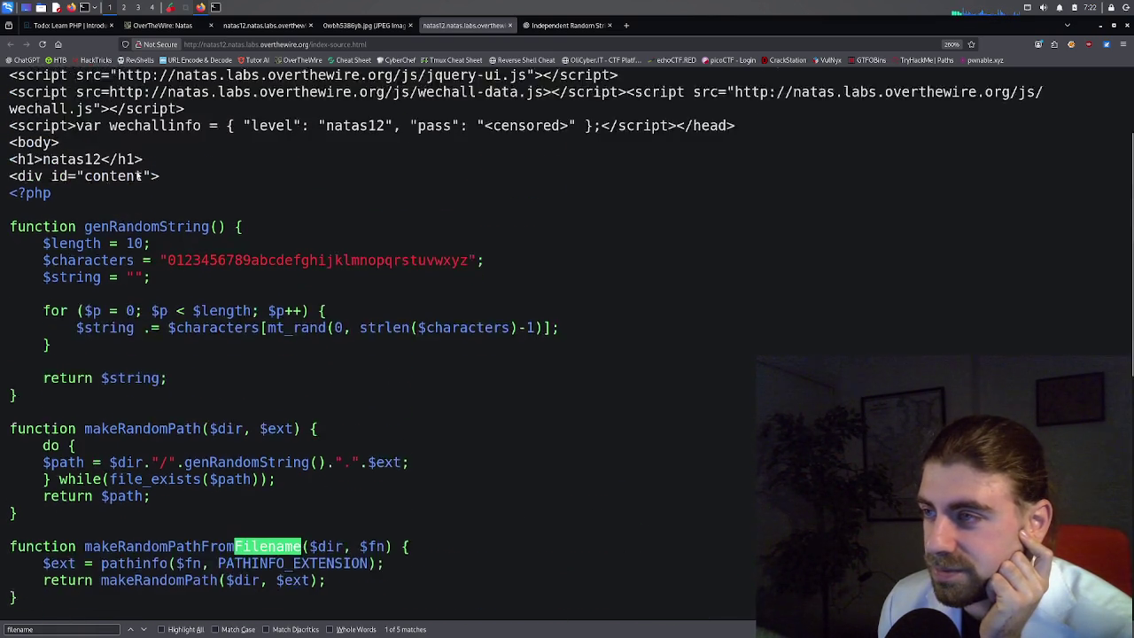
{"action": "scroll", "coordinate": [137, 175], "scroll_direction": "up", "scroll_amount": 2}
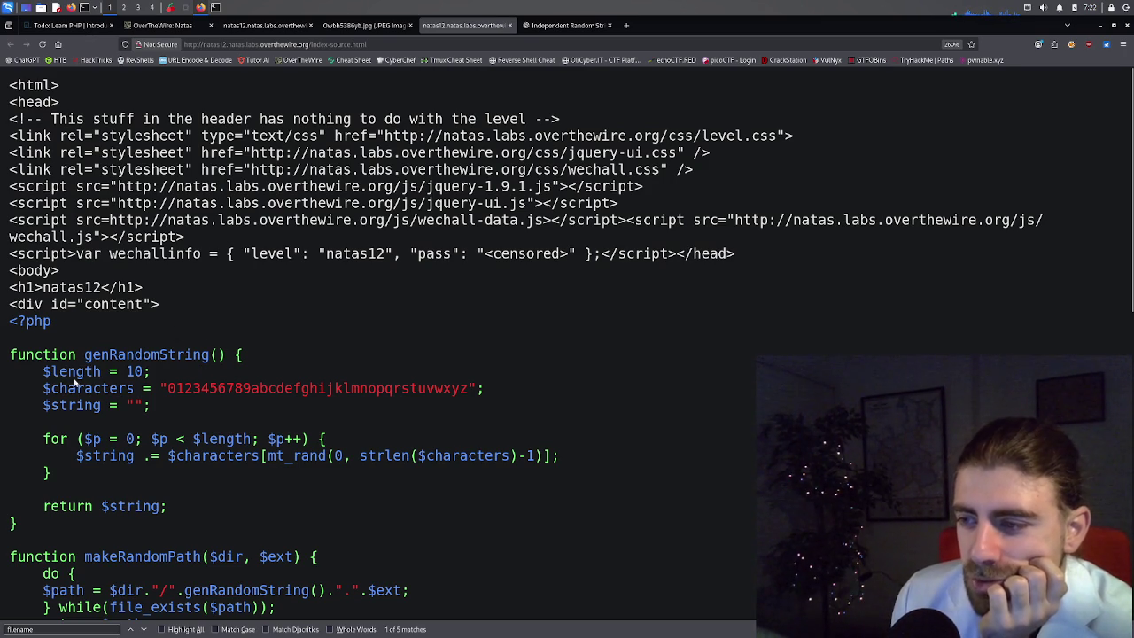
{"action": "scroll", "coordinate": [236, 367], "scroll_direction": "down", "scroll_amount": 3}
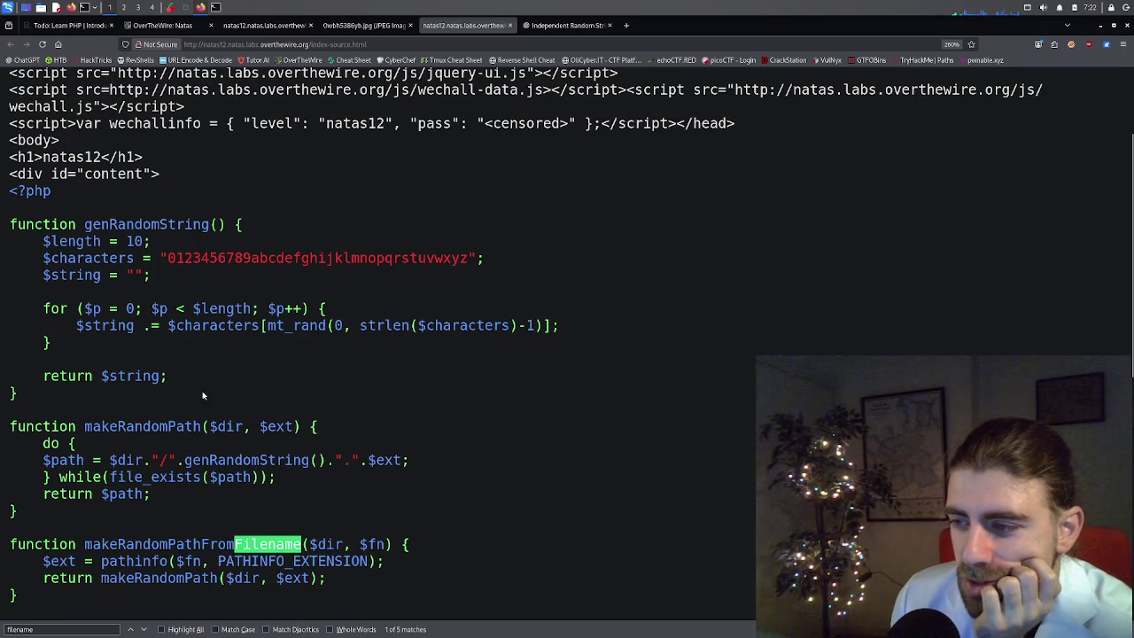
{"action": "scroll", "coordinate": [136, 350], "scroll_direction": "down", "scroll_amount": 3}
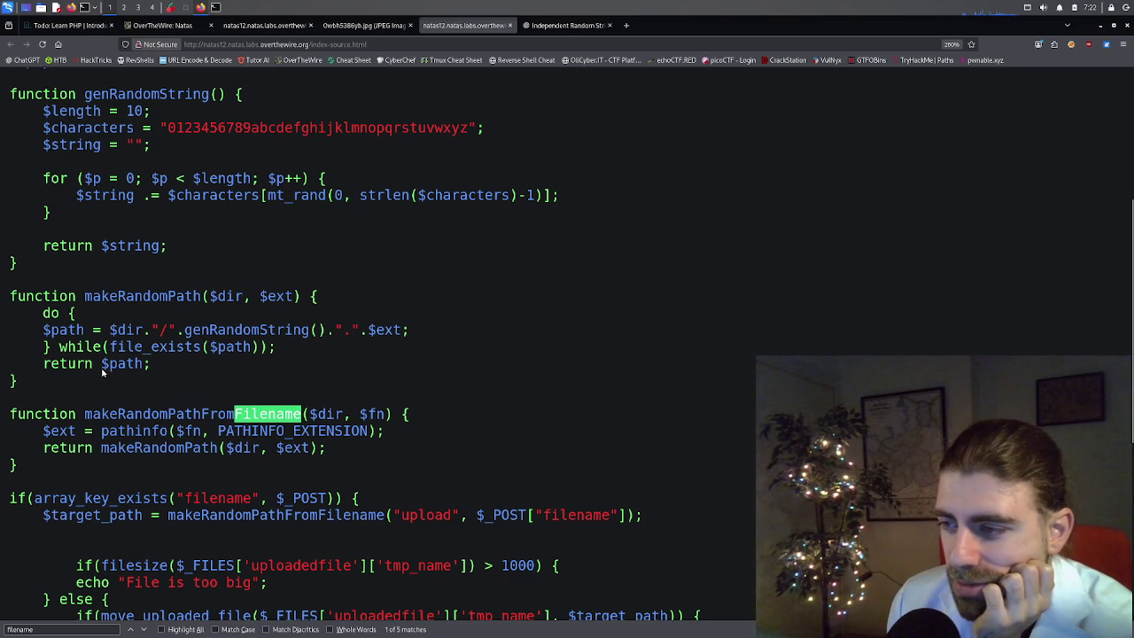
{"action": "scroll", "coordinate": [103, 372], "scroll_direction": "down", "scroll_amount": 3}
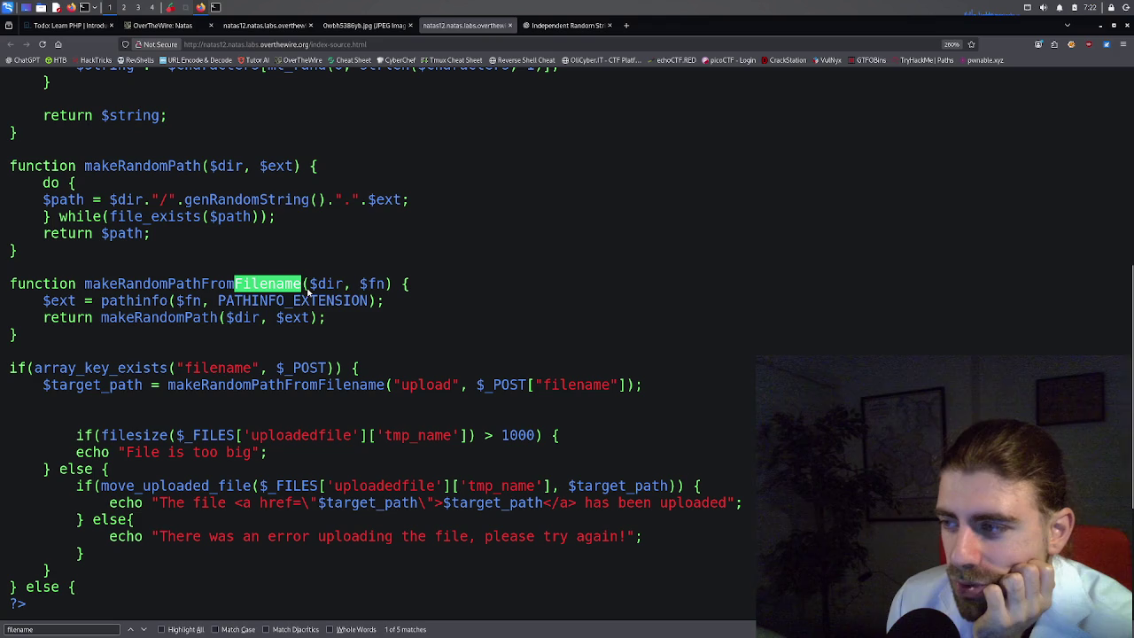
{"action": "double_click", "coordinate": [364, 291]}
{"action": "left_click", "coordinate": [365, 292]}
{"action": "double_click", "coordinate": [364, 291]}
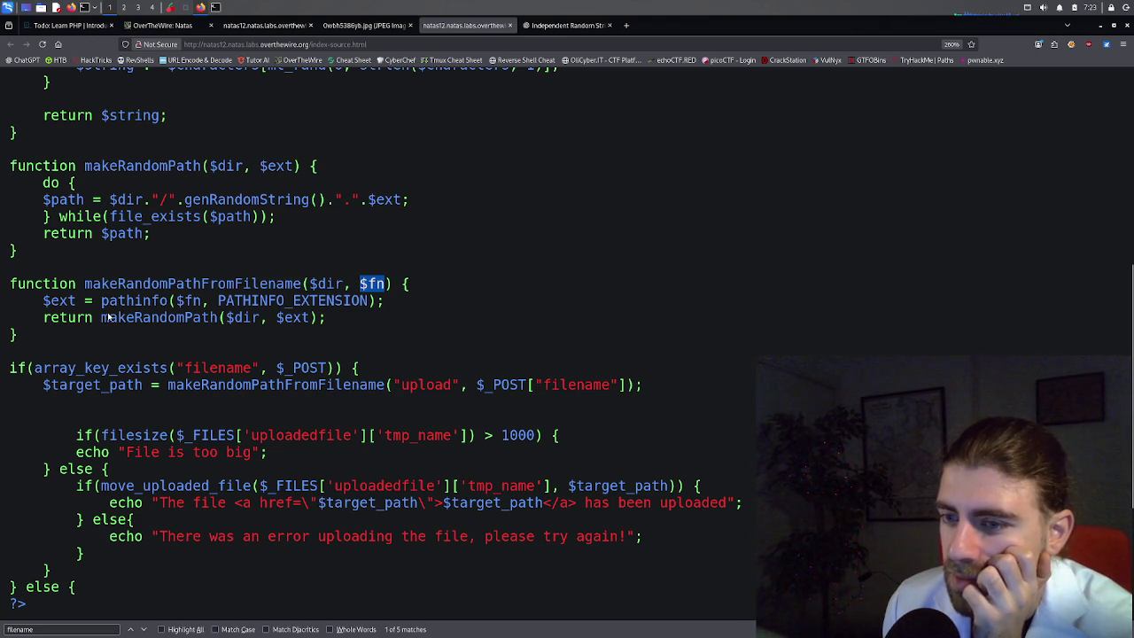
{"action": "left_click_drag", "start_coordinate": [359, 287], "coordinate": [383, 285]}
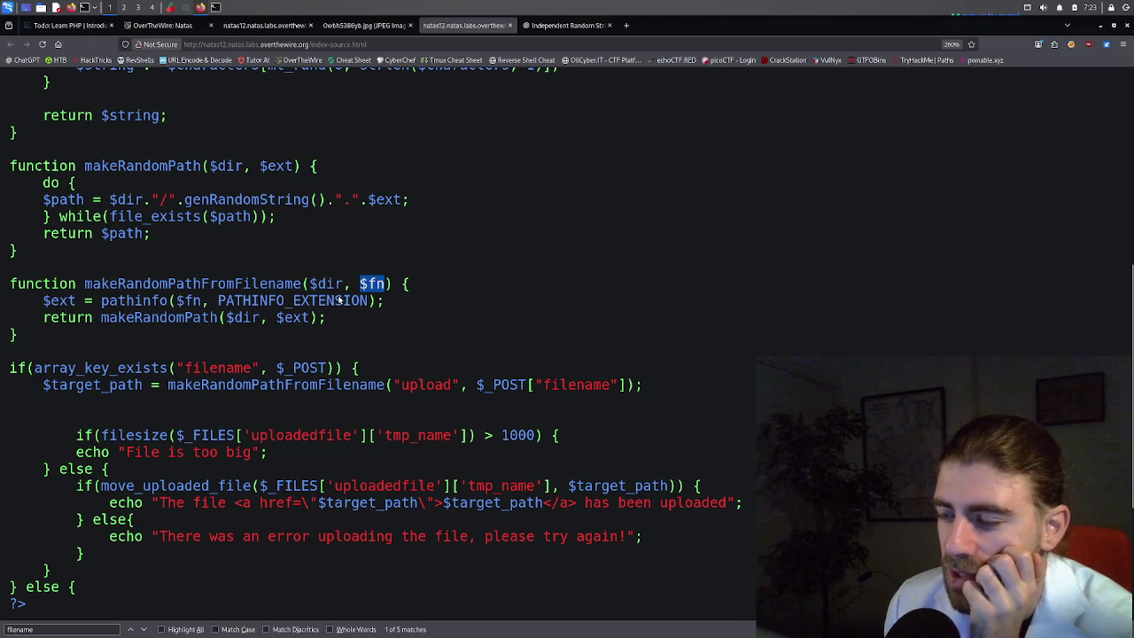
{"action": "left_click_drag", "start_coordinate": [51, 324], "coordinate": [211, 322]}
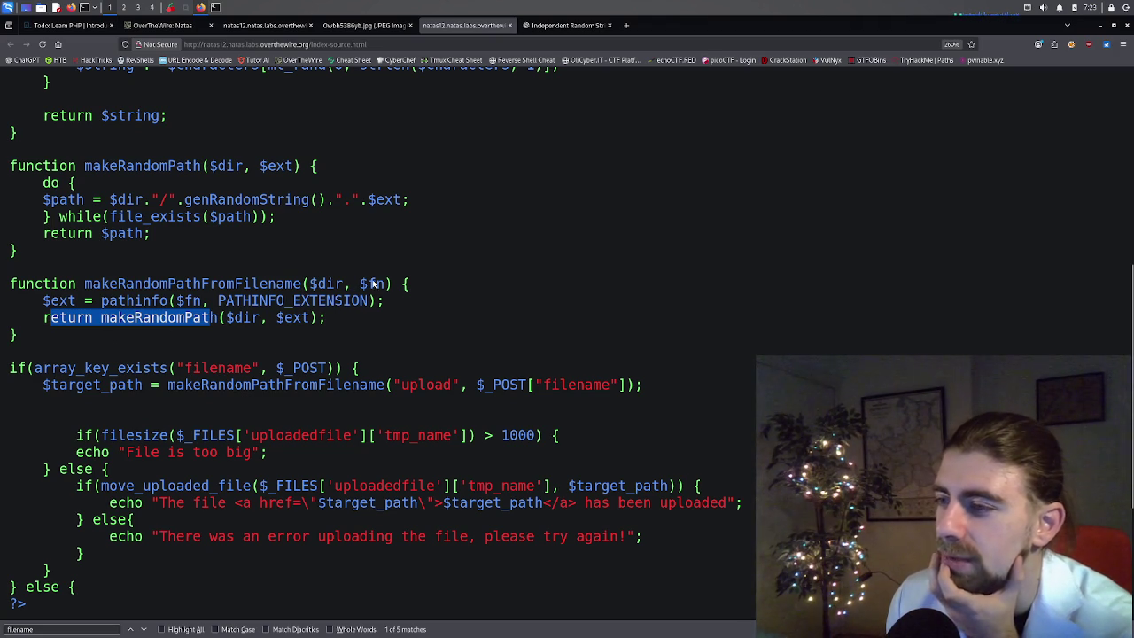
{"action": "mouse_move", "coordinate": [101, 300]}
{"action": "left_mouse_down"}
{"action": "mouse_move", "coordinate": [361, 304]}
{"action": "mouse_move", "coordinate": [221, 306]}
{"action": "left_mouse_up"}
{"action": "left_click", "coordinate": [366, 306]}
Search the source for $target_path, then PATHINFO_EXTENSION, finding its single match in makeRandomPathFromFilename.
{"action": "key", "text": "ctrl+f"}
{"action": "type", "text": "$target_path"}
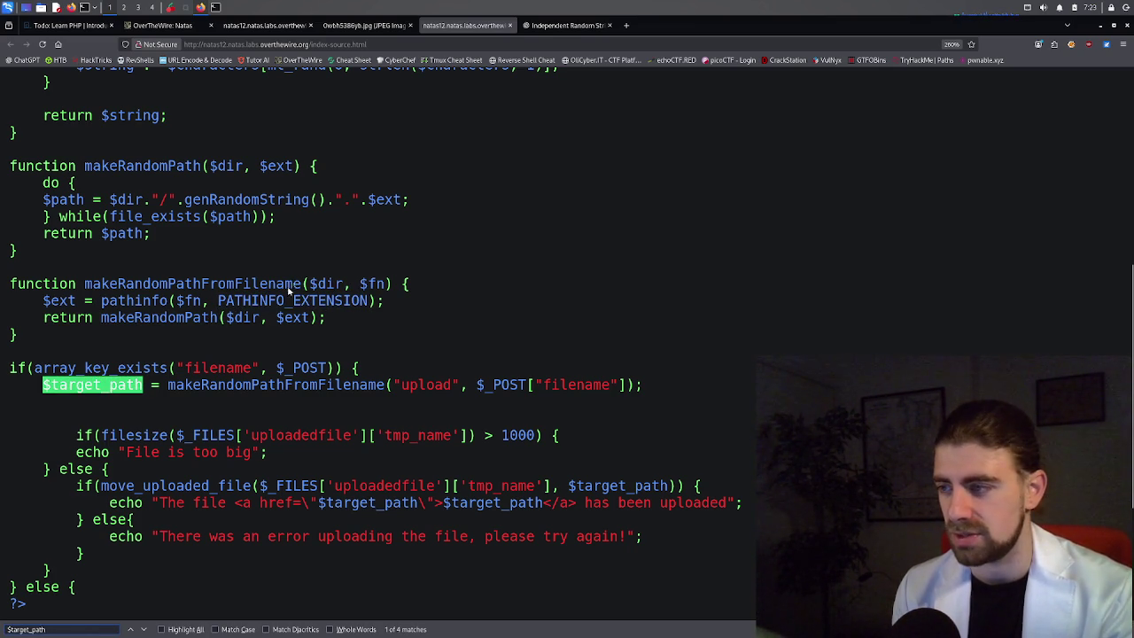
{"action": "left_click_drag", "start_coordinate": [220, 302], "coordinate": [366, 304]}
{"action": "key", "text": "ctrl+f"}
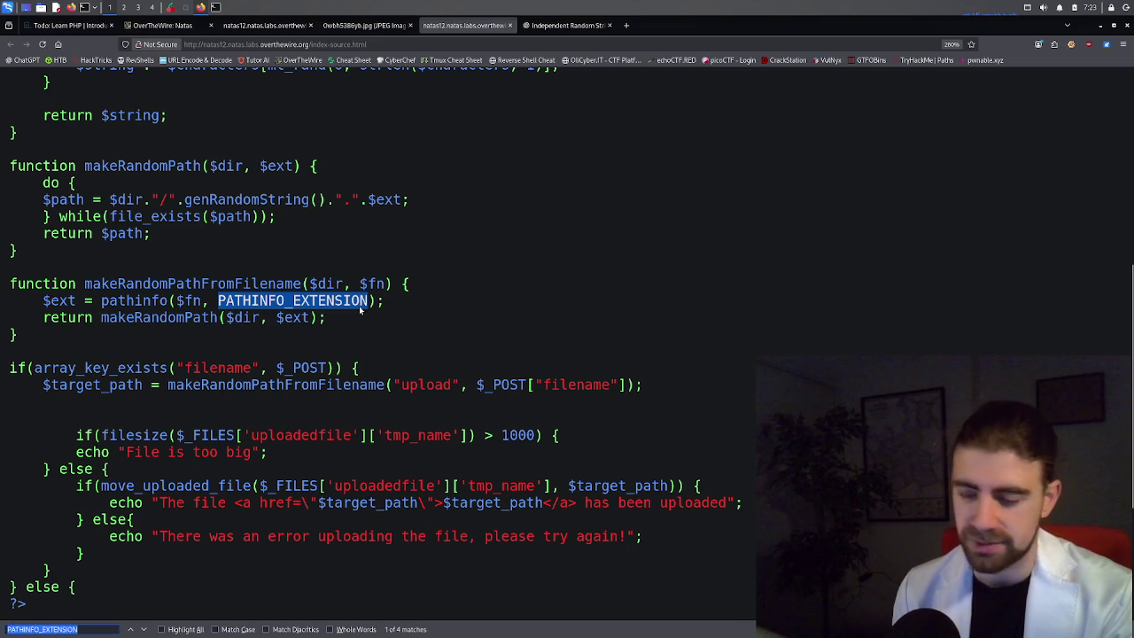
{"action": "key", "text": "Return"}
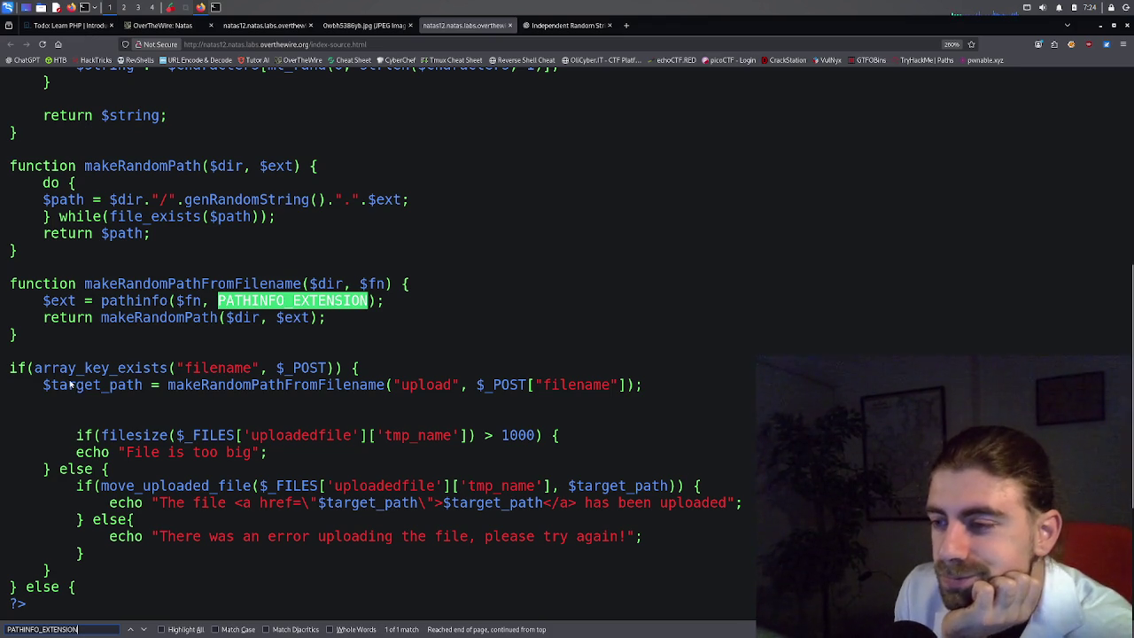
{"action": "left_click_drag", "start_coordinate": [35, 372], "coordinate": [169, 379]}
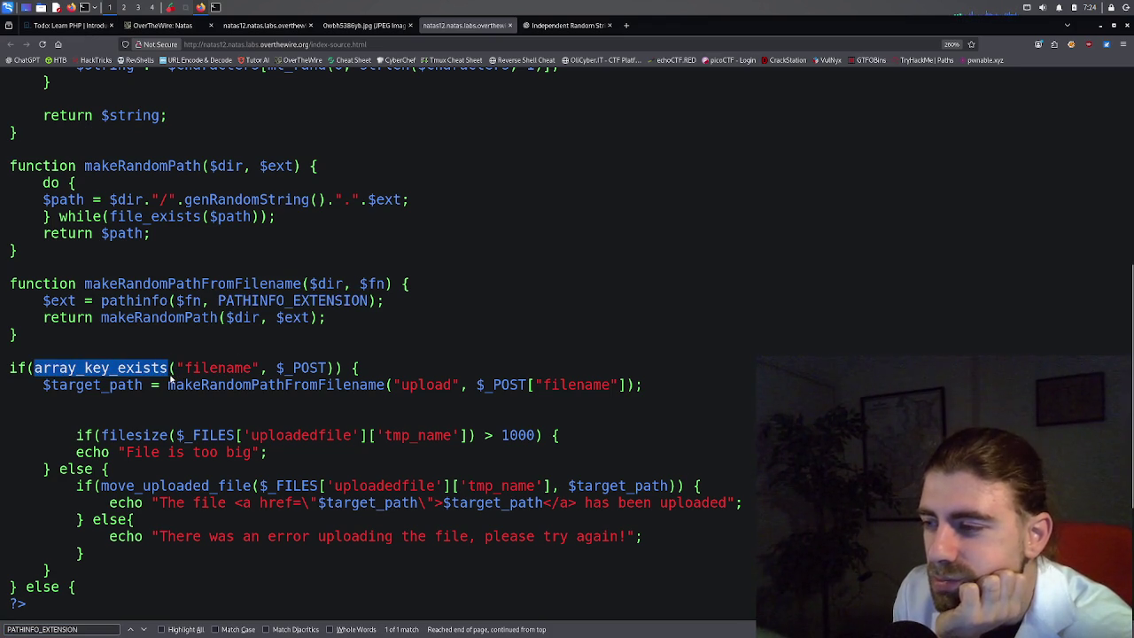
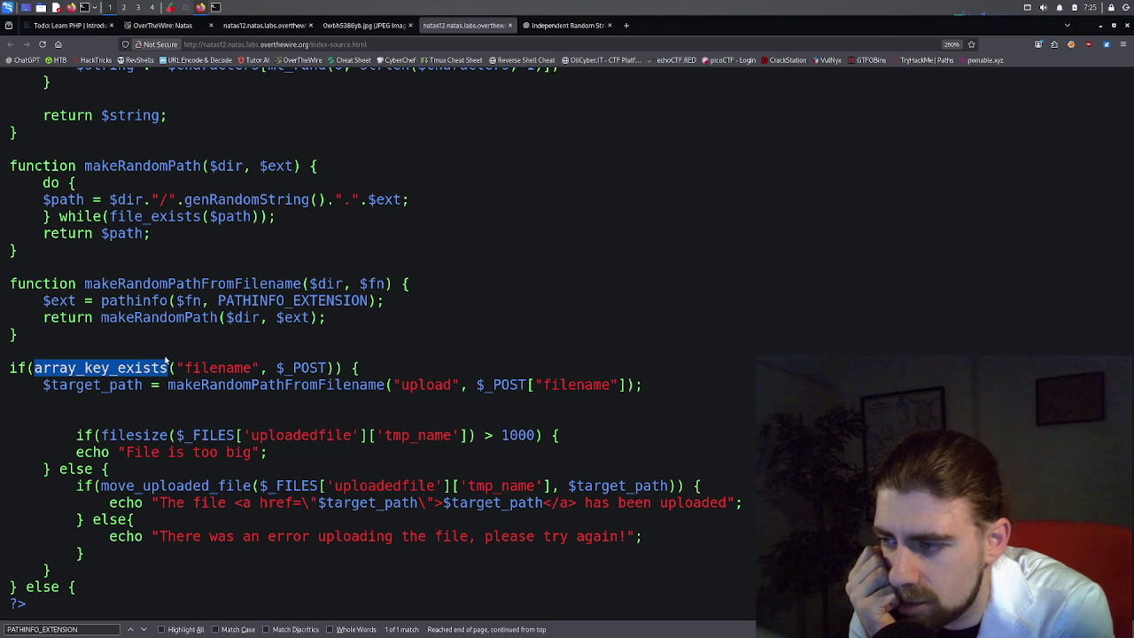
Open the page inspector on the natas12 upload result message.
{"action": "left_click", "coordinate": [238, 27]}
{"action": "right_click", "coordinate": [284, 255]}
{"action": "key", "text": "Escape"}
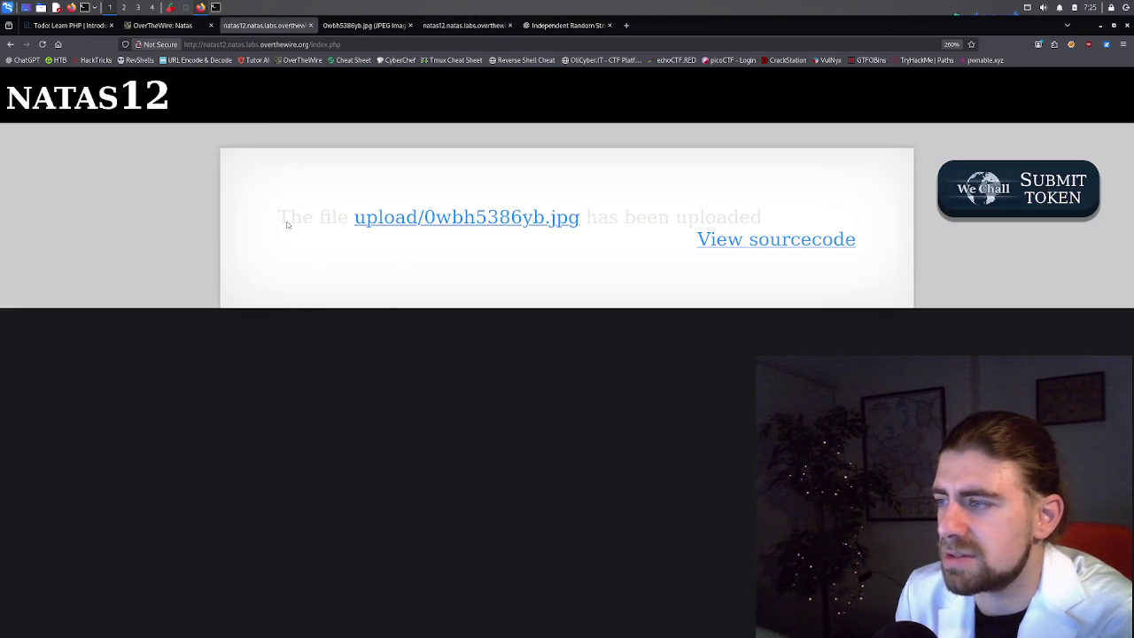
{"action": "right_click", "coordinate": [311, 223]}
{"action": "left_click", "coordinate": [336, 310]}
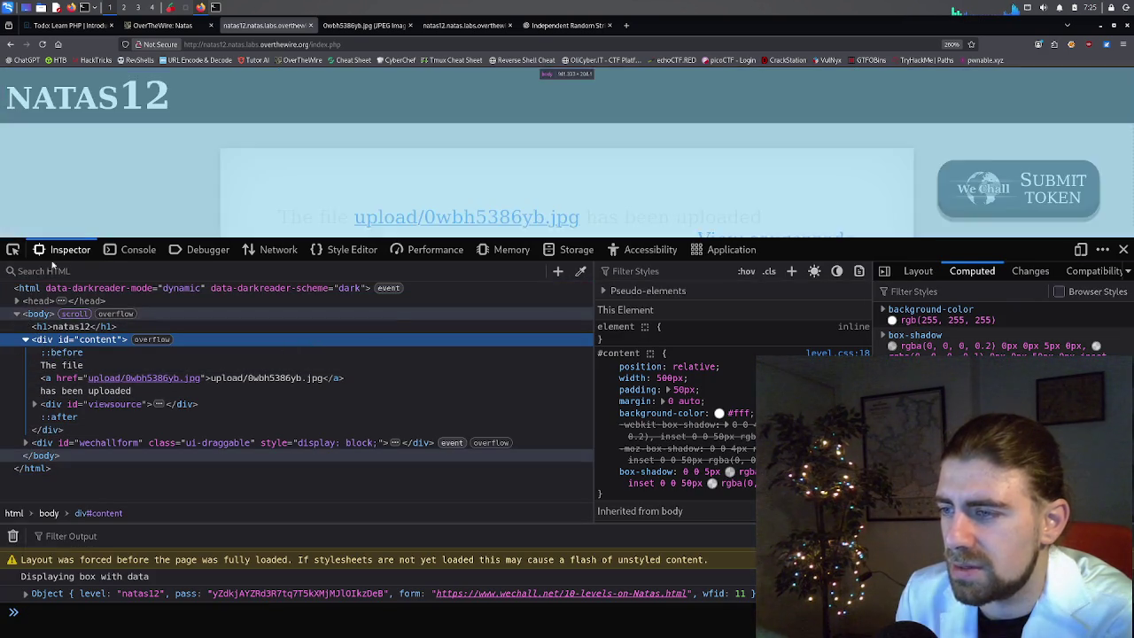
Go back to the upload form and select its hidden filename input ending in .jpg.
{"action": "left_click", "coordinate": [12, 45]}
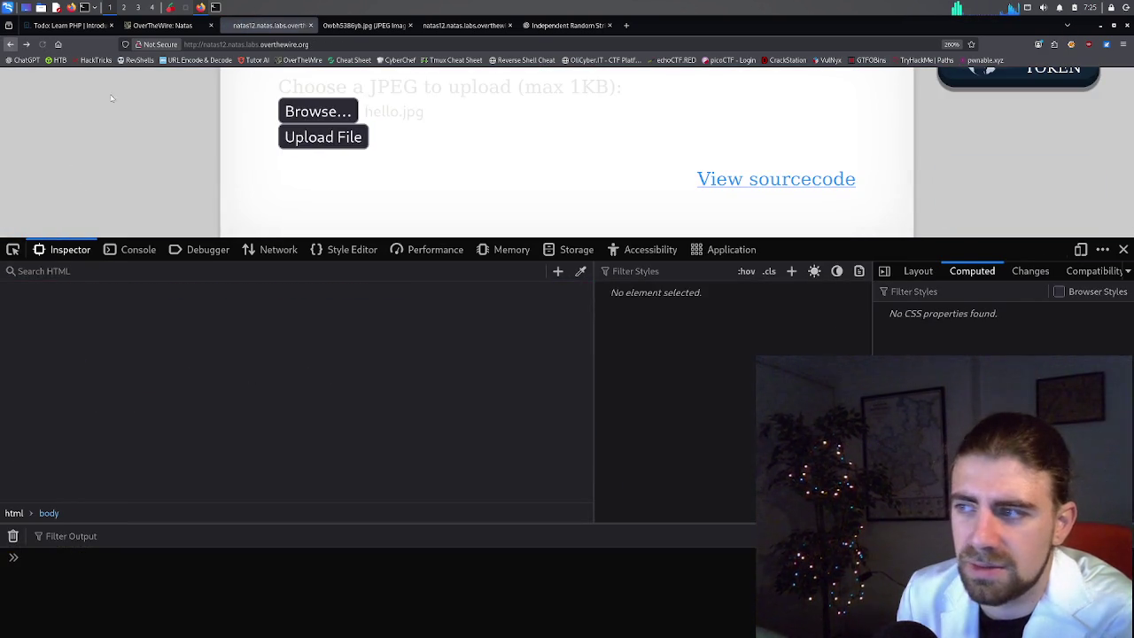
{"action": "left_click", "coordinate": [17, 315]}
{"action": "left_click", "coordinate": [17, 314]}
{"action": "left_click", "coordinate": [25, 340]}
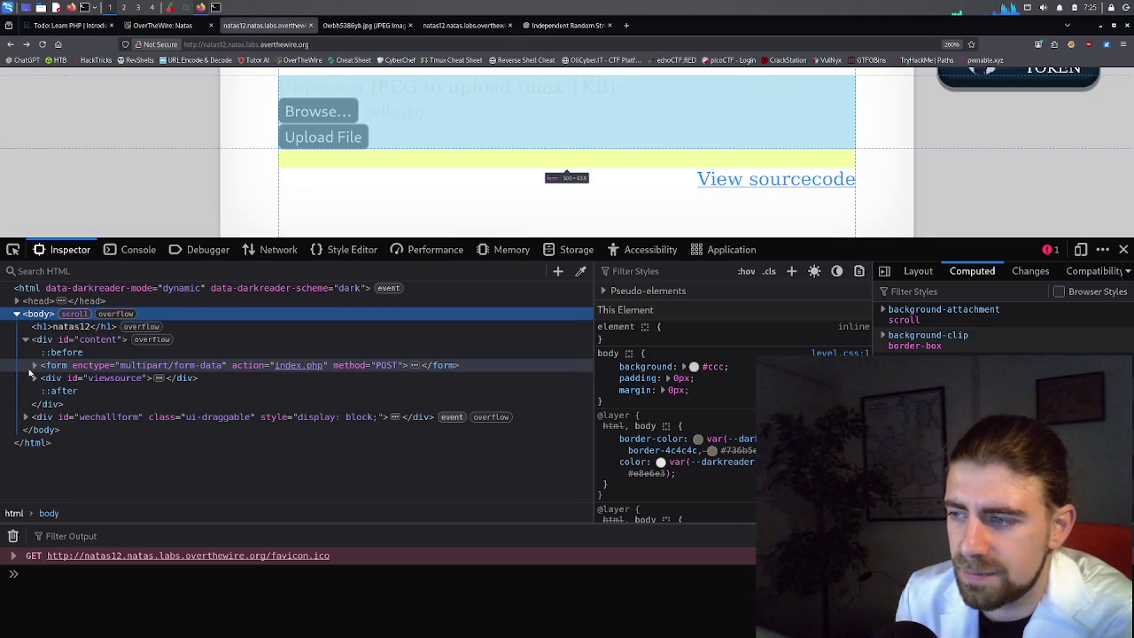
{"action": "left_click", "coordinate": [34, 365]}
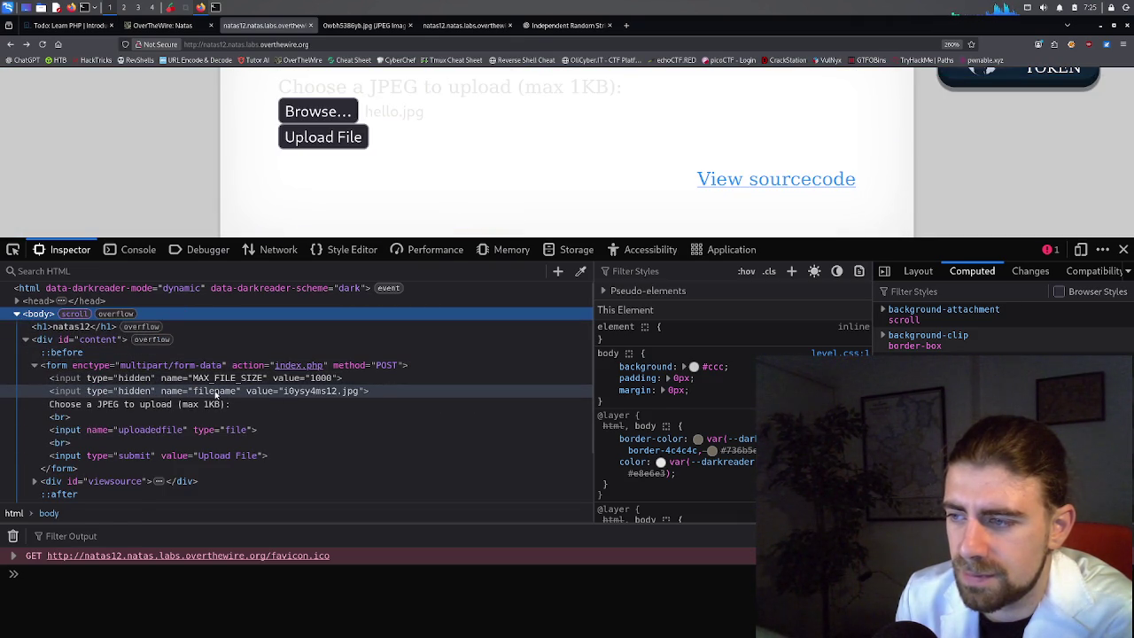
{"action": "left_click", "coordinate": [217, 393]}
{"action": "left_click", "coordinate": [217, 393]}
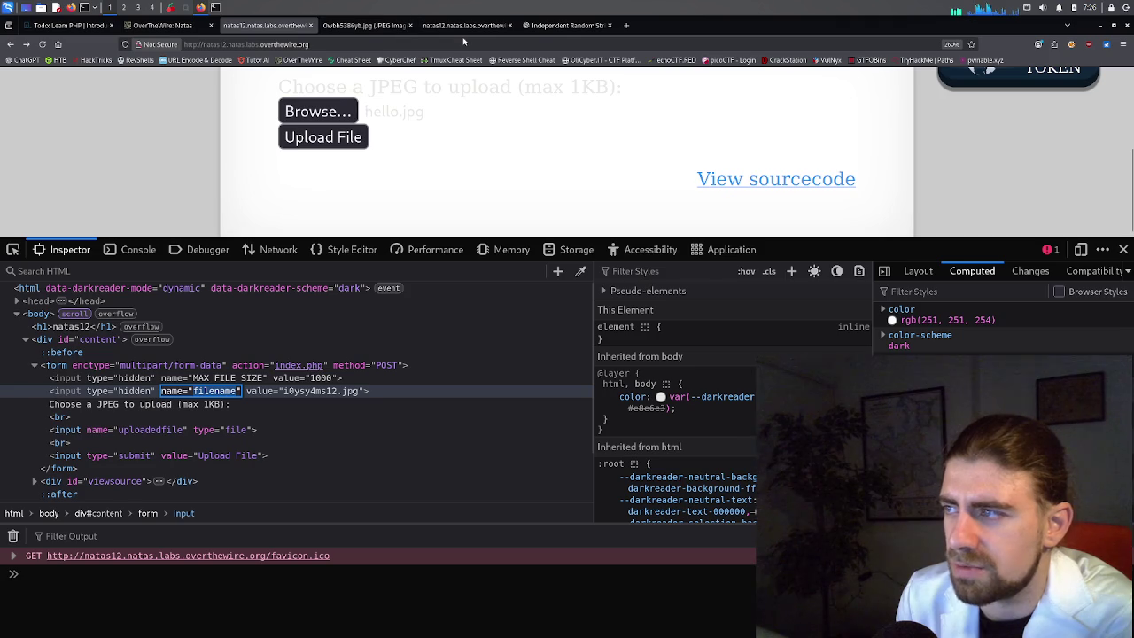
Find 'filename' in the PHP source, then view the uploaded image, which fails to display.
{"action": "left_click", "coordinate": [466, 26]}
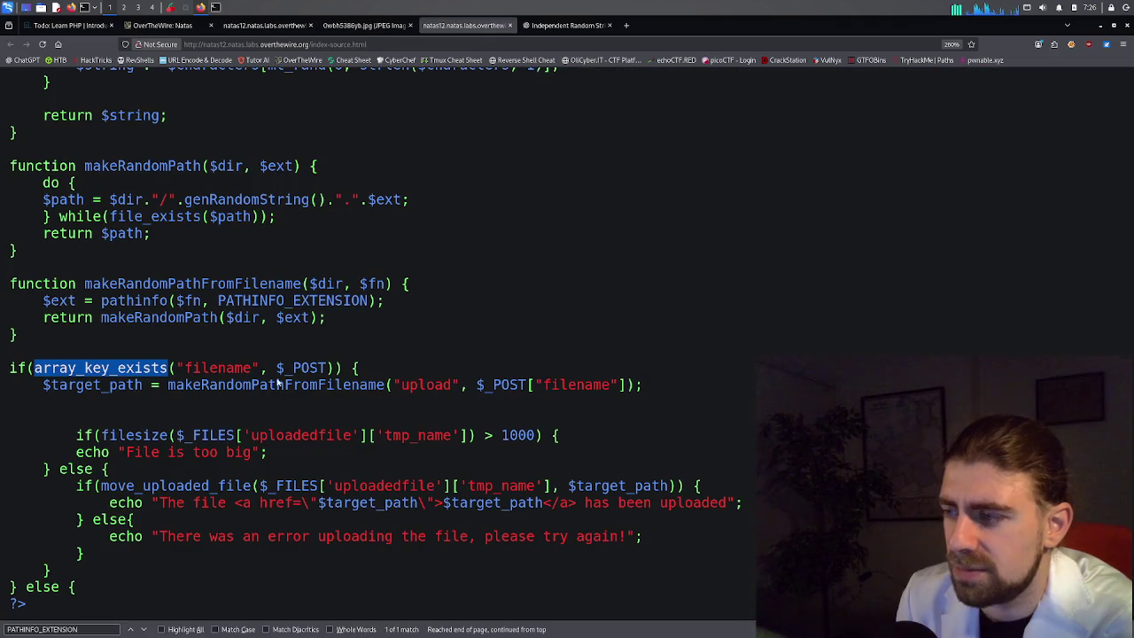
{"action": "double_click", "coordinate": [192, 370]}
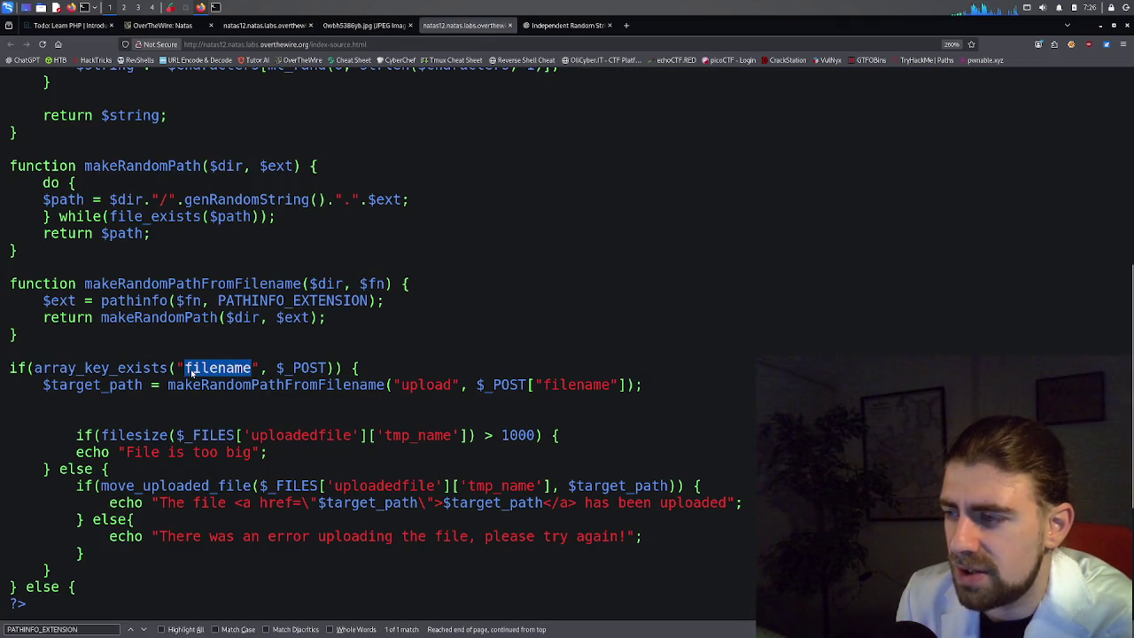
{"action": "left_click", "coordinate": [243, 26]}
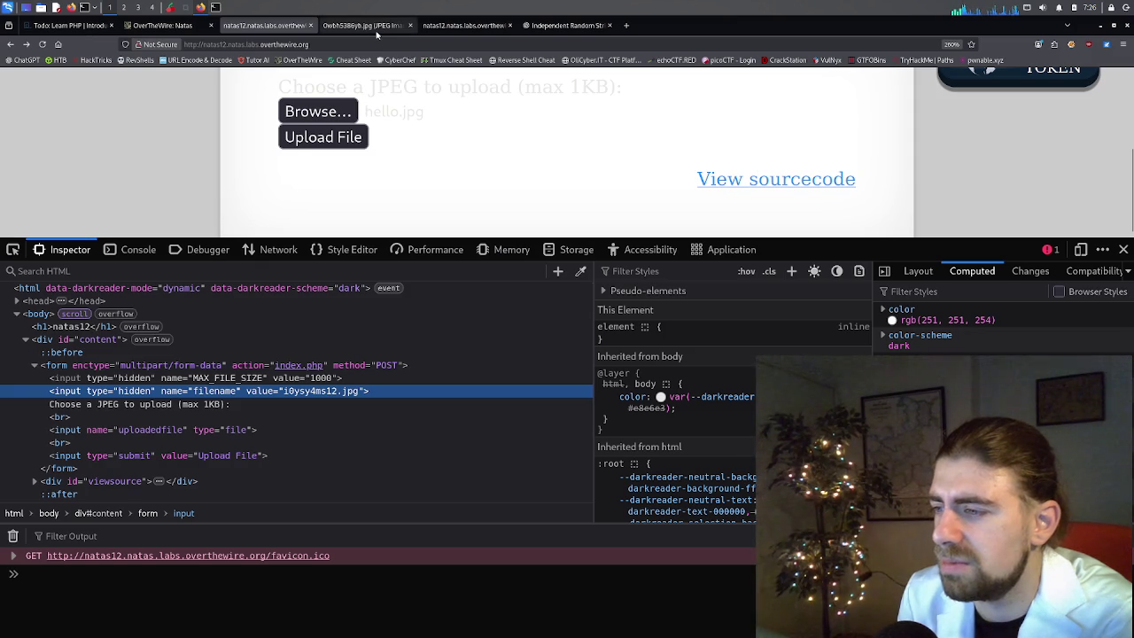
{"action": "left_click", "coordinate": [377, 29]}
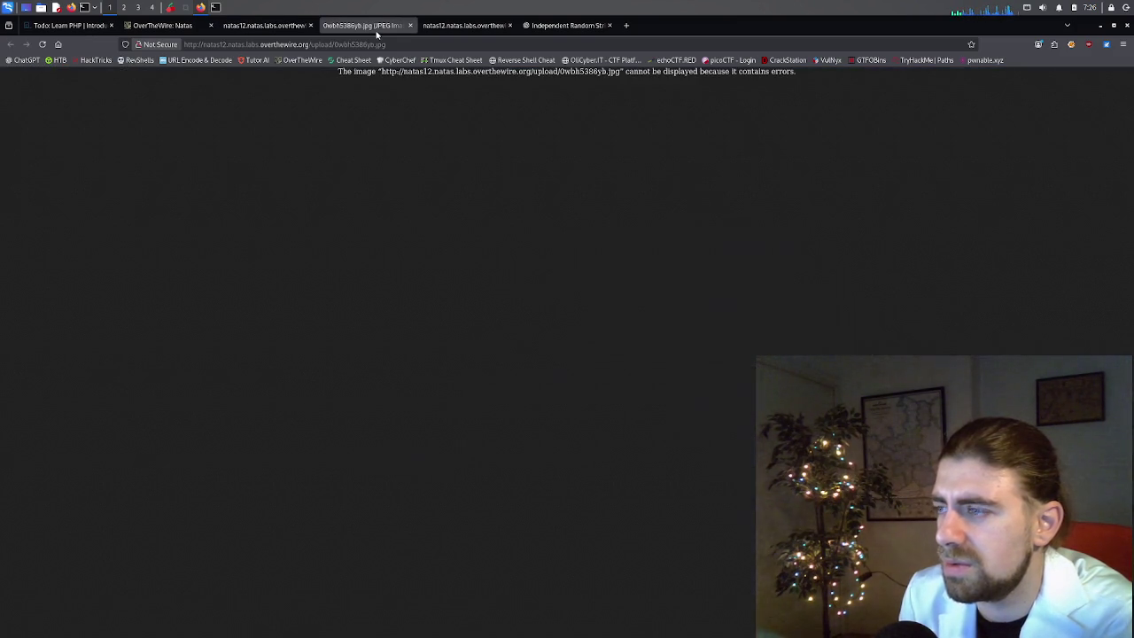
Scroll the Natas 12 PHP source to study genRandomString and makeRandomPathFromFilename.
{"action": "left_click", "coordinate": [430, 27]}
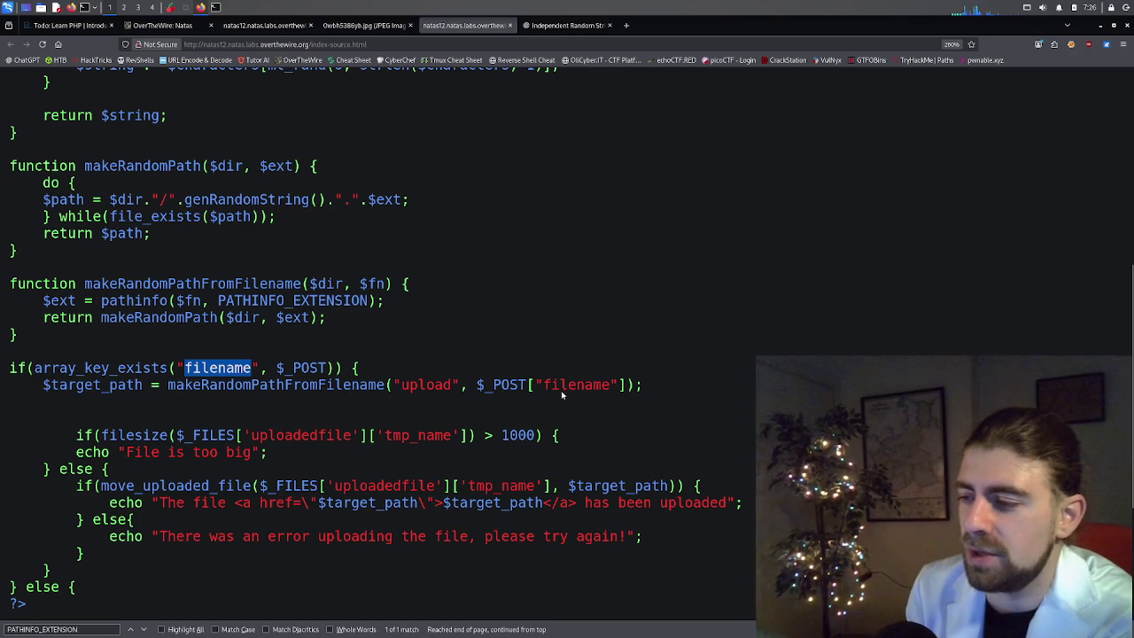
{"action": "scroll", "coordinate": [544, 398], "scroll_direction": "down", "scroll_amount": 3}
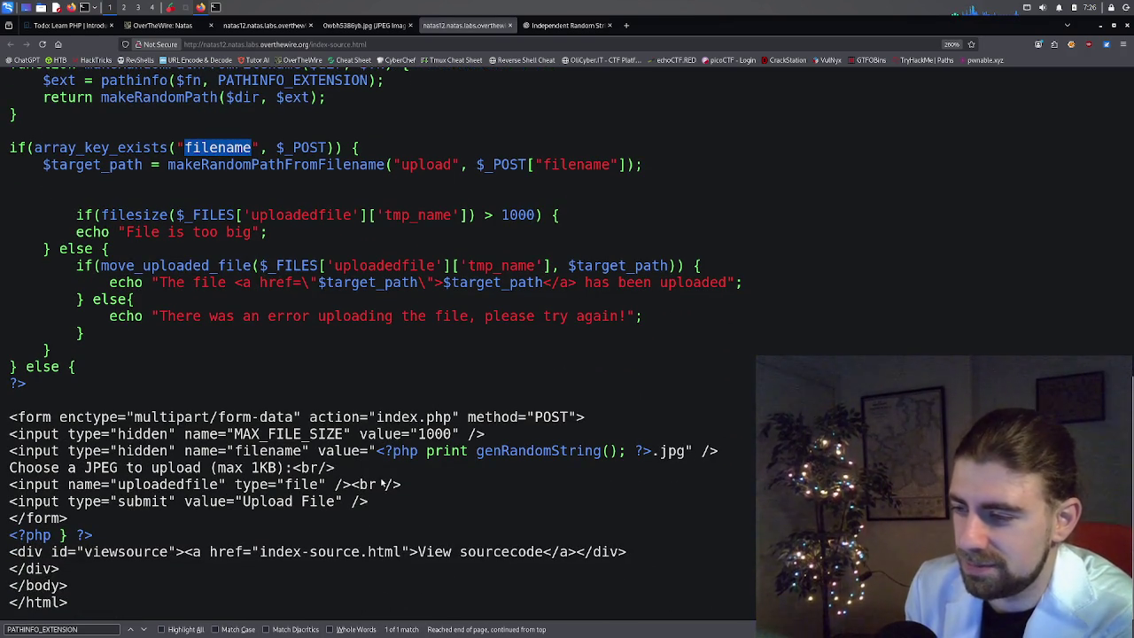
{"action": "scroll", "coordinate": [386, 494], "scroll_direction": "up", "scroll_amount": 8}
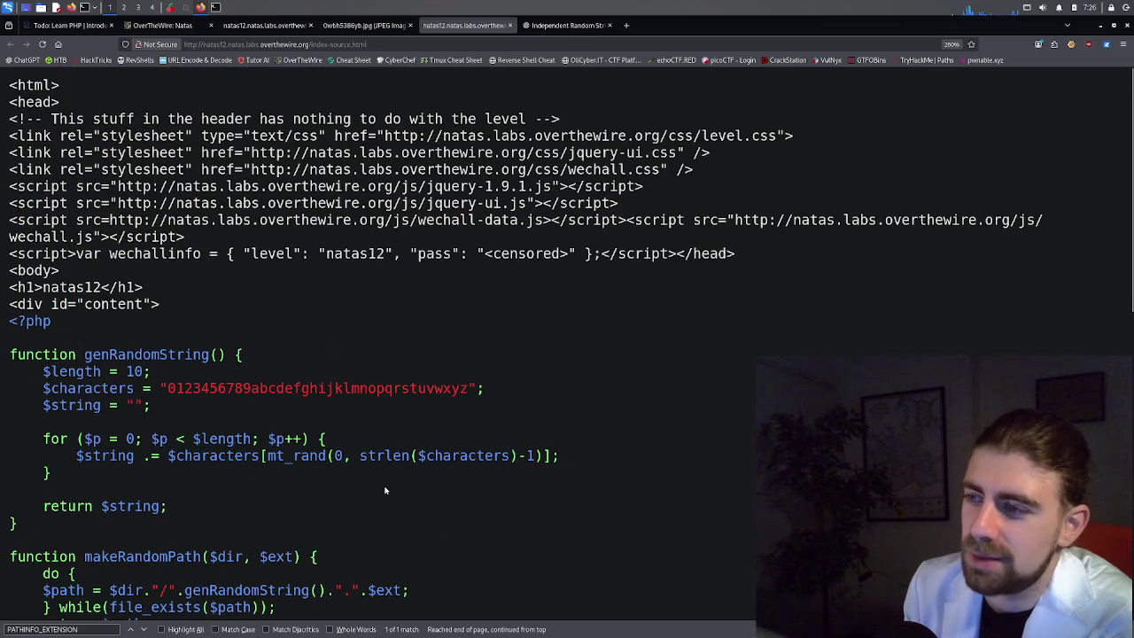
{"action": "scroll", "coordinate": [231, 377], "scroll_direction": "down", "scroll_amount": 2}
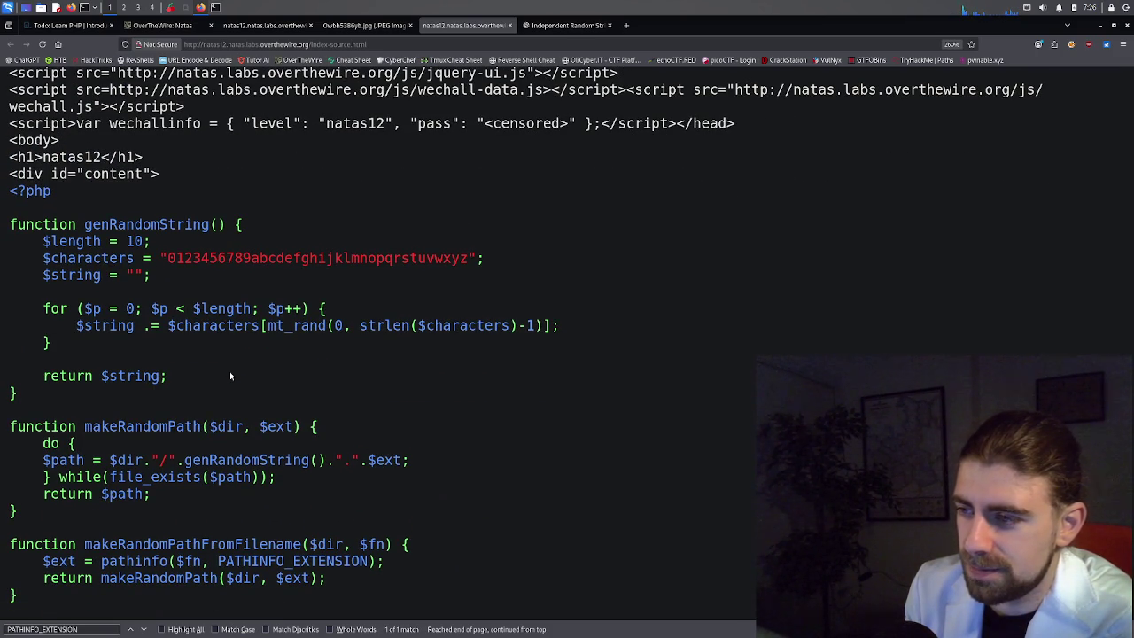
{"action": "scroll", "coordinate": [230, 377], "scroll_direction": "down", "scroll_amount": 2}
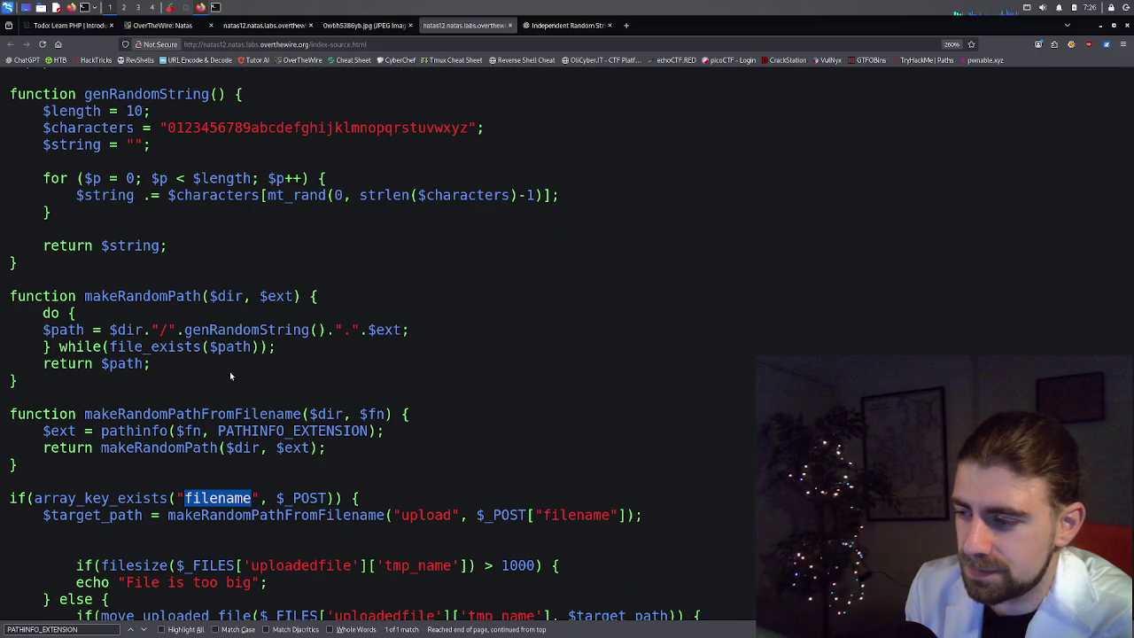
{"action": "scroll", "coordinate": [229, 377], "scroll_direction": "down", "scroll_amount": 2}
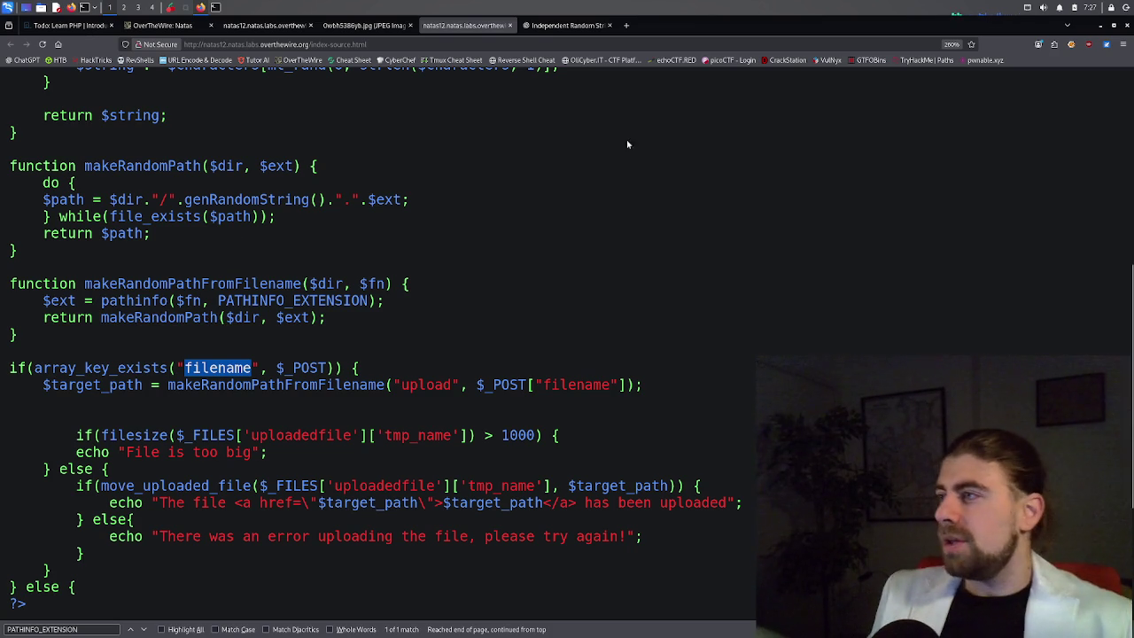
Search 'natas 12 writeup' in a new tab and open the LearnHacking.io Level 12 walkthrough.
{"action": "left_click", "coordinate": [626, 26]}
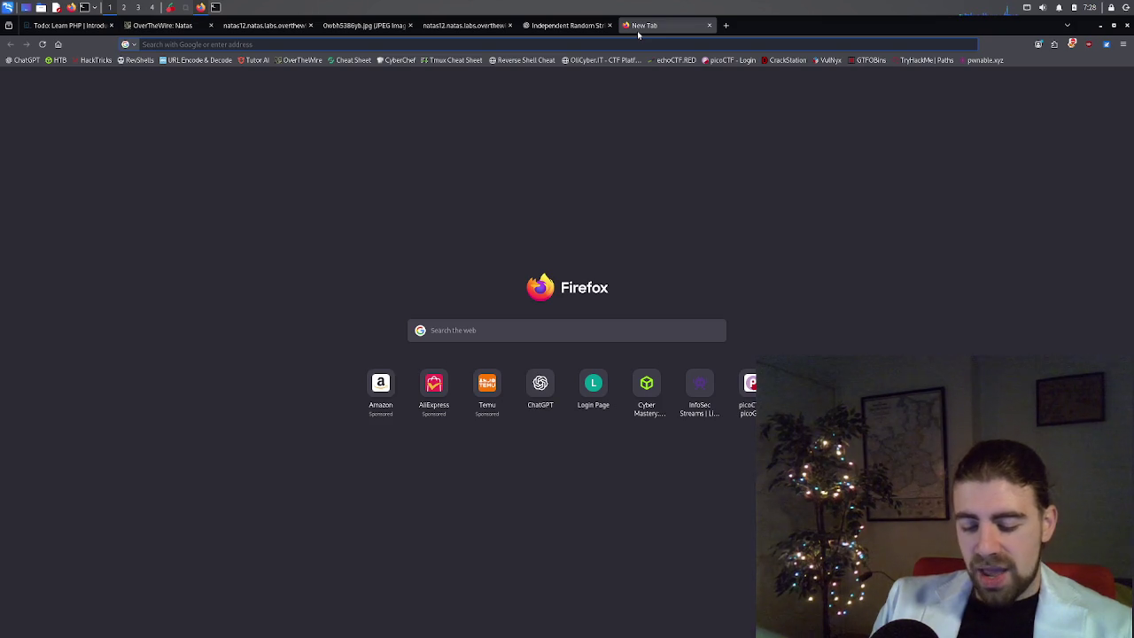
{"action": "type", "text": "natas 12 "}
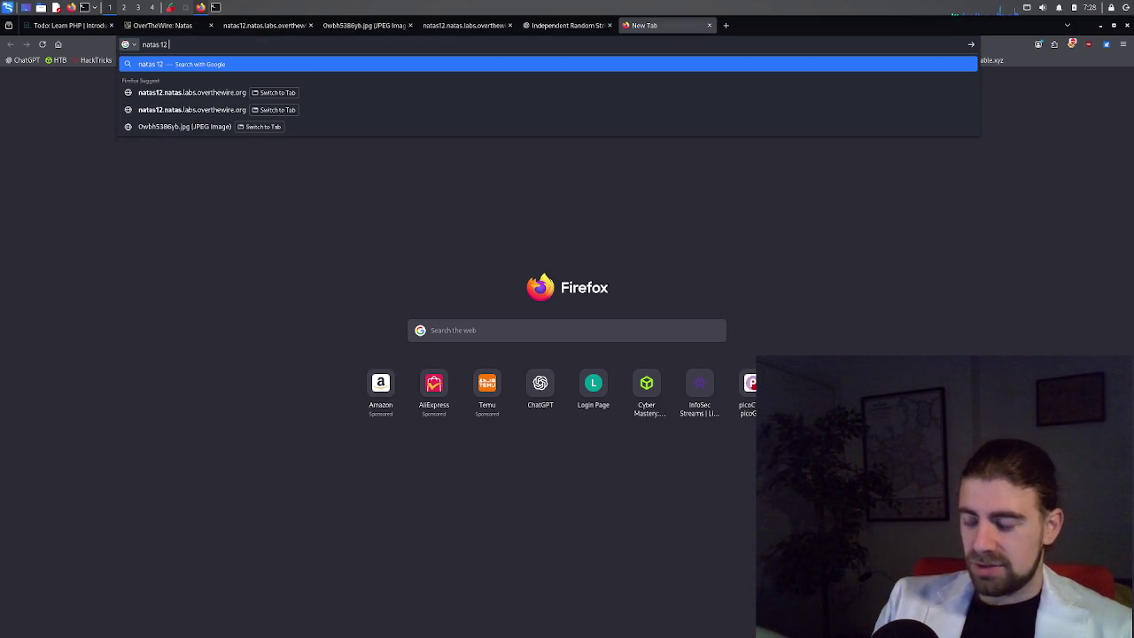
{"action": "type", "text": "writeup"}
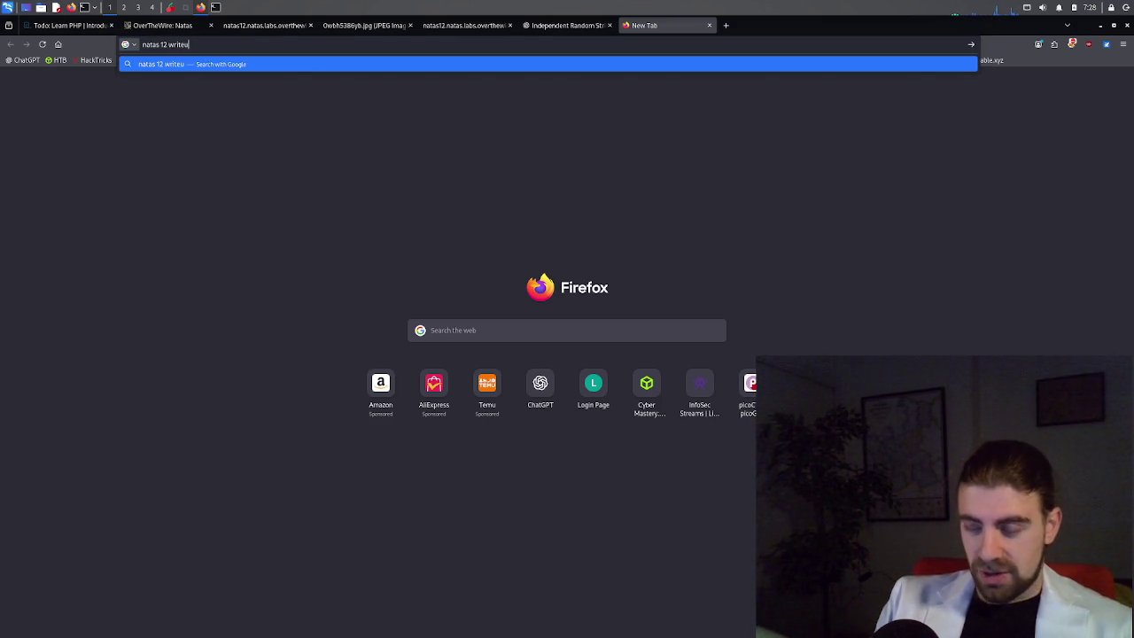
{"action": "key", "text": "Return"}
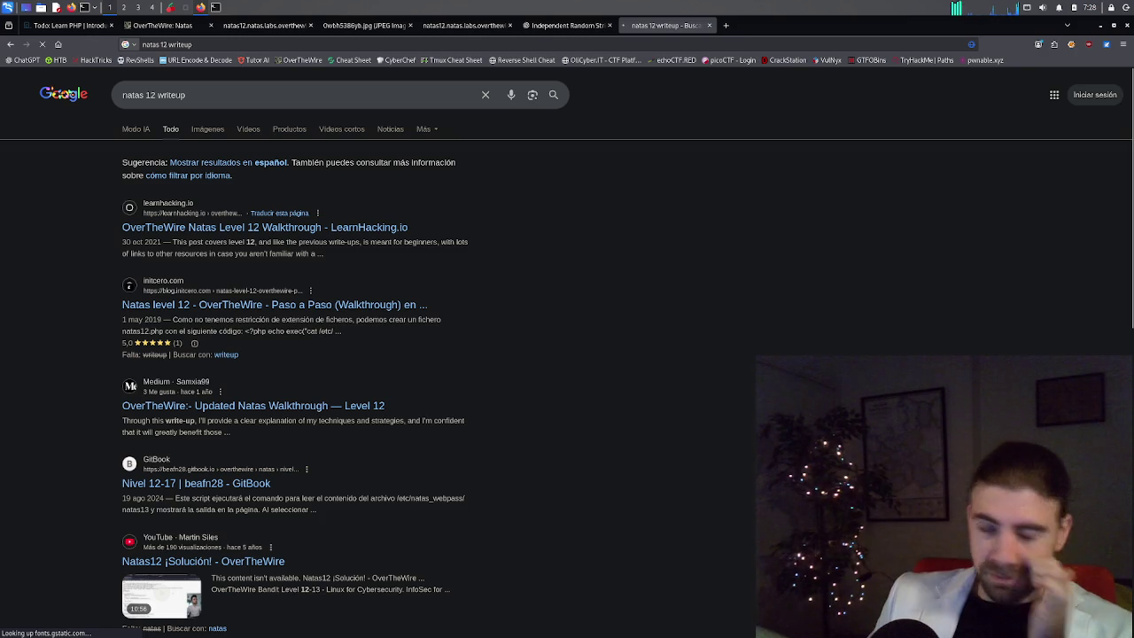
{"action": "left_click", "coordinate": [335, 228]}
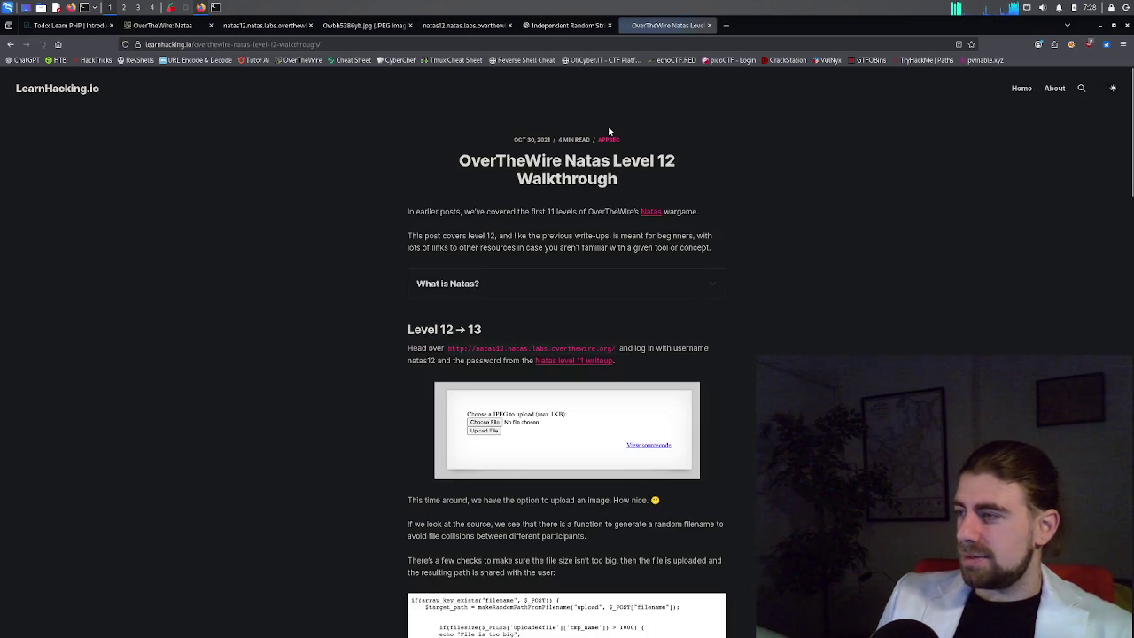
Zoom in on the LearnHacking.io walkthrough and read its upload-code explanation.
{"action": "scroll", "coordinate": [567, 327], "scroll_direction": "down", "scroll_amount": 1}
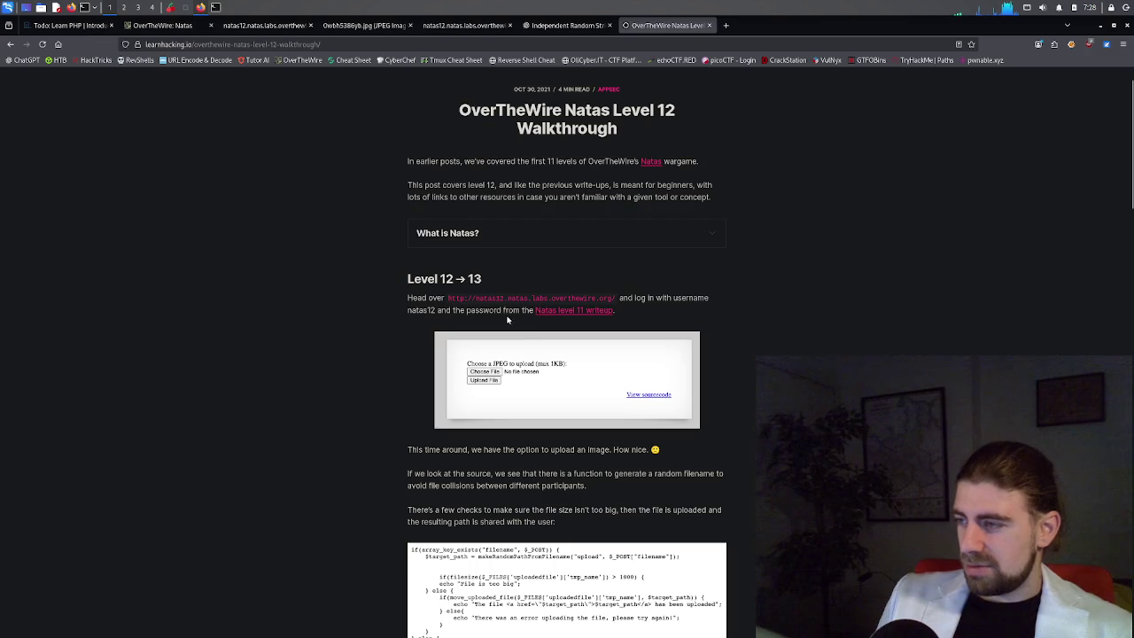
{"action": "scroll", "coordinate": [511, 329], "scroll_direction": "down", "scroll_amount": 1}
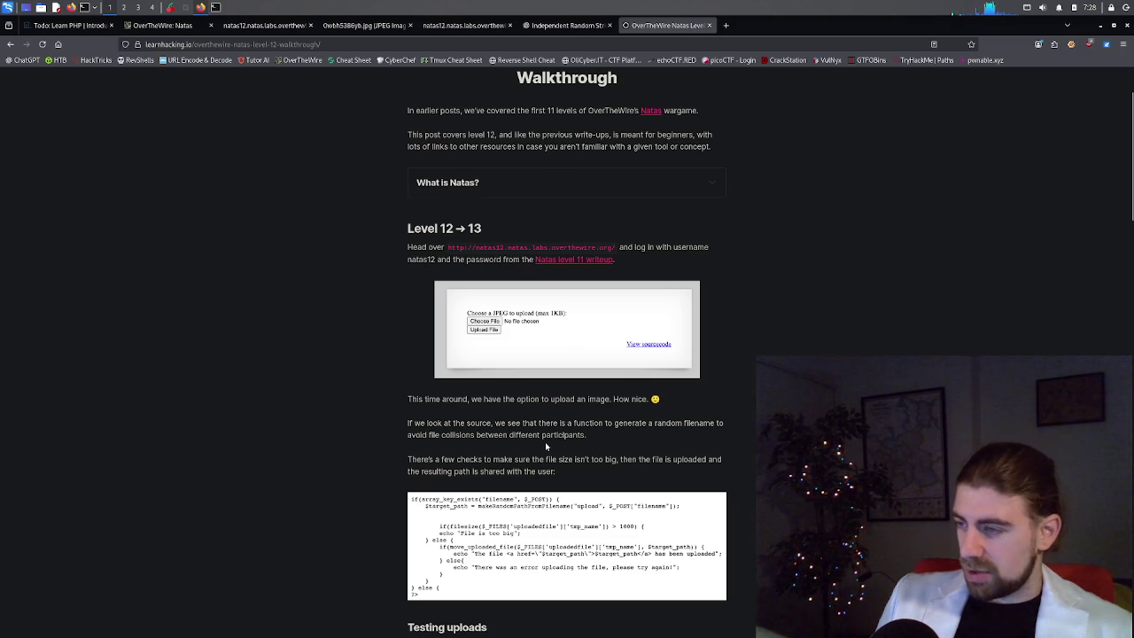
{"action": "key", "text": "ctrl+plus"}
{"action": "key", "text": "ctrl+plus"}
{"action": "key", "text": "ctrl+plus"}
{"action": "key", "text": "ctrl+plus"}
{"action": "scroll", "coordinate": [547, 446], "scroll_direction": "down", "scroll_amount": 5}
{"action": "scroll", "coordinate": [546, 445], "scroll_direction": "up", "scroll_amount": 1}
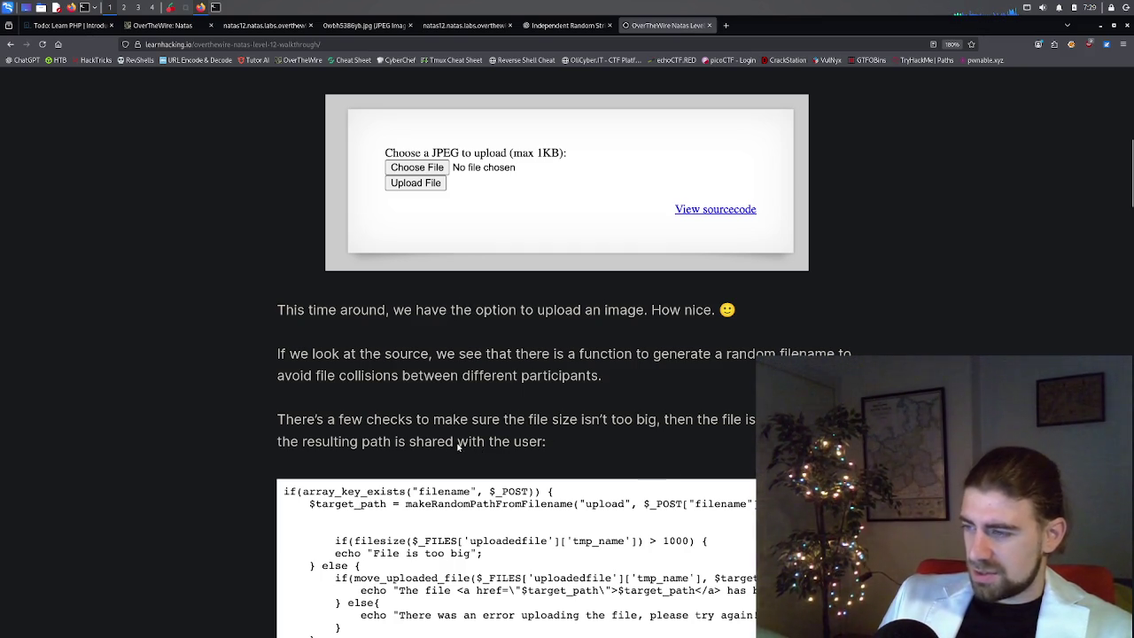
{"action": "scroll", "coordinate": [478, 447], "scroll_direction": "down", "scroll_amount": 2}
{"action": "scroll", "coordinate": [494, 450], "scroll_direction": "down", "scroll_amount": 1}
{"action": "scroll", "coordinate": [445, 467], "scroll_direction": "down", "scroll_amount": 1}
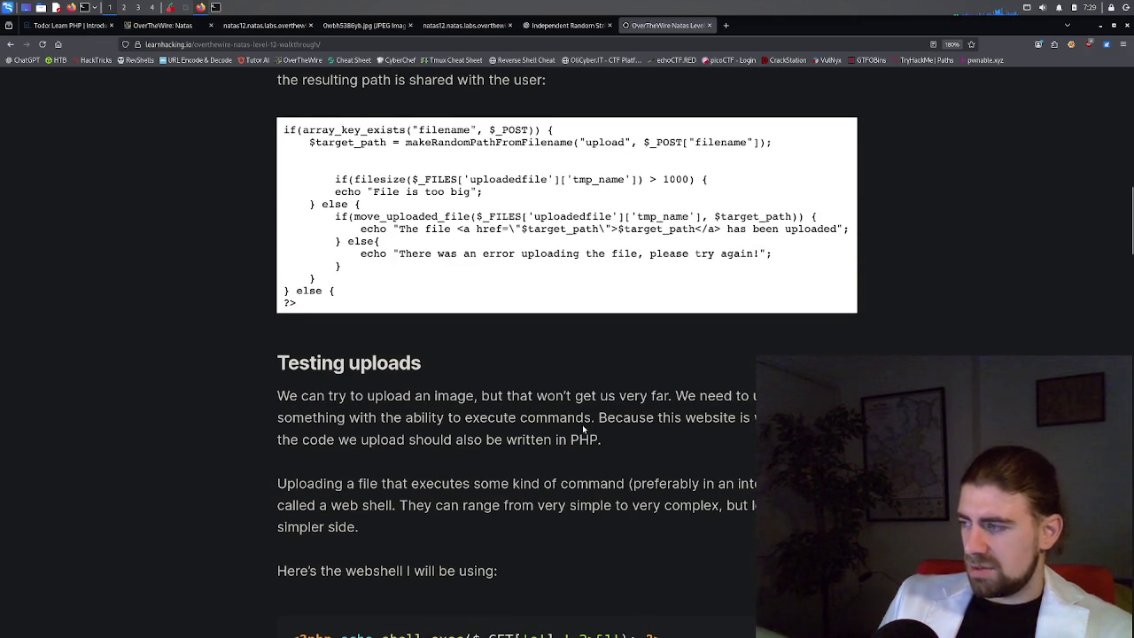
{"action": "scroll", "coordinate": [582, 425], "scroll_direction": "up", "scroll_amount": 5}
{"action": "scroll", "coordinate": [574, 425], "scroll_direction": "up", "scroll_amount": 5}
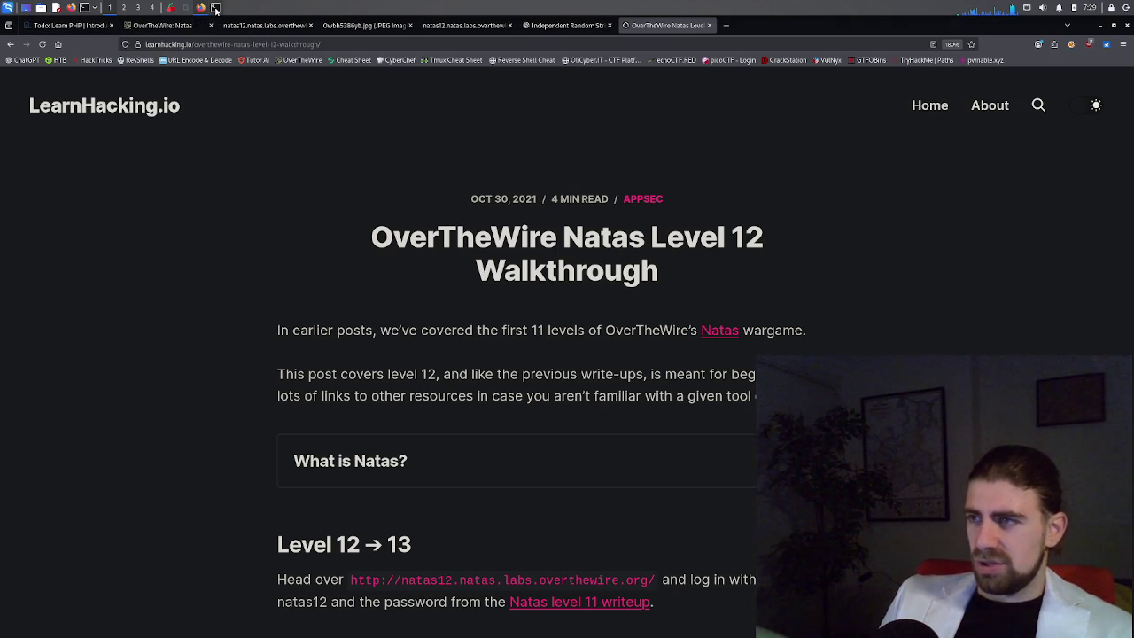
{"action": "left_click", "coordinate": [215, 8]}
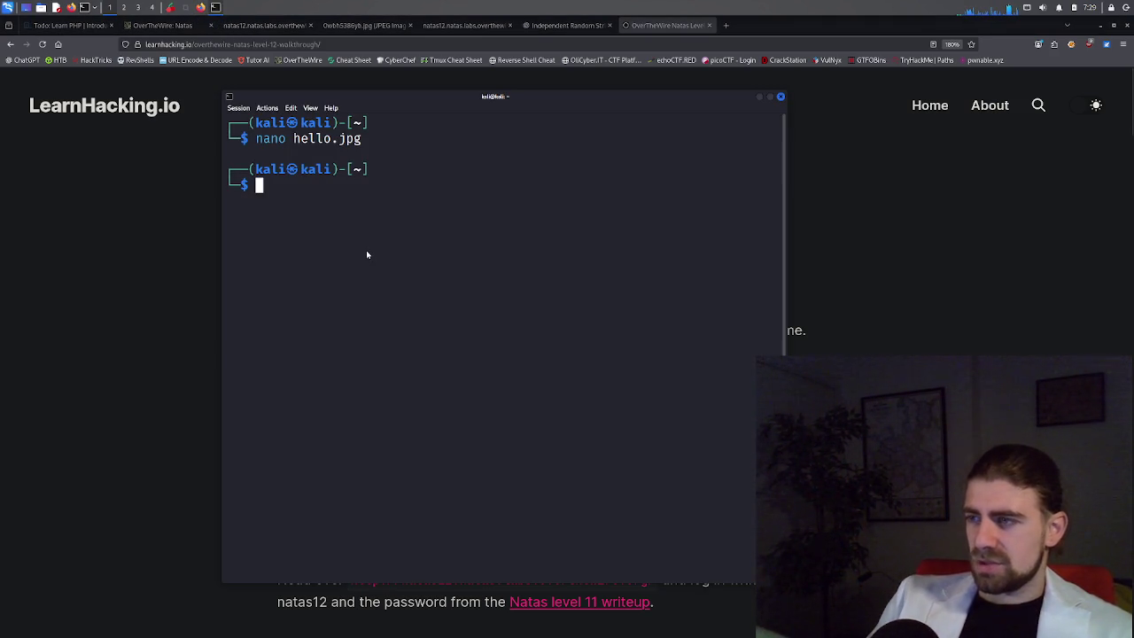
Reopen hello.jpg in nano and replace its hello text with <?php and two blank lines.
{"action": "key", "text": "Up"}
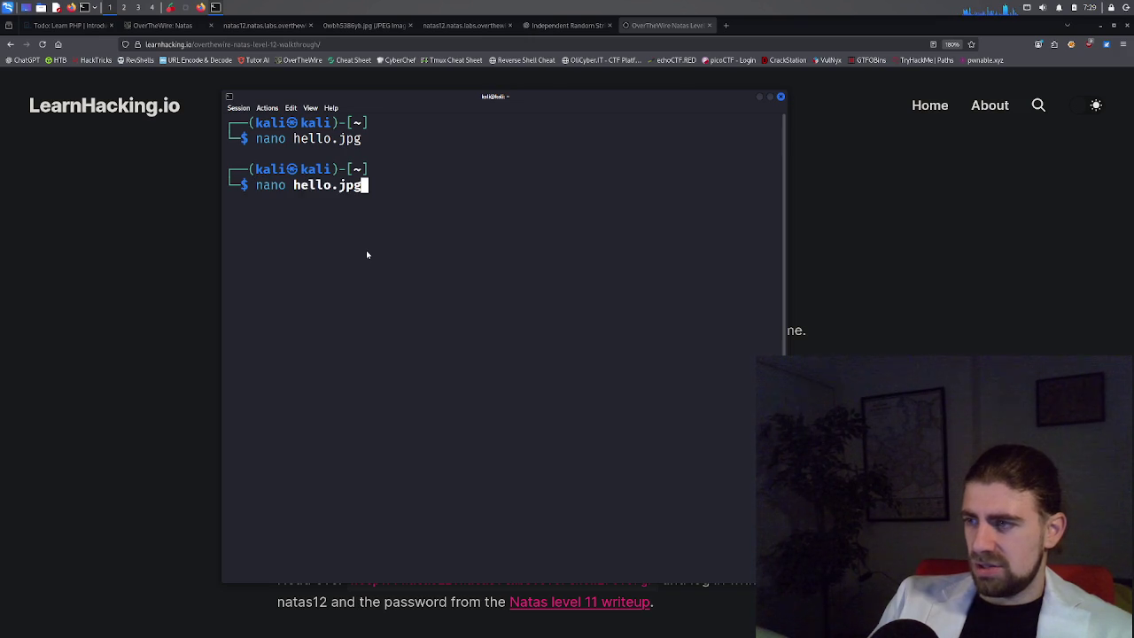
{"action": "key", "text": "Return"}
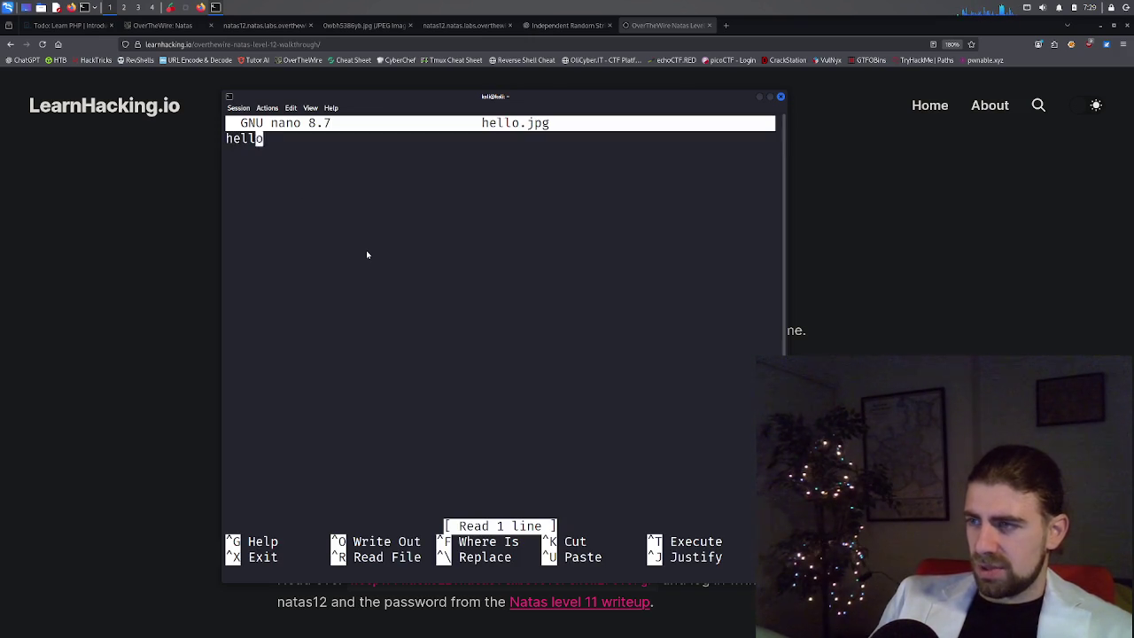
{"action": "key", "text": "Down"}
{"action": "key", "text": "Left"}
{"action": "key", "text": "BackSpace"}
{"action": "key", "text": "BackSpace"}
{"action": "key", "text": "BackSpace"}
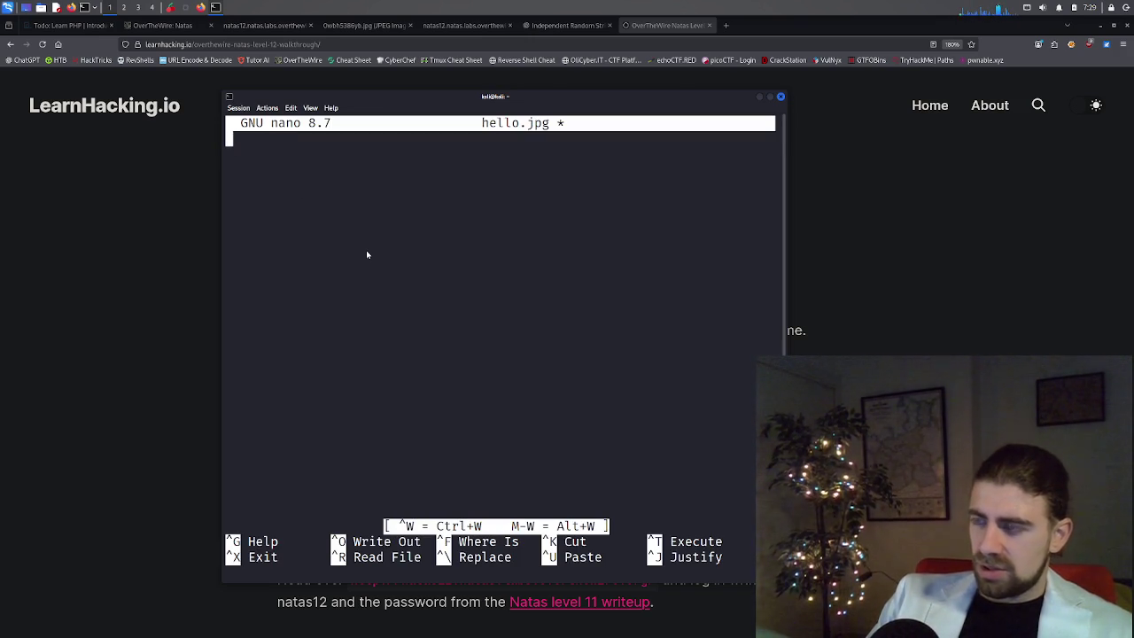
{"action": "type", "text": "<"}
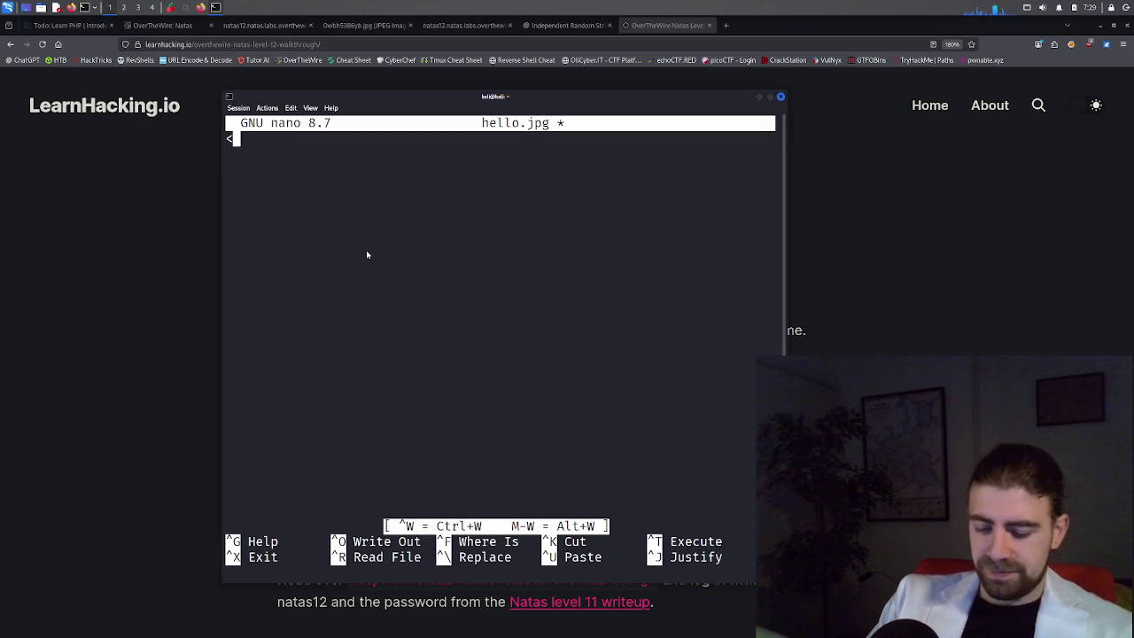
{"action": "type", "text": "?php"}
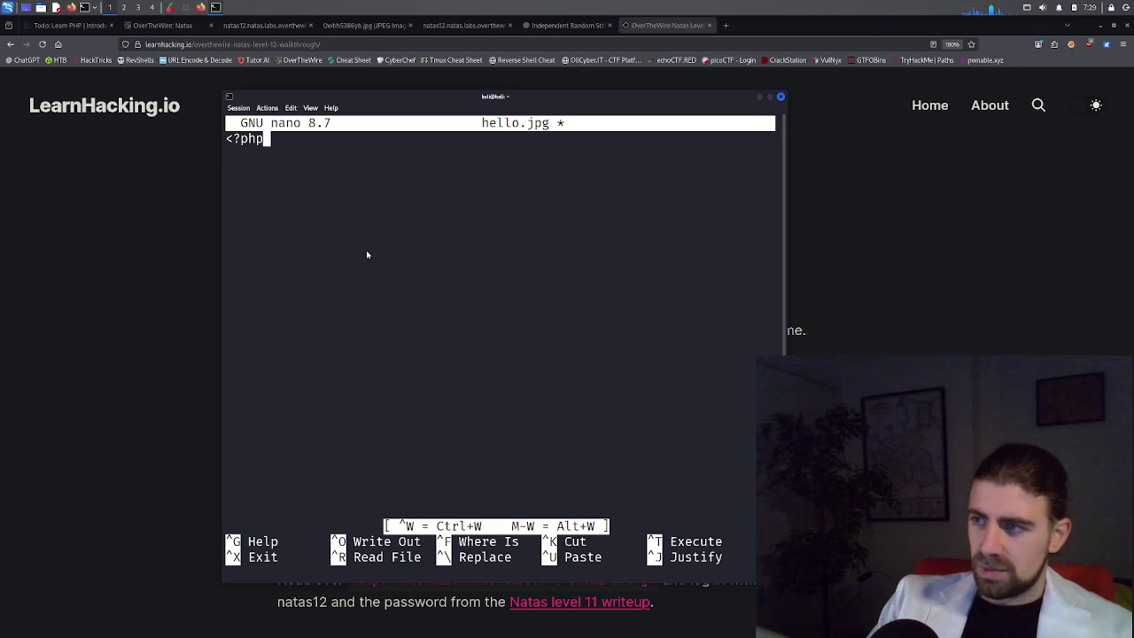
{"action": "key", "text": "Return"}
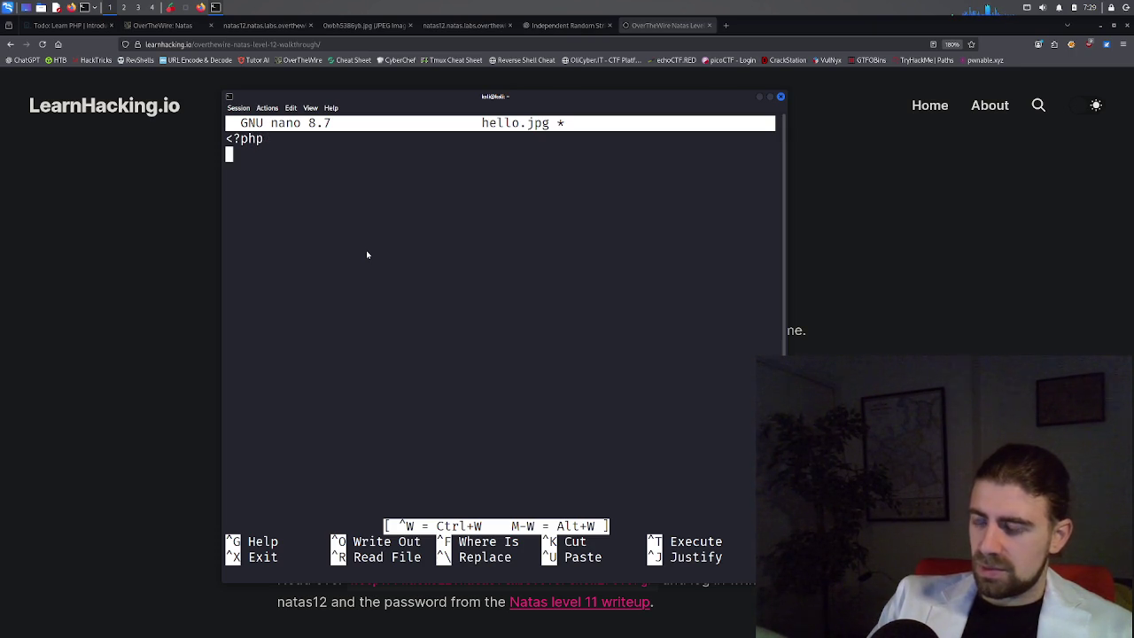
{"action": "key", "text": "Return"}
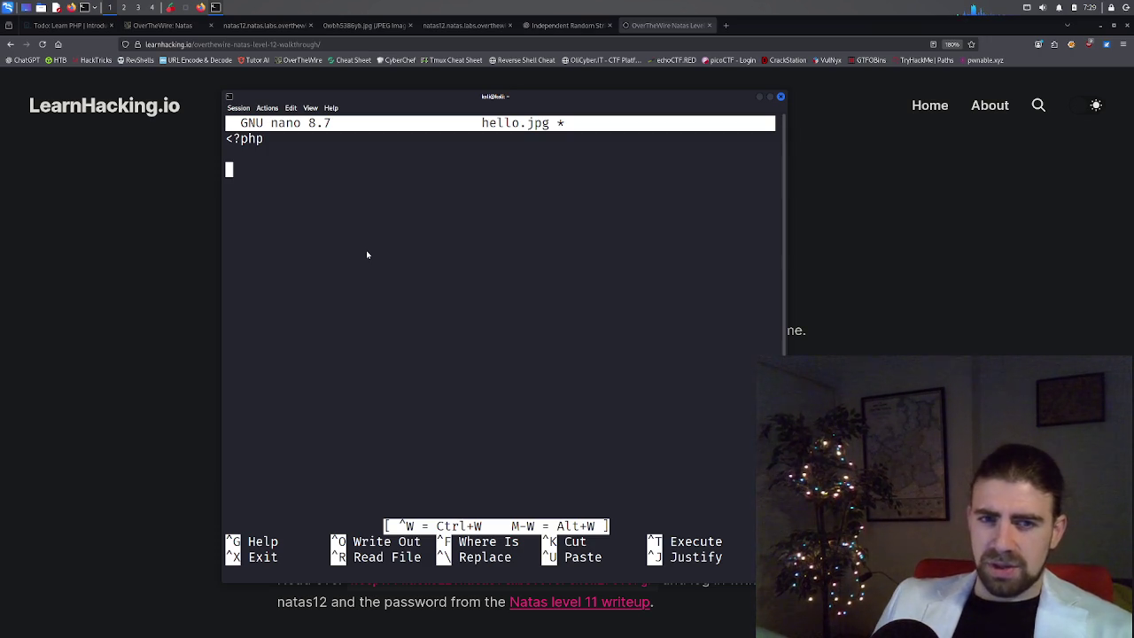
{"action": "left_click", "coordinate": [186, 8]}
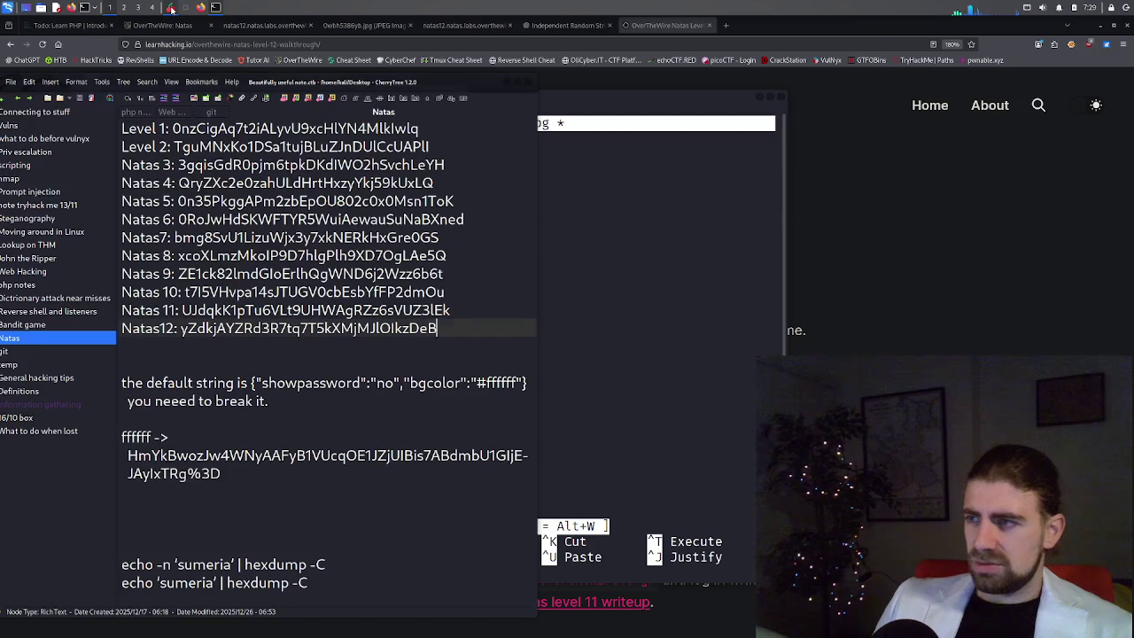
Scroll the CherryTree Natas node to the saved passwords and nudge the window aside.
{"action": "scroll", "coordinate": [229, 434], "scroll_direction": "down", "scroll_amount": 3}
{"action": "scroll", "coordinate": [229, 434], "scroll_direction": "down", "scroll_amount": 2}
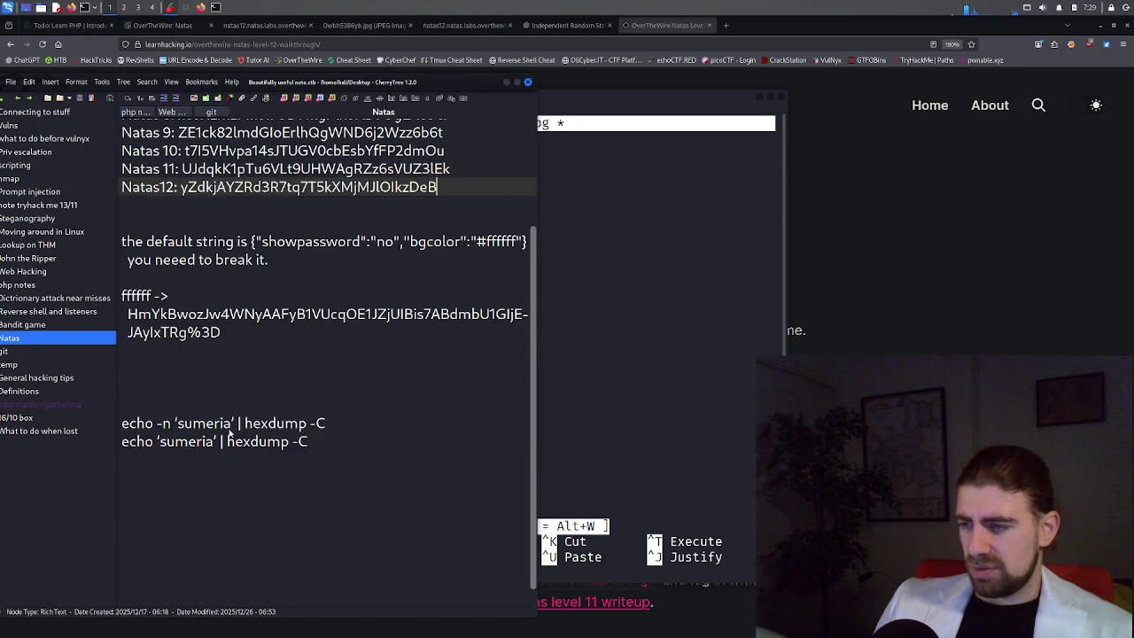
{"action": "scroll", "coordinate": [230, 433], "scroll_direction": "up", "scroll_amount": 4}
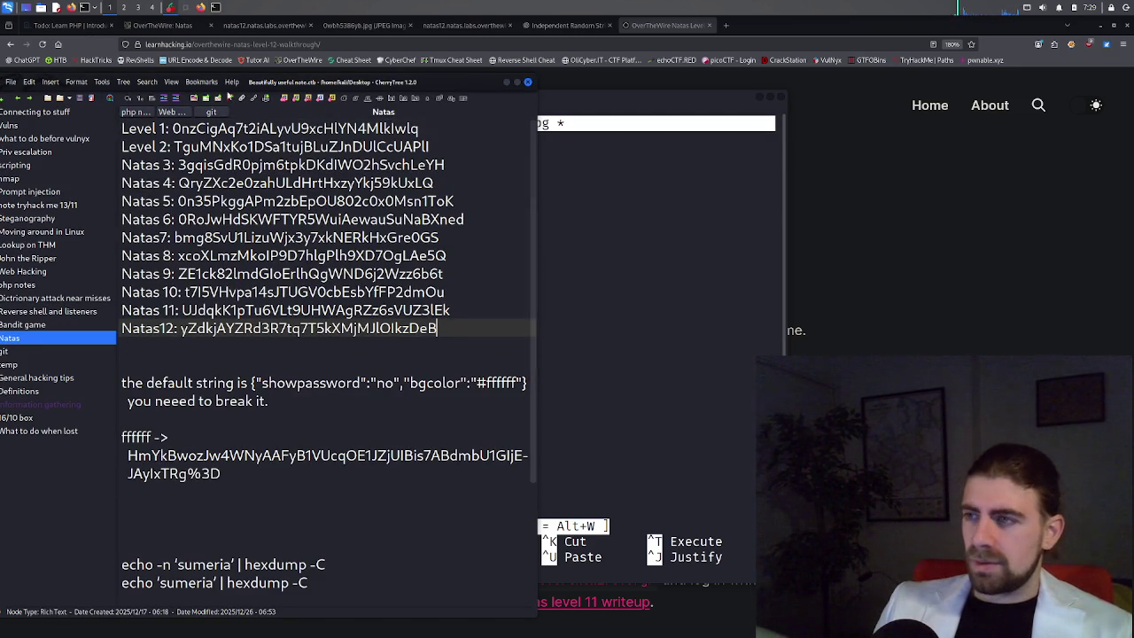
{"action": "mouse_move", "coordinate": [265, 84]}
{"action": "left_mouse_down"}
{"action": "mouse_move", "coordinate": [293, 90]}
{"action": "mouse_move", "coordinate": [274, 55]}
{"action": "left_mouse_up"}
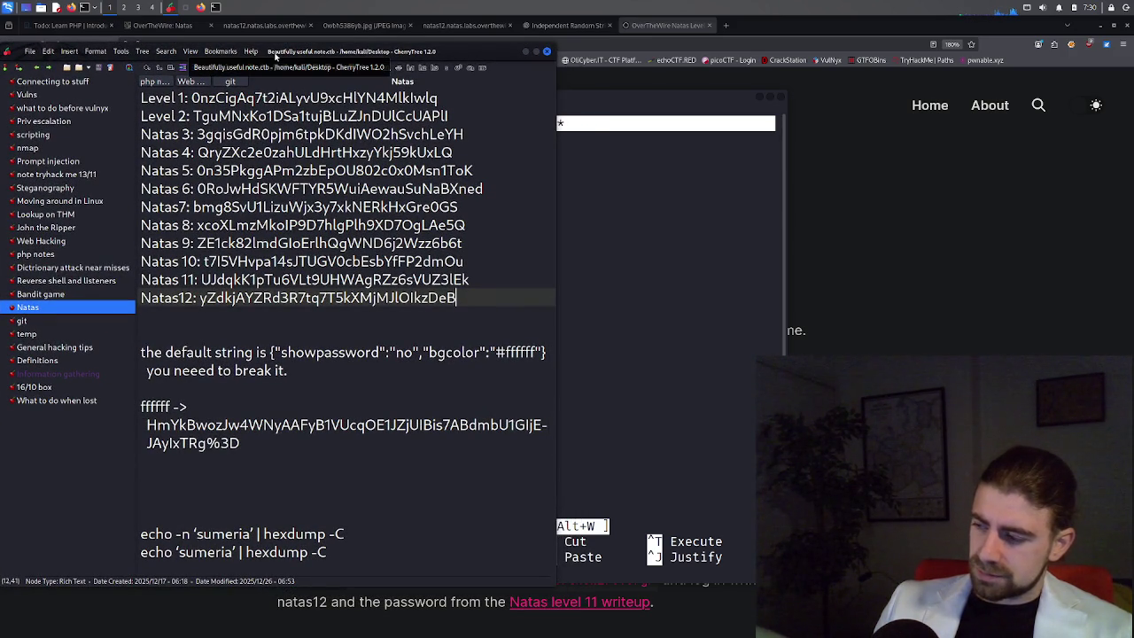
{"action": "left_click", "coordinate": [540, 24]}
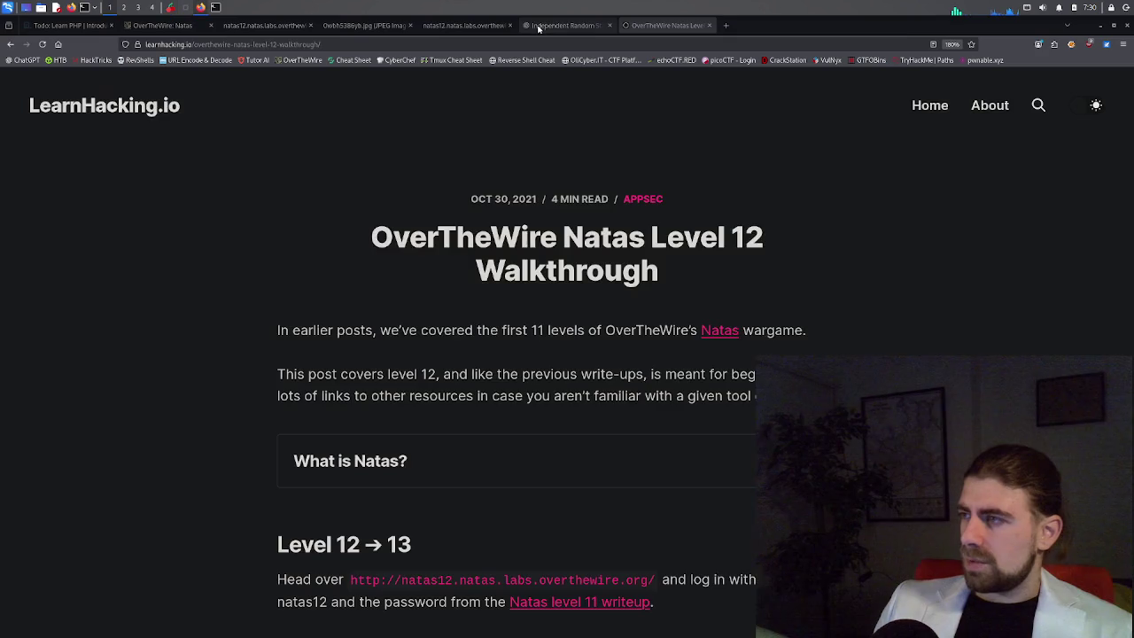
Ask ChatGPT how to make PHP execute a bash command and select the exec("whoami") example.
{"action": "type", "text": "how do i make php"}
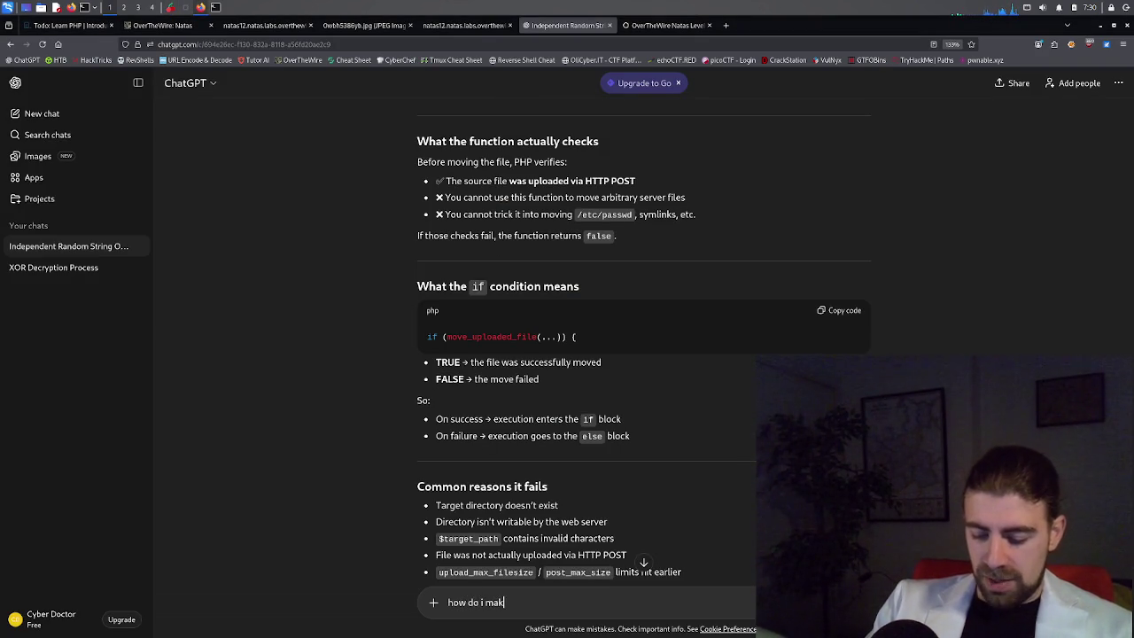
{"action": "type", "text": " execute a command on"}
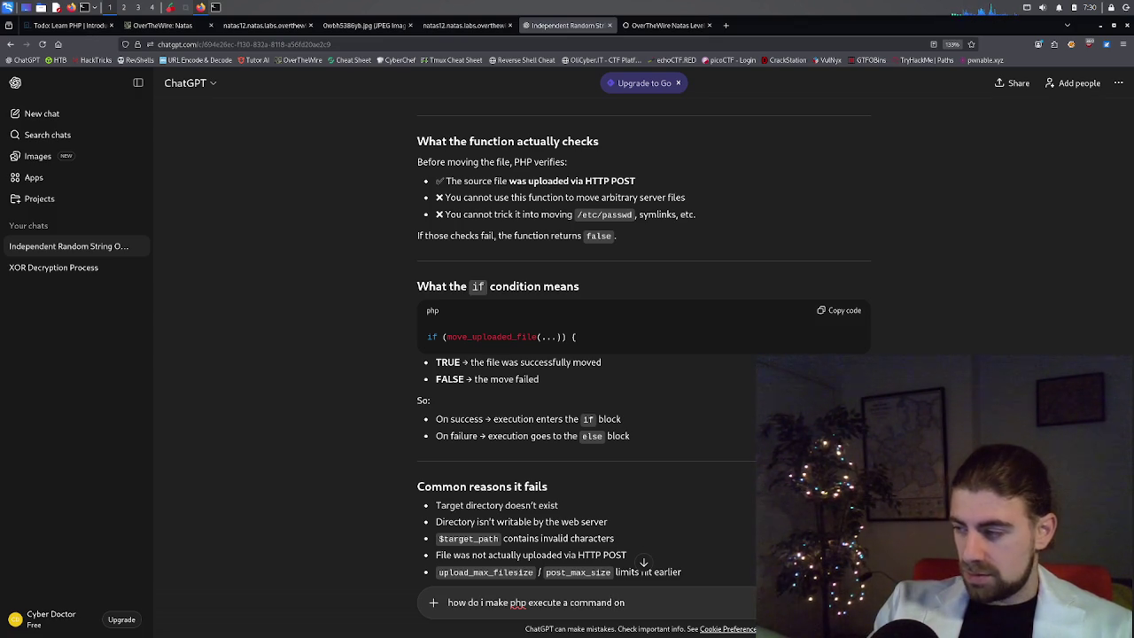
{"action": "type", "text": " bash"}
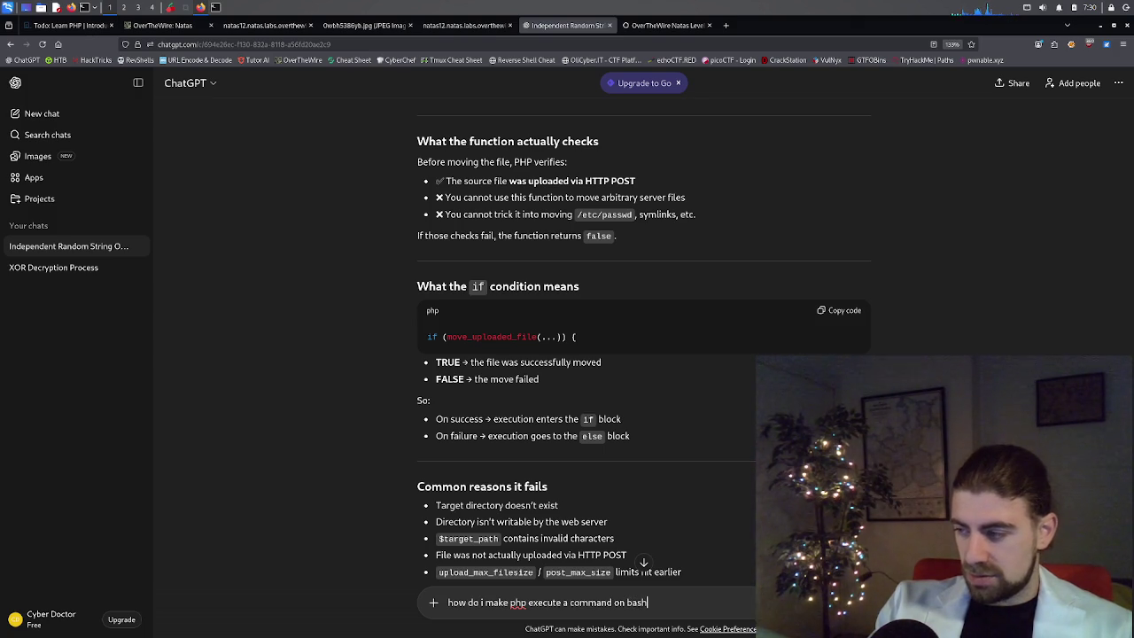
{"action": "key", "text": "Return"}
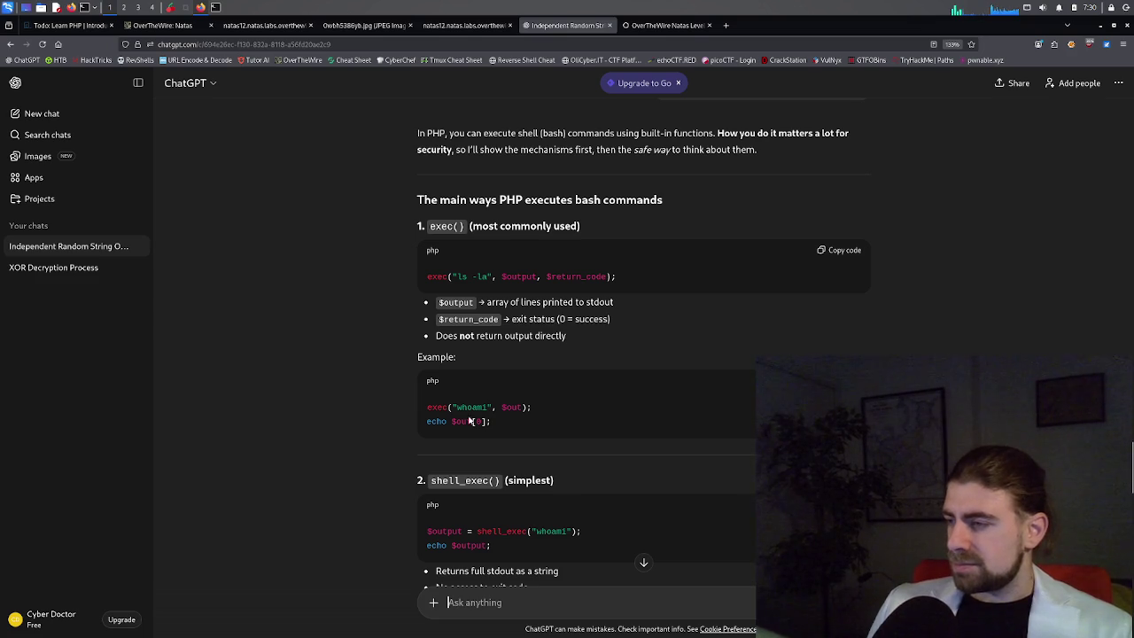
{"action": "left_click_drag", "start_coordinate": [428, 410], "coordinate": [506, 426]}
{"action": "key", "text": "ctrl+c"}
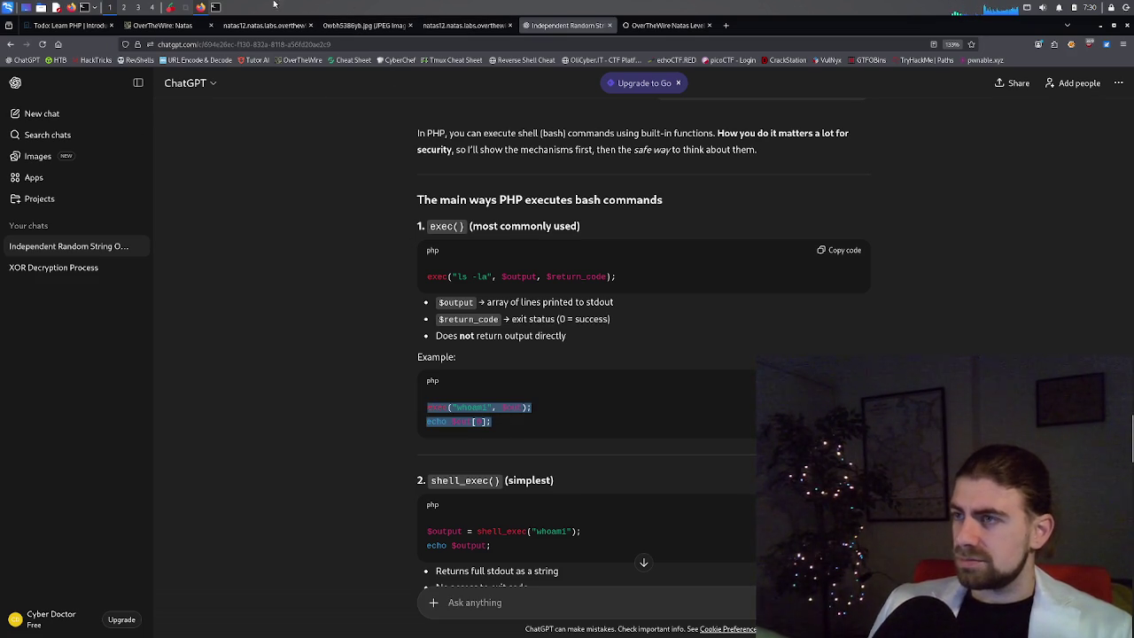
{"action": "key", "text": "alt+Tab"}
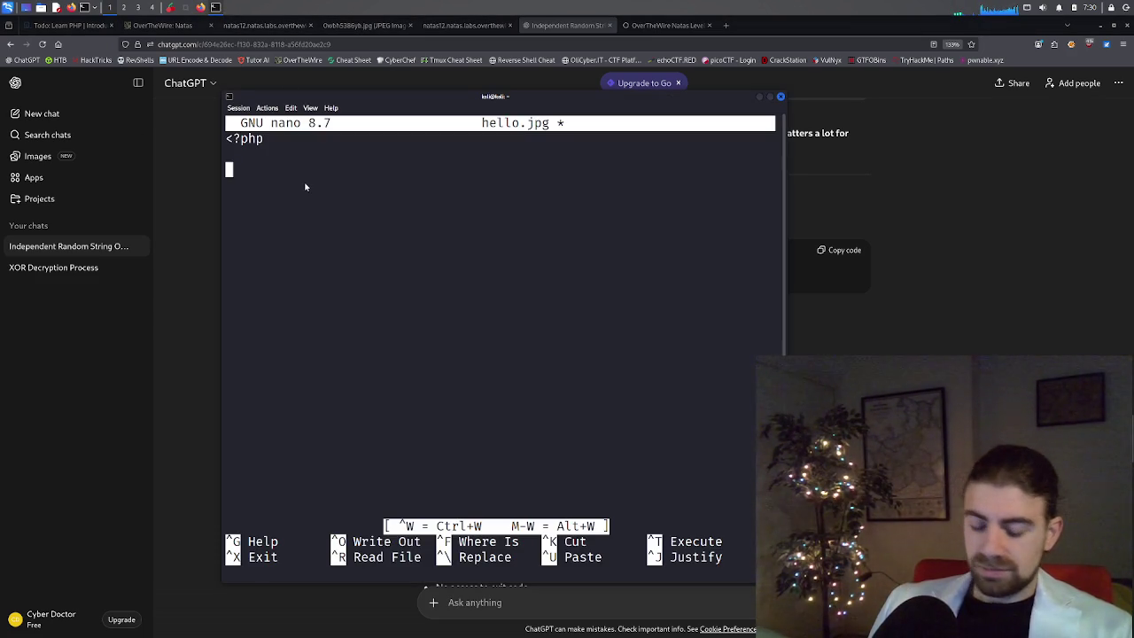
Paste the exec("whoami") and echo lines into hello.jpg, close with ?>, and save.
{"action": "key", "text": "ctrl+shift+v"}
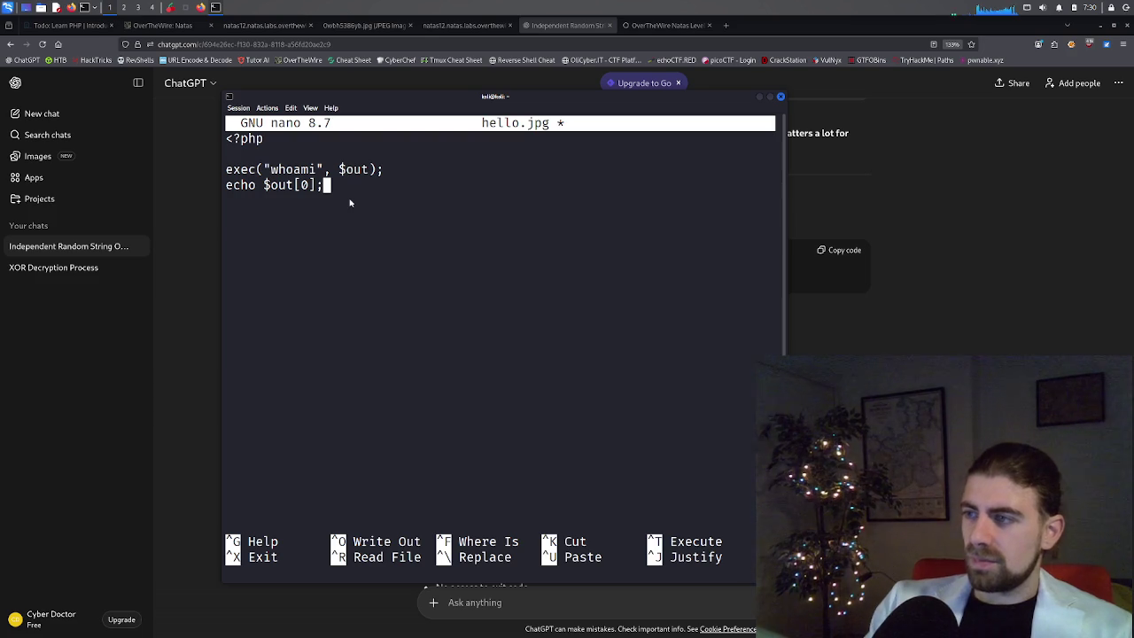
{"action": "key", "text": "Return"}
{"action": "key", "text": "Return"}
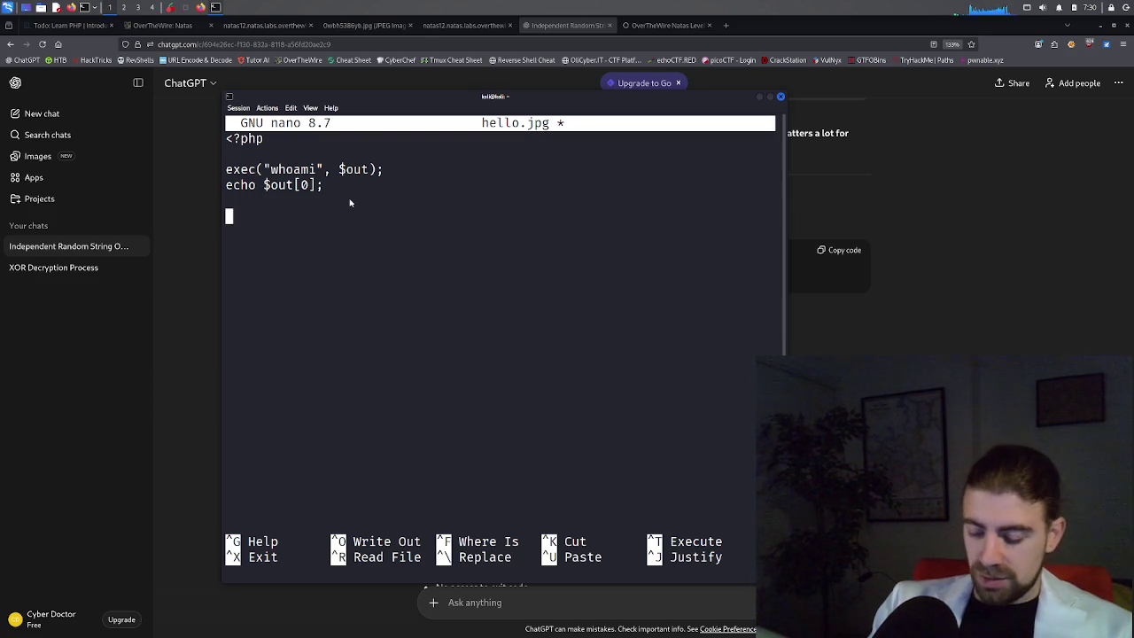
{"action": "type", "text": "?>"}
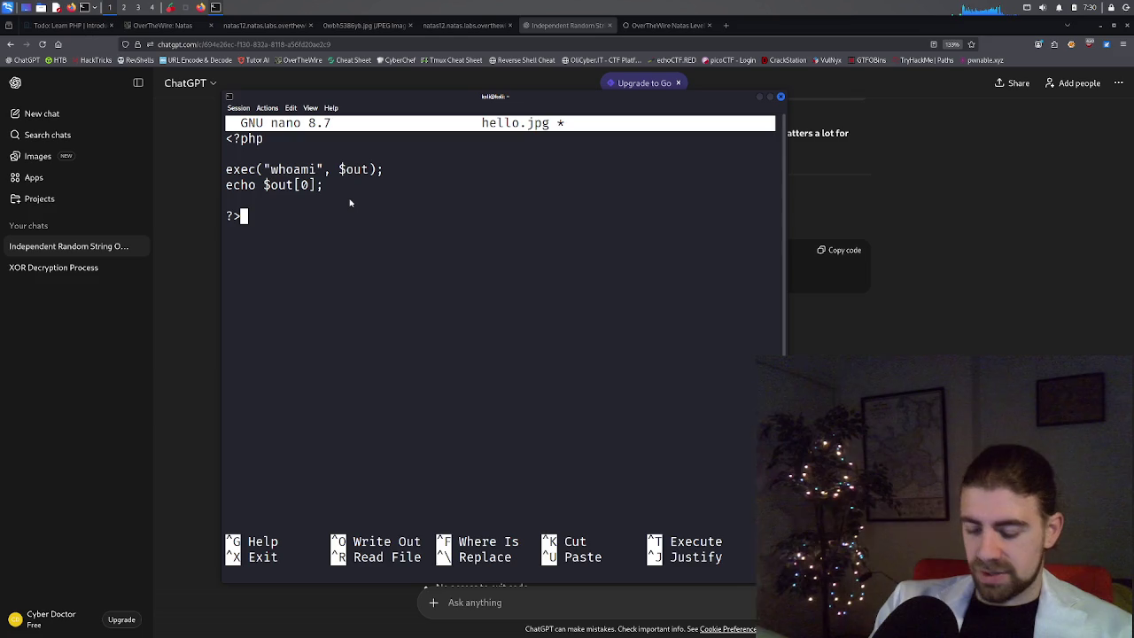
{"action": "key", "text": "ctrl+x"}
{"action": "key", "text": "y"}
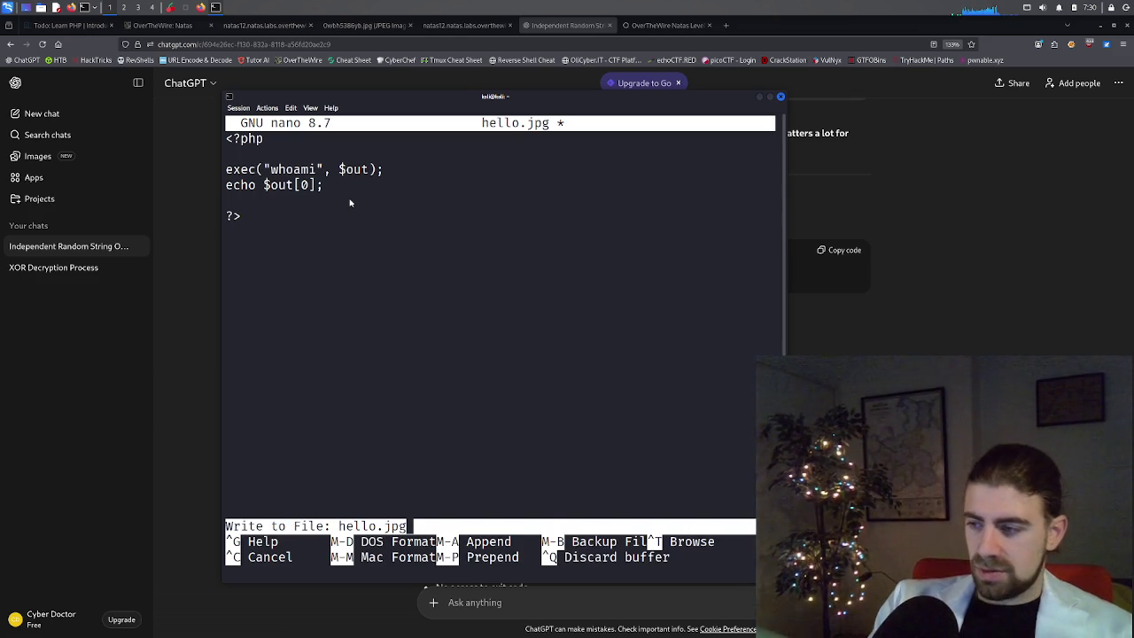
{"action": "key", "text": "Return"}
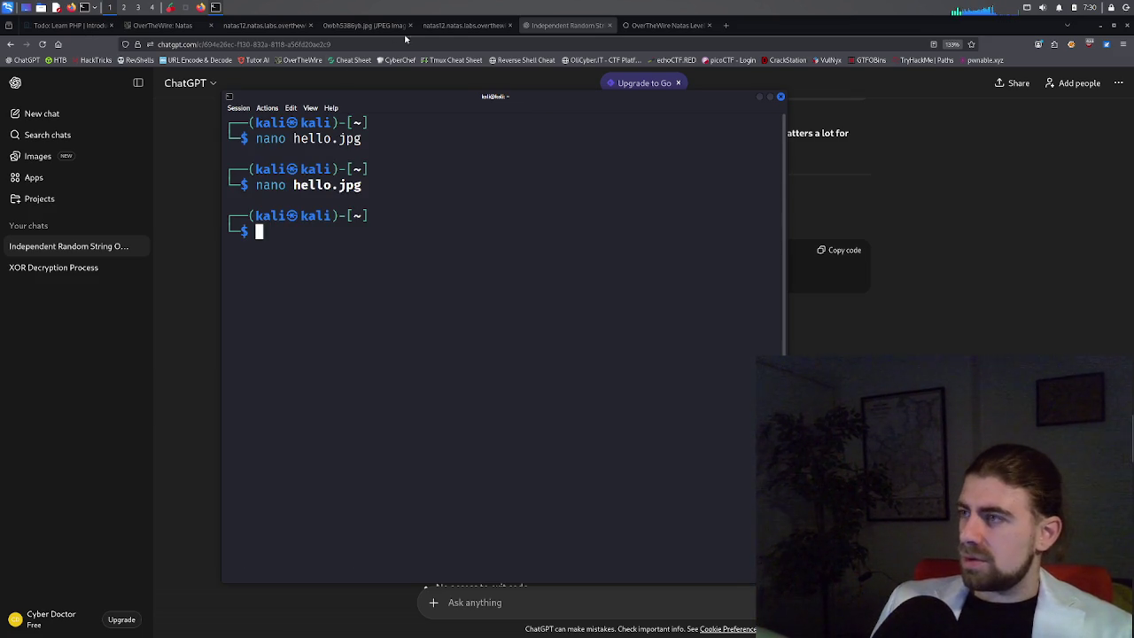
Upload the edited hello.jpg through the natas12 upload form.
{"action": "left_click", "coordinate": [466, 24]}
{"action": "left_click", "coordinate": [342, 28]}
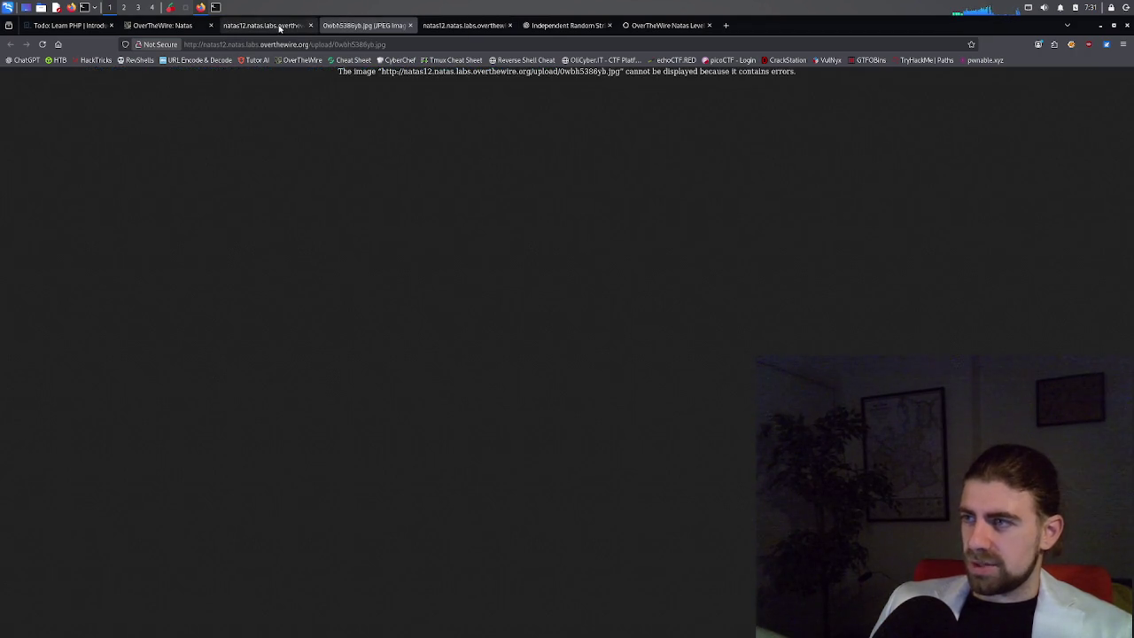
{"action": "left_click", "coordinate": [297, 25]}
{"action": "left_click", "coordinate": [318, 111]}
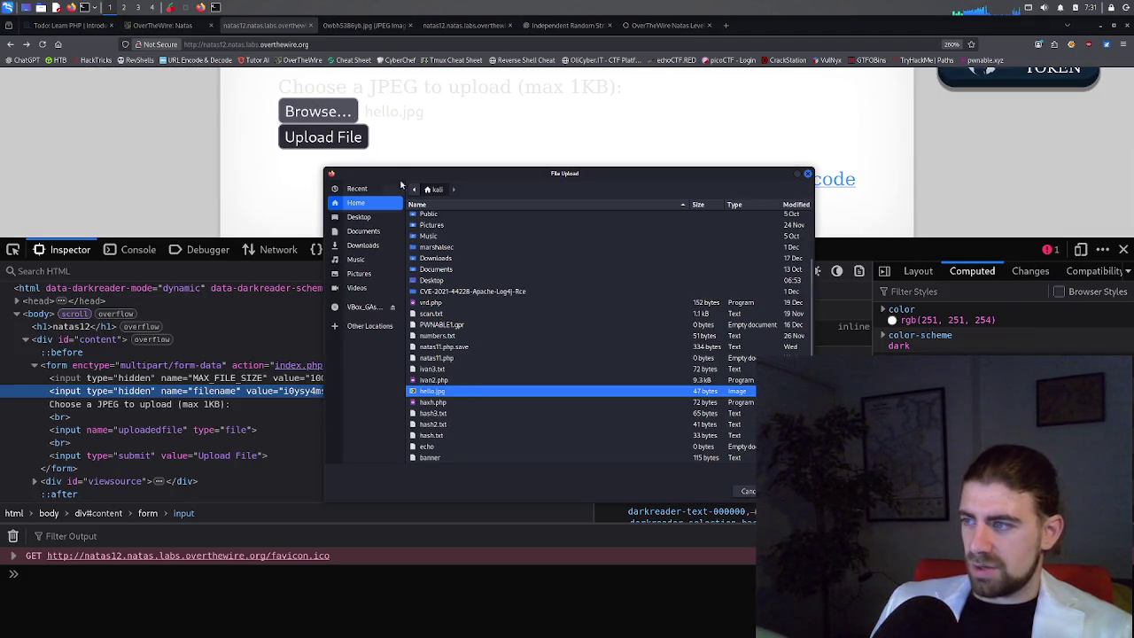
{"action": "double_click", "coordinate": [450, 394]}
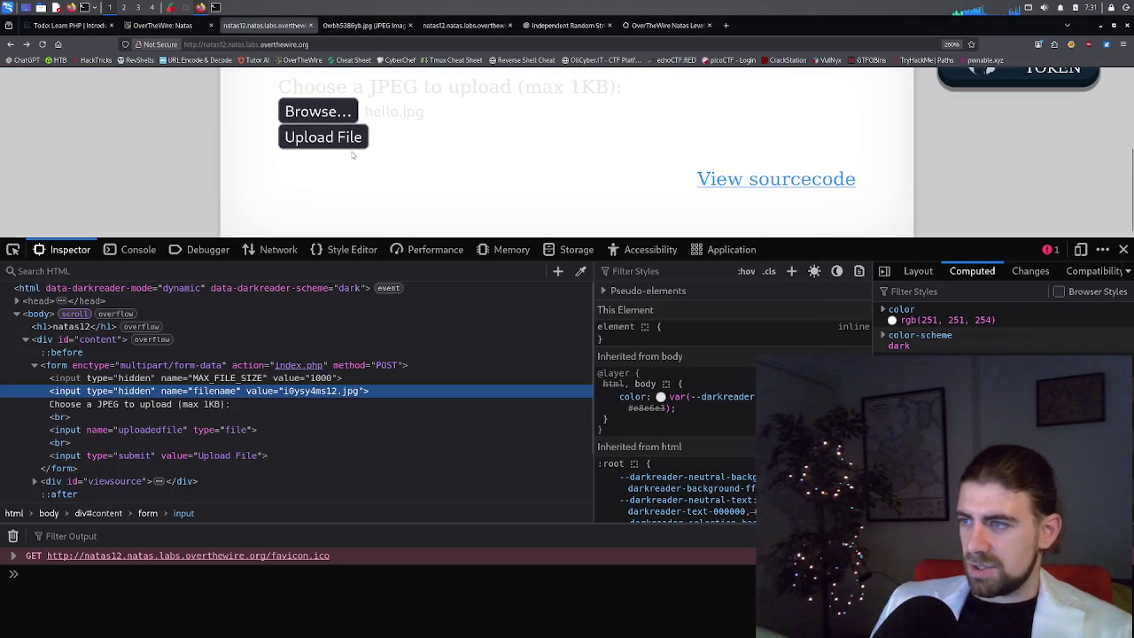
{"action": "left_click", "coordinate": [352, 138]}
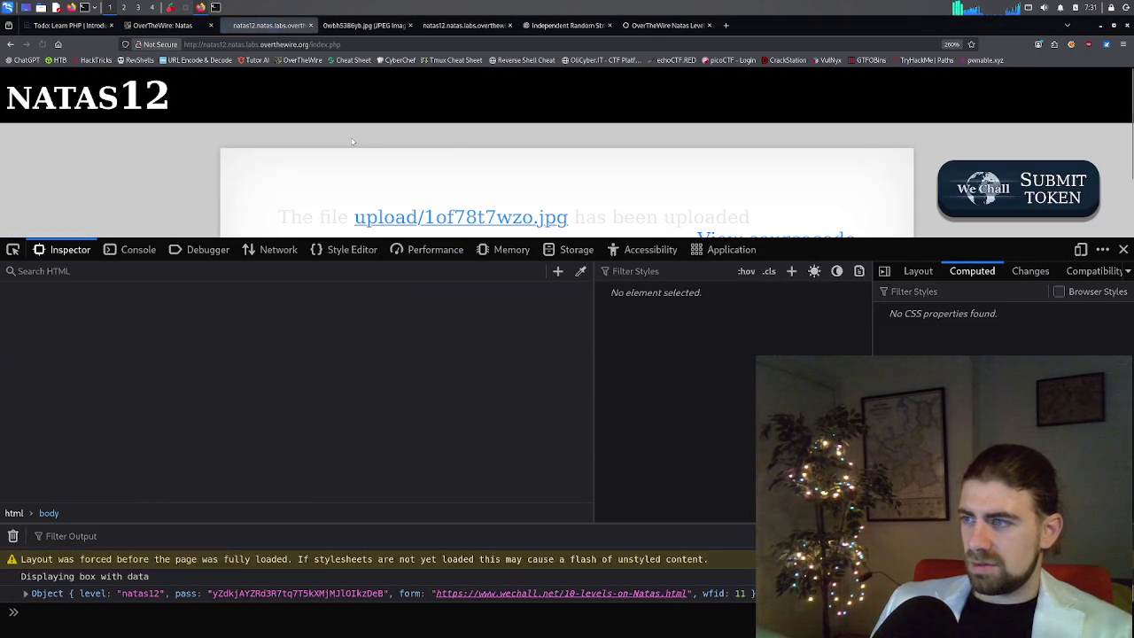
Locate the View sourcecode link in the inspector and open the PHP source in a new tab.
{"action": "scroll", "coordinate": [456, 153], "scroll_direction": "down", "scroll_amount": 1}
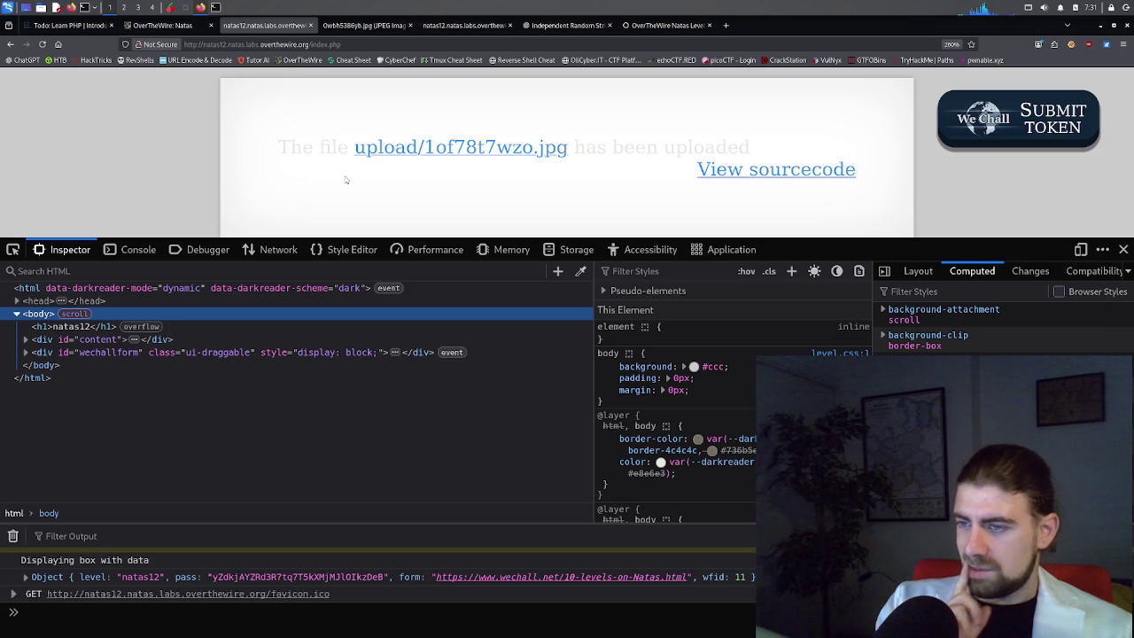
{"action": "scroll", "coordinate": [343, 146], "scroll_direction": "up", "scroll_amount": 2}
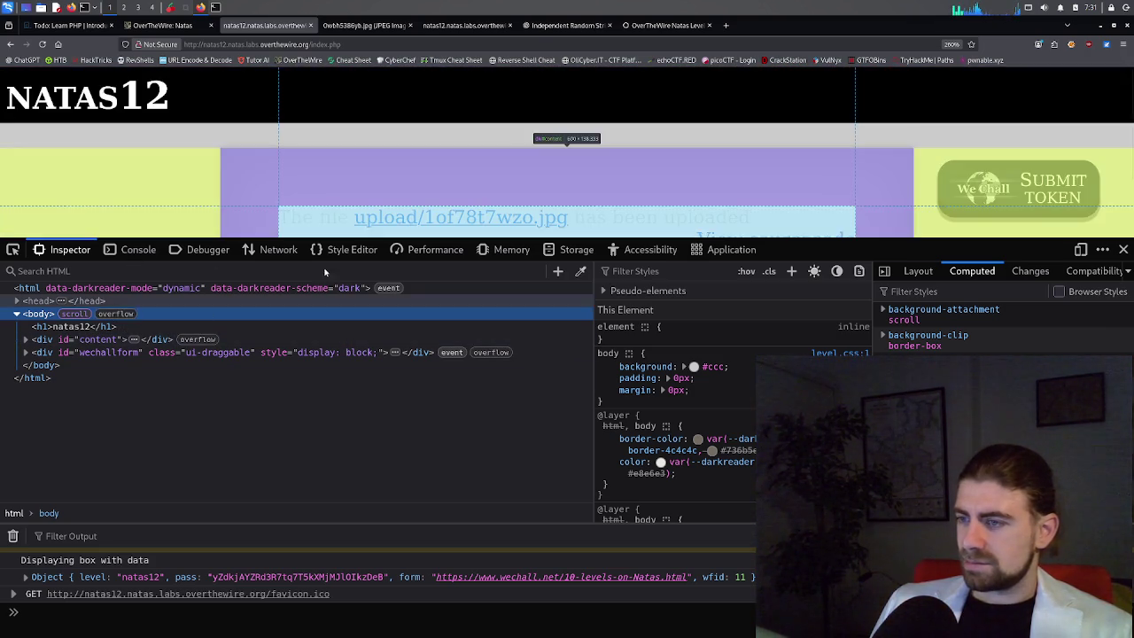
{"action": "left_click", "coordinate": [26, 339]}
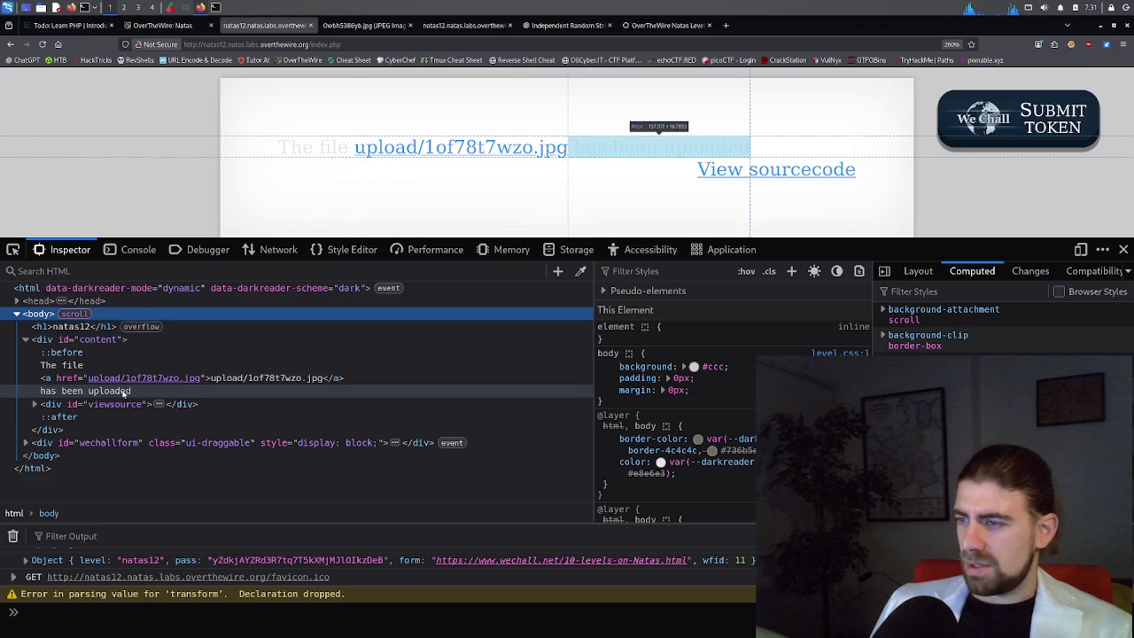
{"action": "left_click", "coordinate": [35, 404]}
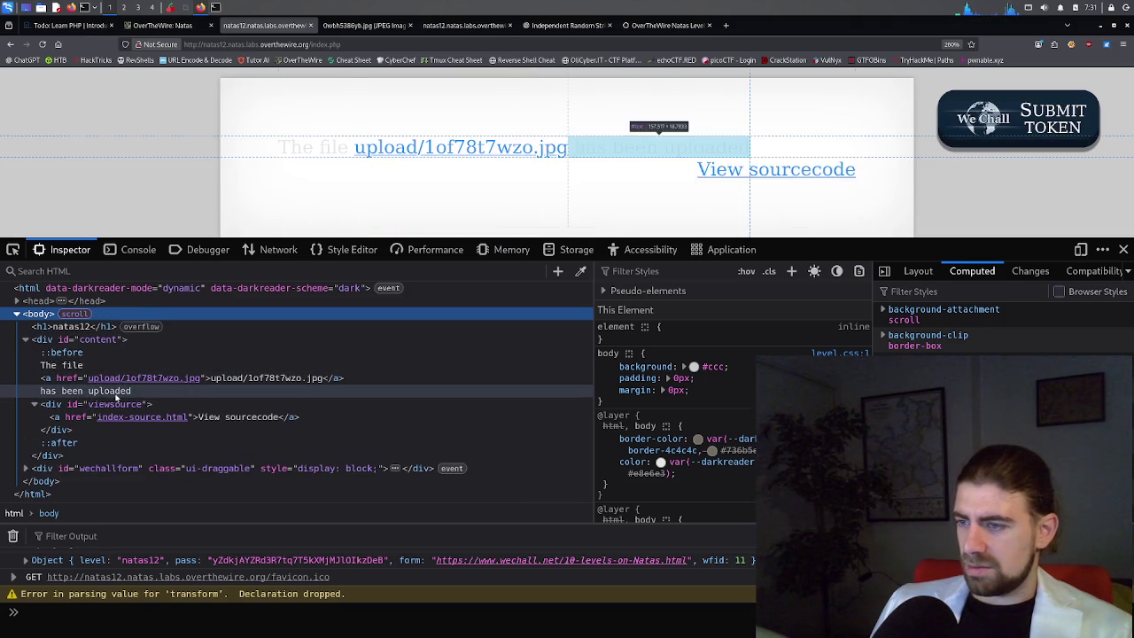
{"action": "left_click", "coordinate": [214, 419]}
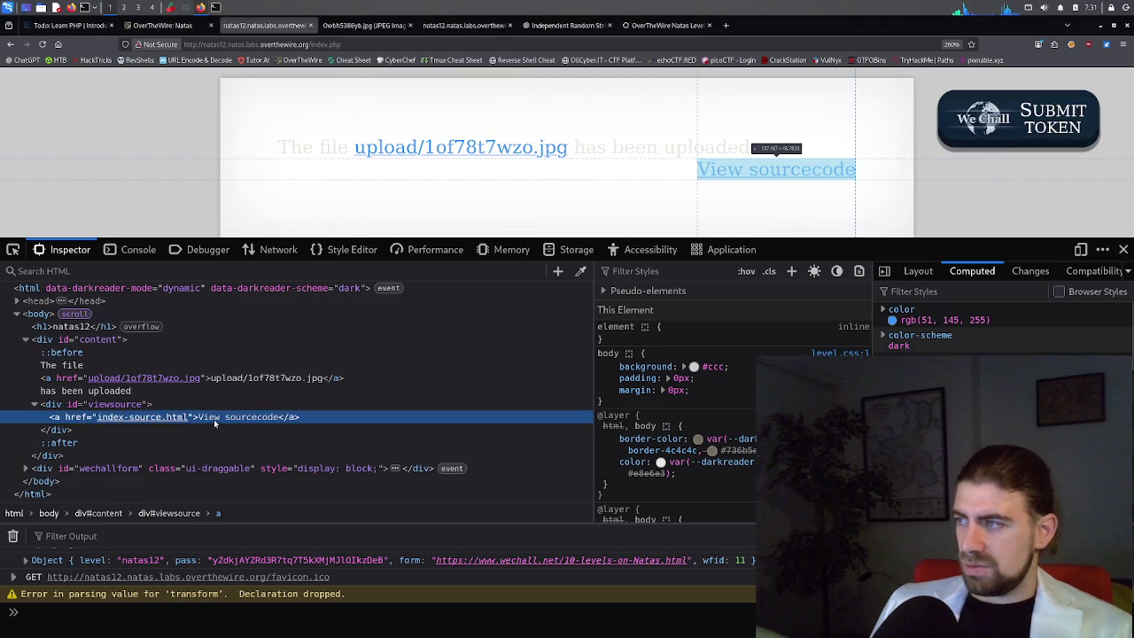
{"action": "middle_click", "coordinate": [705, 167]}
{"action": "left_click", "coordinate": [363, 25]}
{"action": "left_click", "coordinate": [281, 29]}
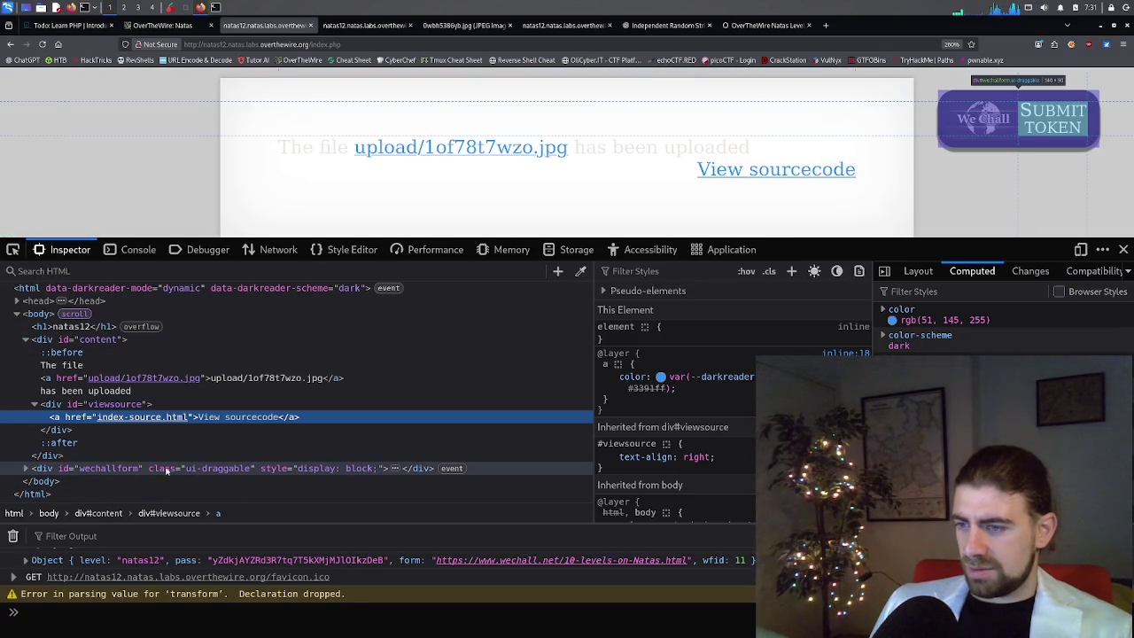
Expand the WeChall form's hidden inputs and copy the password_solution value.
{"action": "left_click", "coordinate": [27, 468]}
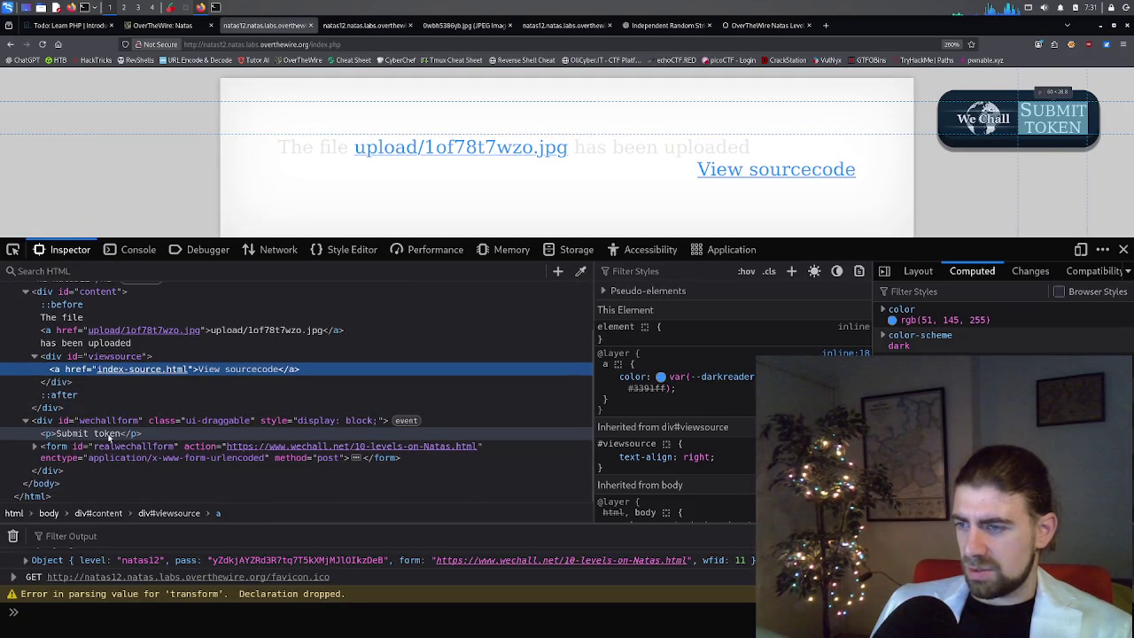
{"action": "double_click", "coordinate": [109, 434]}
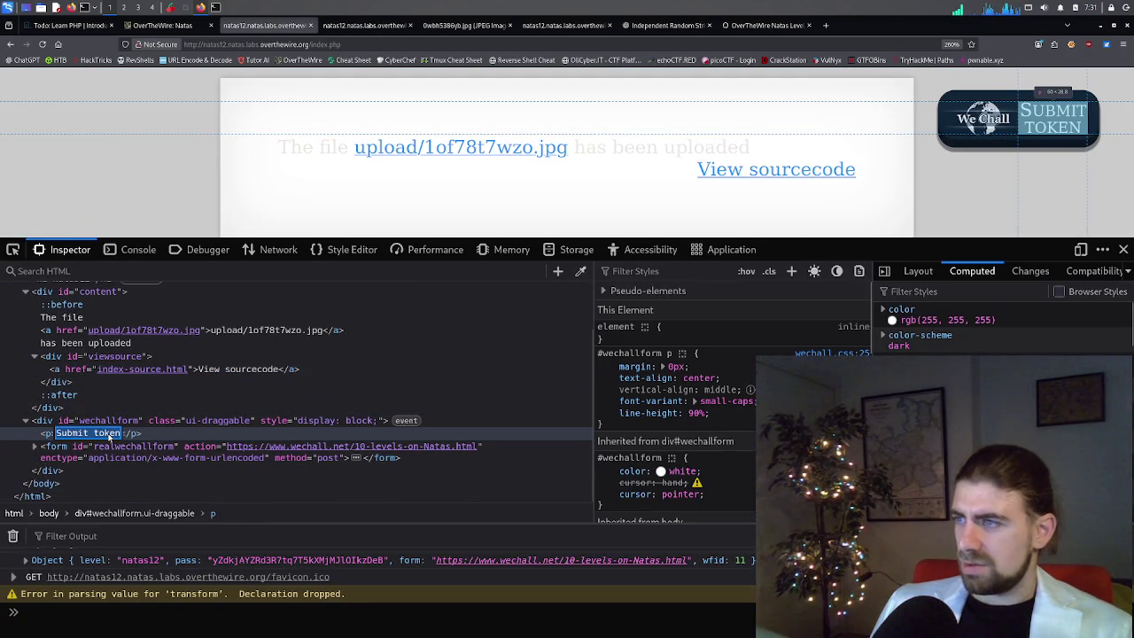
{"action": "key", "text": "Escape"}
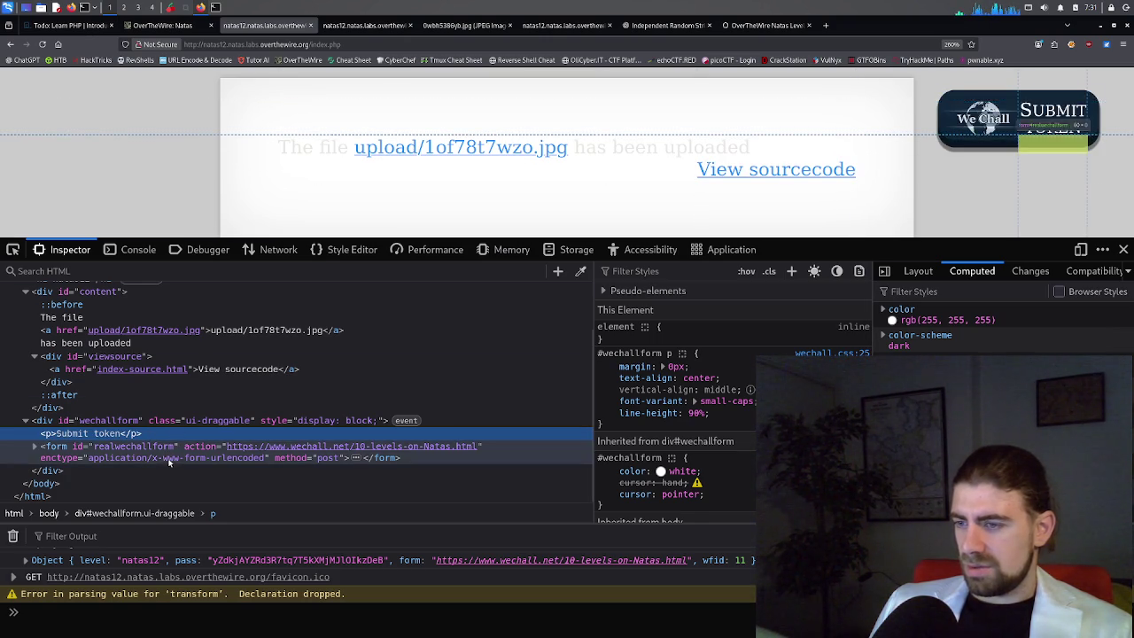
{"action": "left_click", "coordinate": [36, 446]}
{"action": "scroll", "coordinate": [98, 448], "scroll_direction": "down", "scroll_amount": 1}
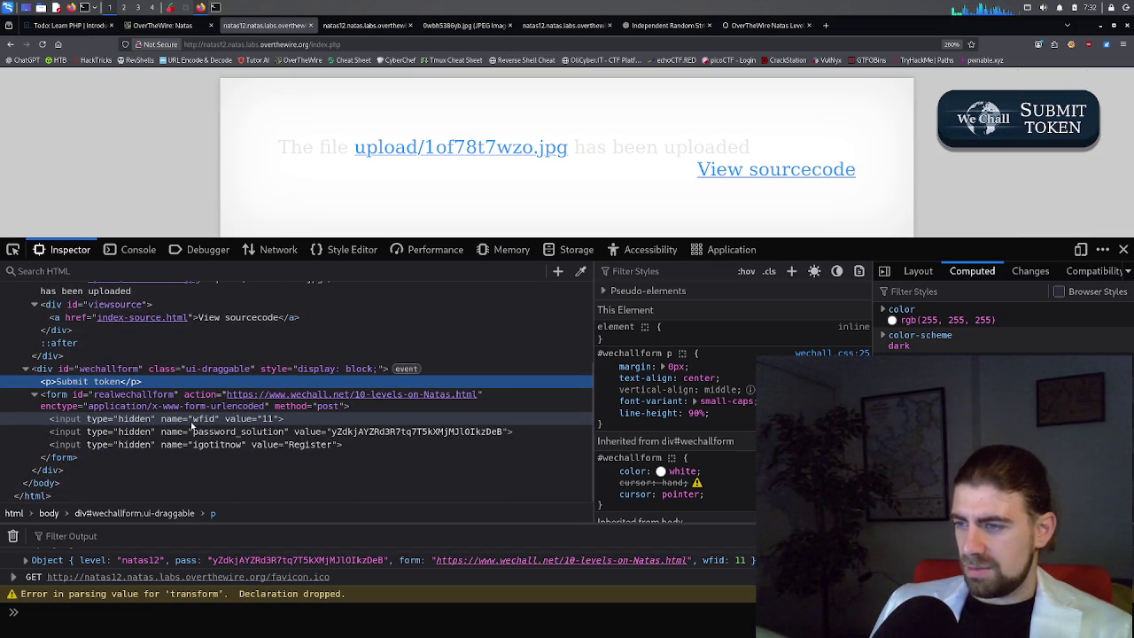
{"action": "double_click", "coordinate": [202, 419]}
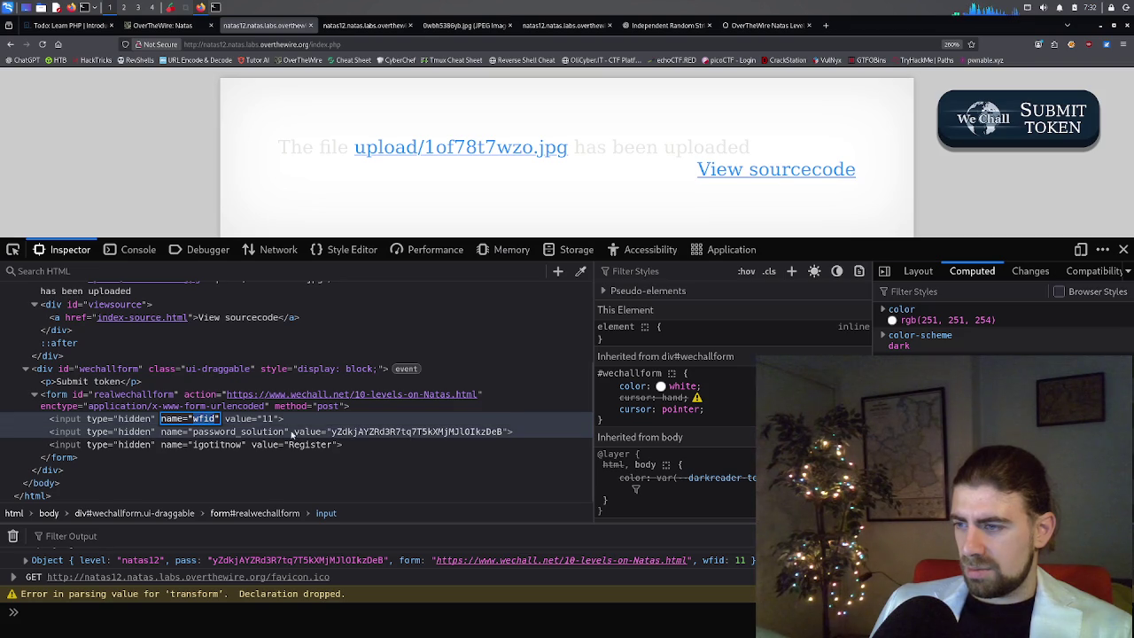
{"action": "left_click", "coordinate": [379, 431]}
{"action": "double_click", "coordinate": [379, 431]}
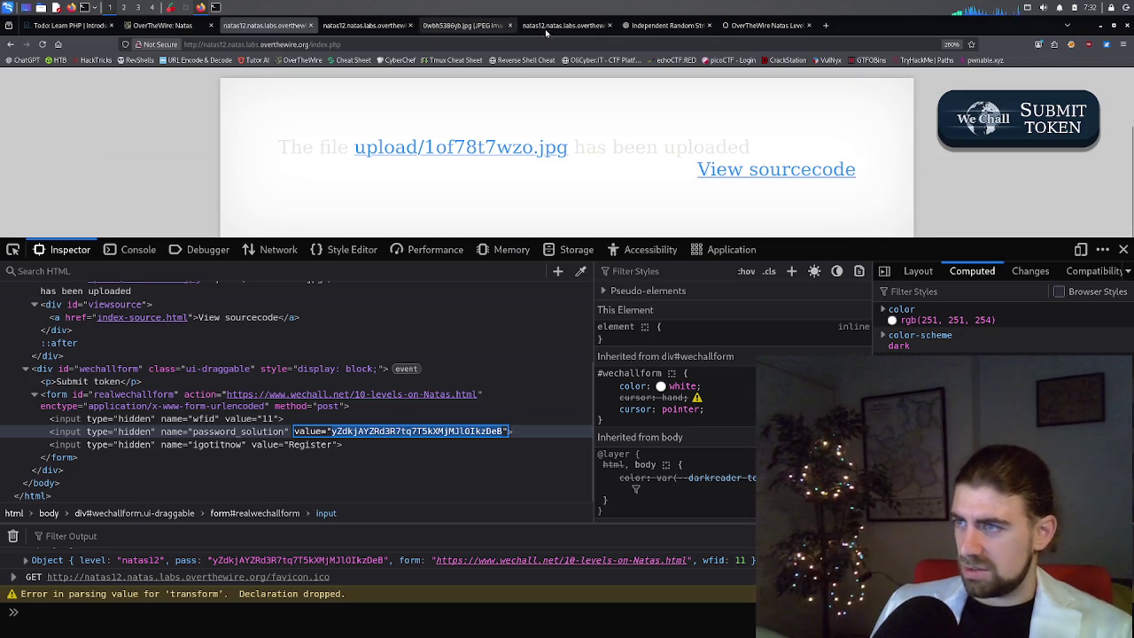
{"action": "left_click", "coordinate": [826, 26]}
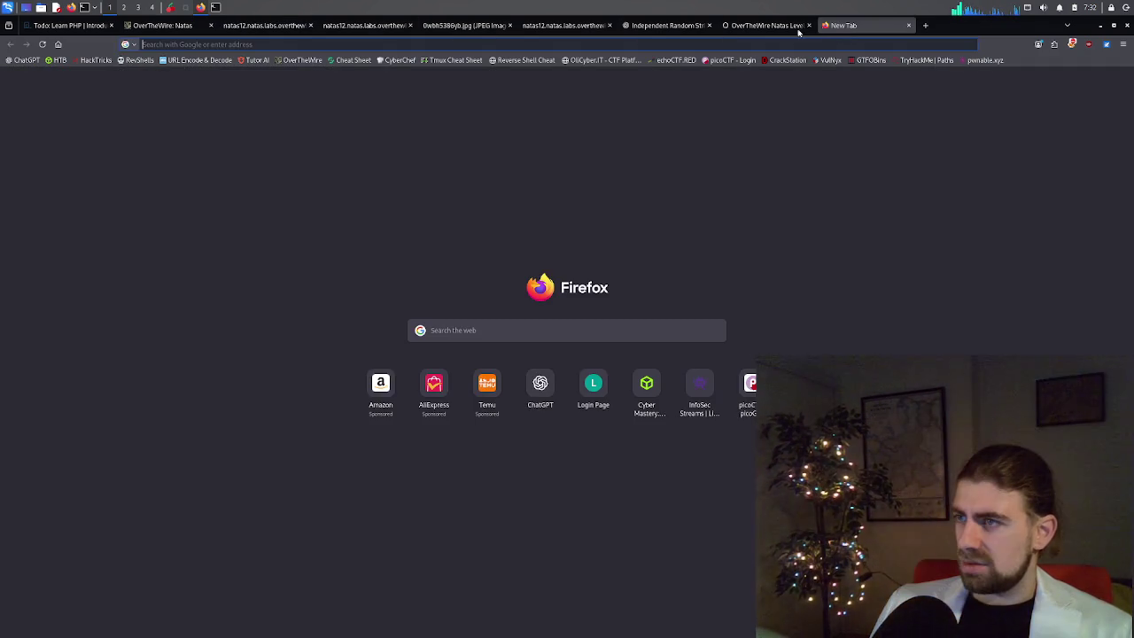
Load the natas13 level URL and sign in as natas13 with the pasted password.
{"action": "type", "text": "natas6.natas.labs.overthewire."}
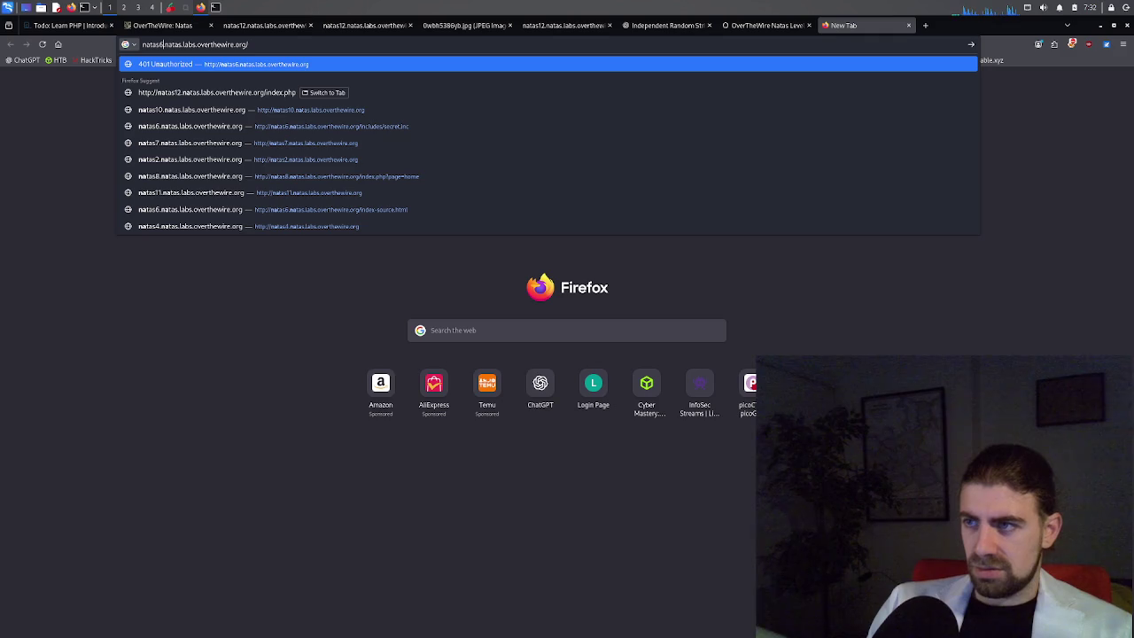
{"action": "key", "text": "BackSpace"}
{"action": "type", "text": "13"}
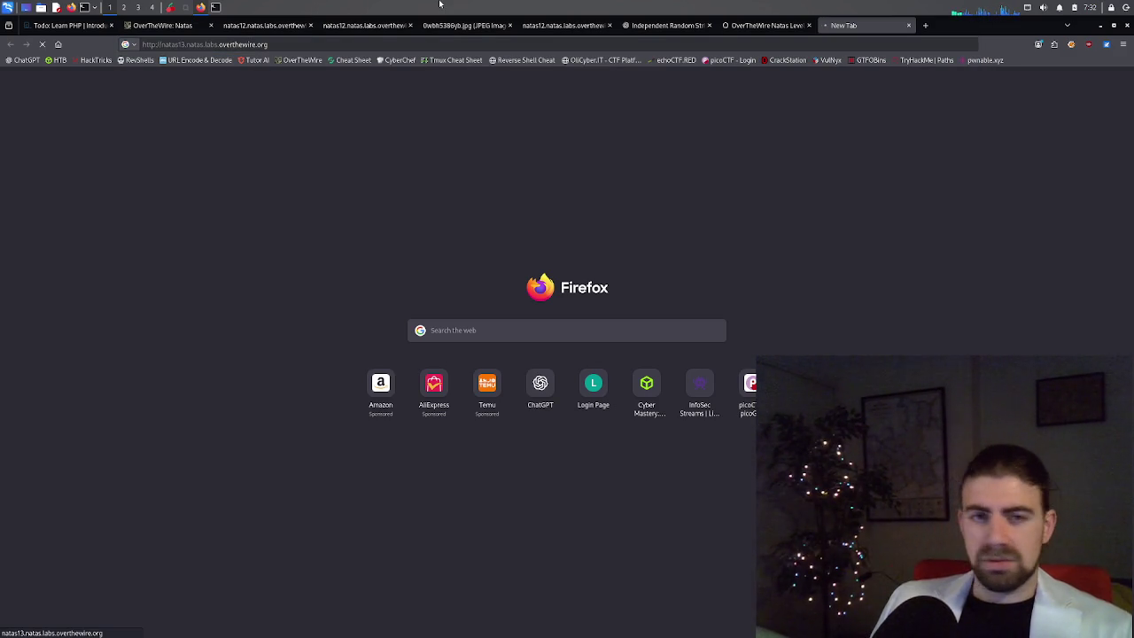
{"action": "left_click", "coordinate": [492, 161]}
{"action": "key", "text": "ctrl+v"}
{"action": "left_click", "coordinate": [512, 125]}
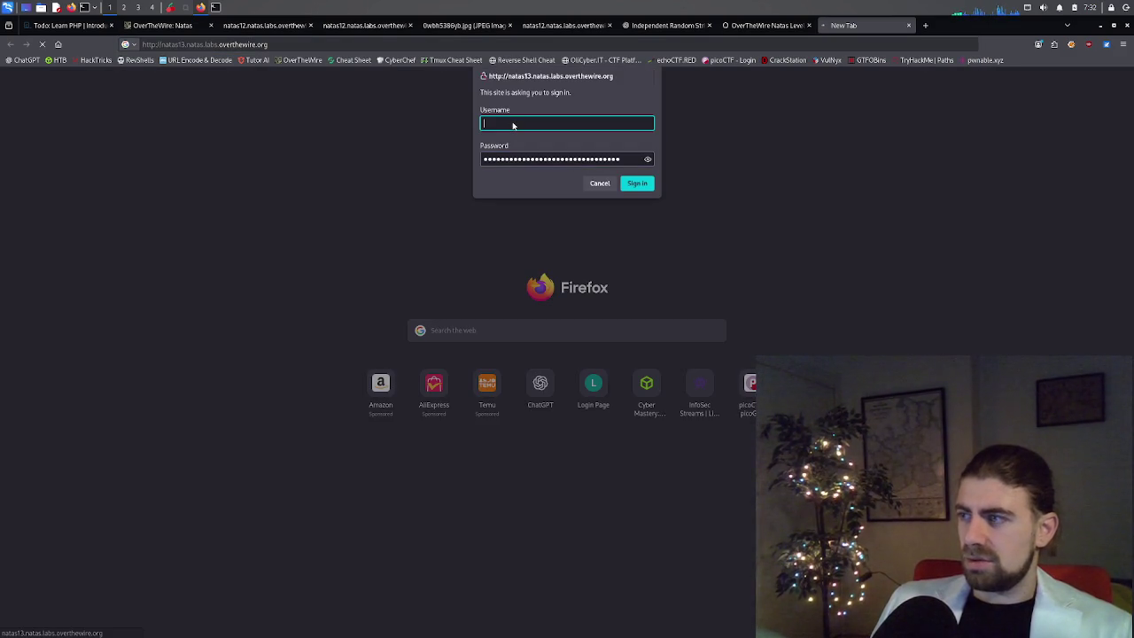
{"action": "type", "text": "natas13"}
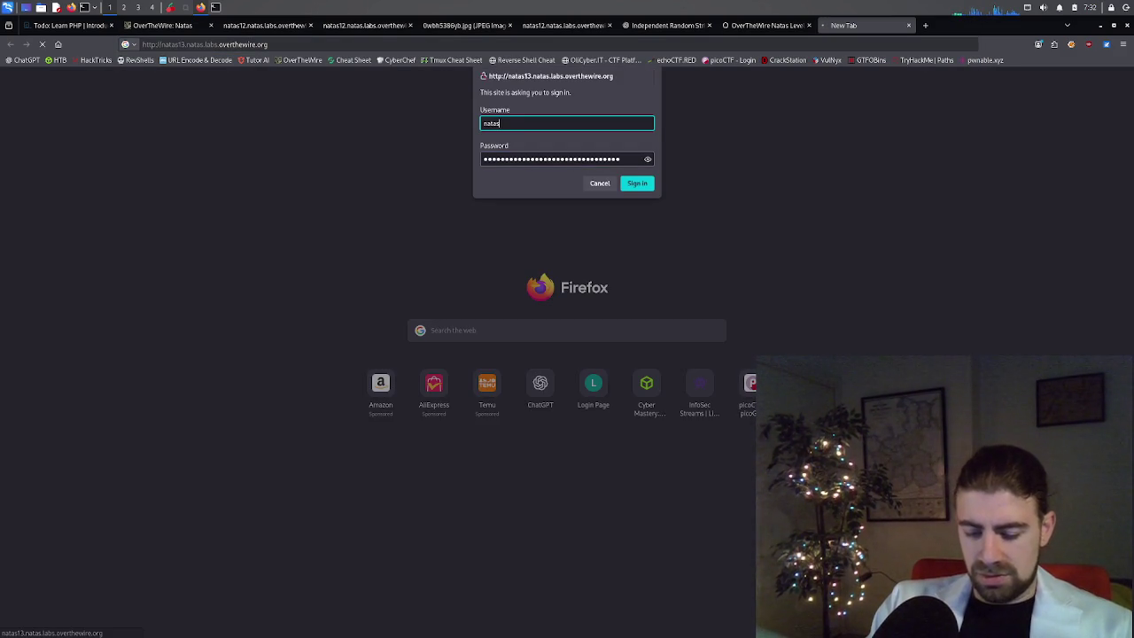
{"action": "key", "text": "Return"}
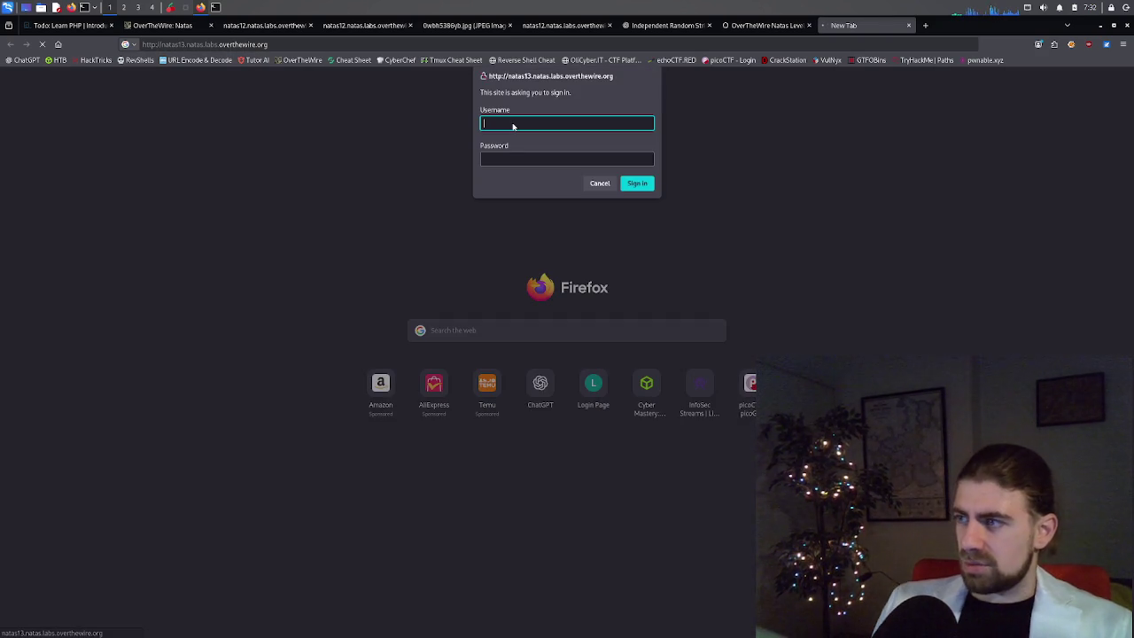
Retry the refused natas13 sign-in with the pasted password.
{"action": "type", "text": "natas13"}
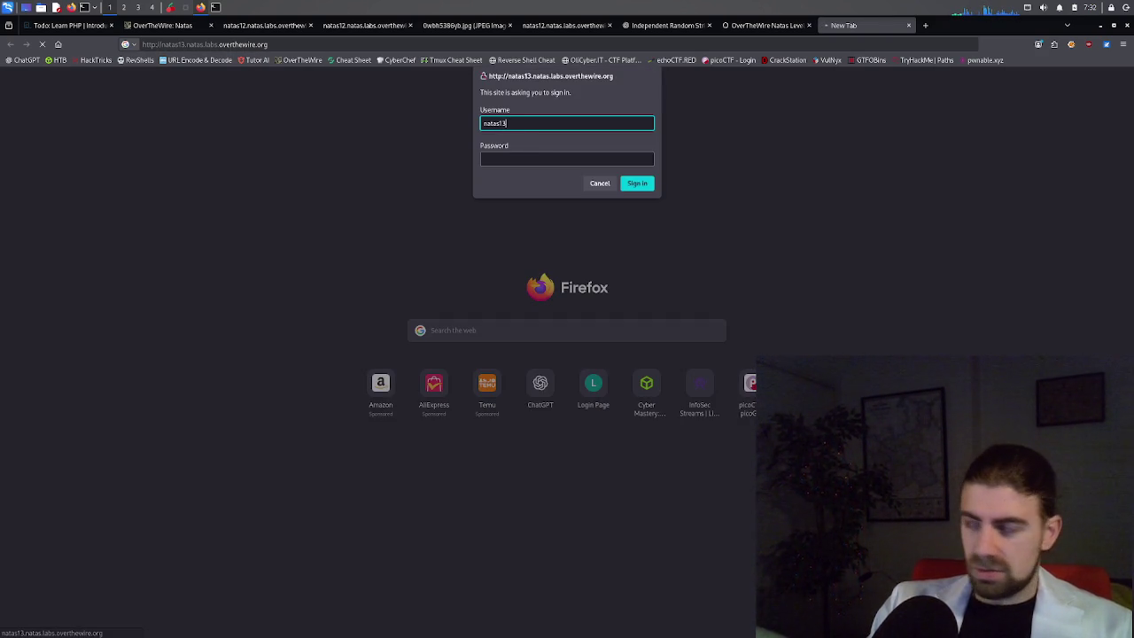
{"action": "left_click", "coordinate": [567, 158]}
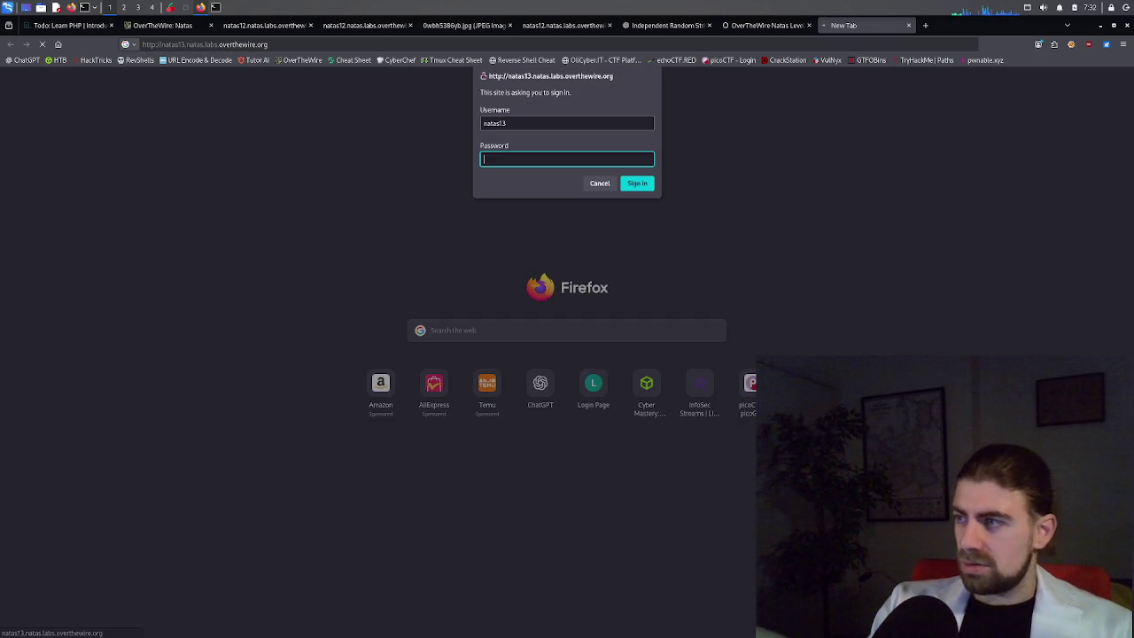
{"action": "key", "text": "ctrl+v"}
{"action": "key", "text": "Return"}
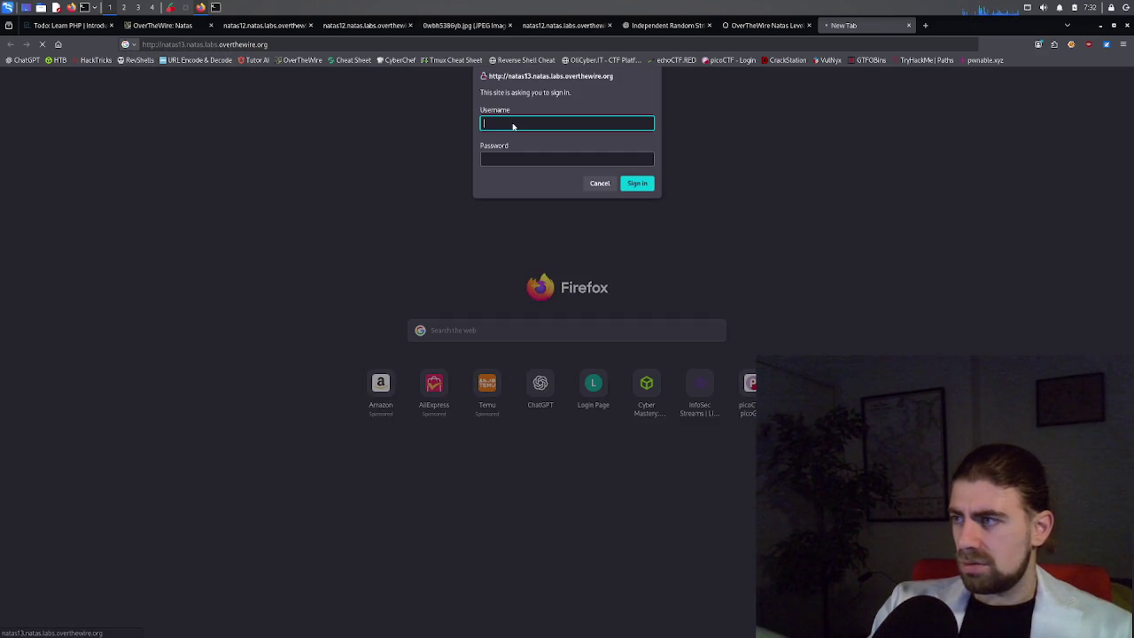
{"action": "type", "text": "natas13"}
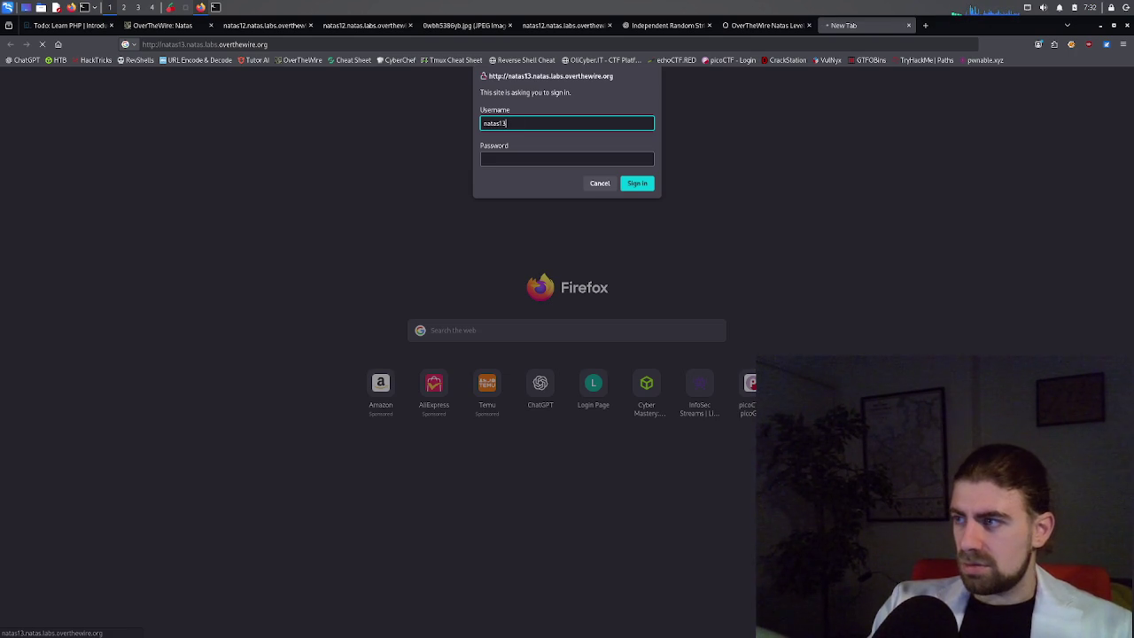
{"action": "key", "text": "Return"}
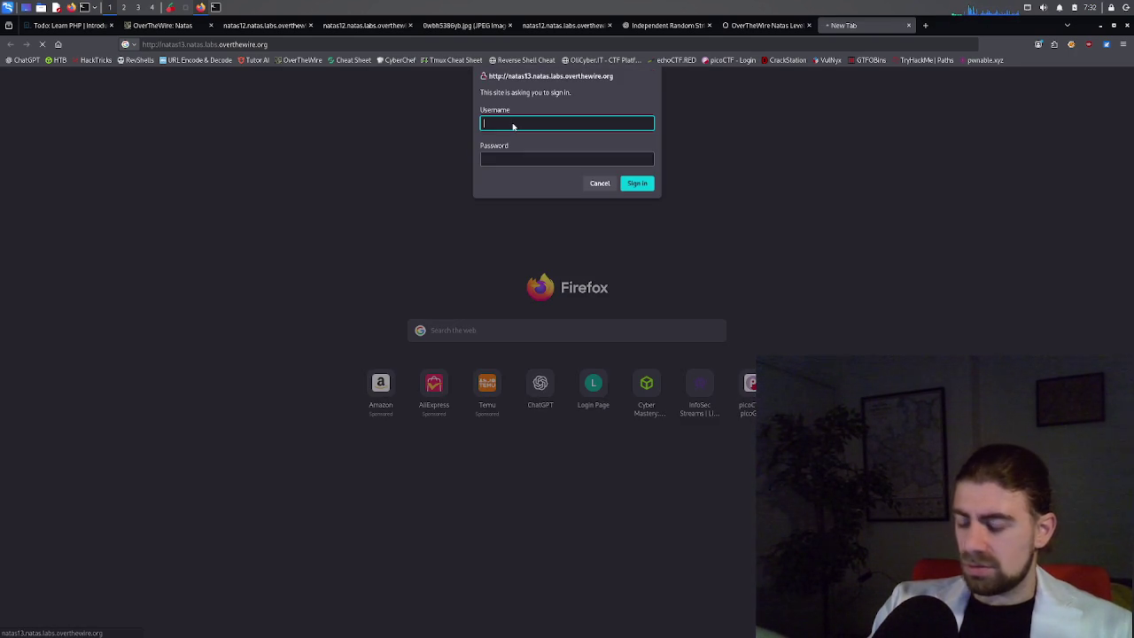
Re-enter the natas13 username and password once more, then return to the walkthrough.
{"action": "type", "text": "Natas"}
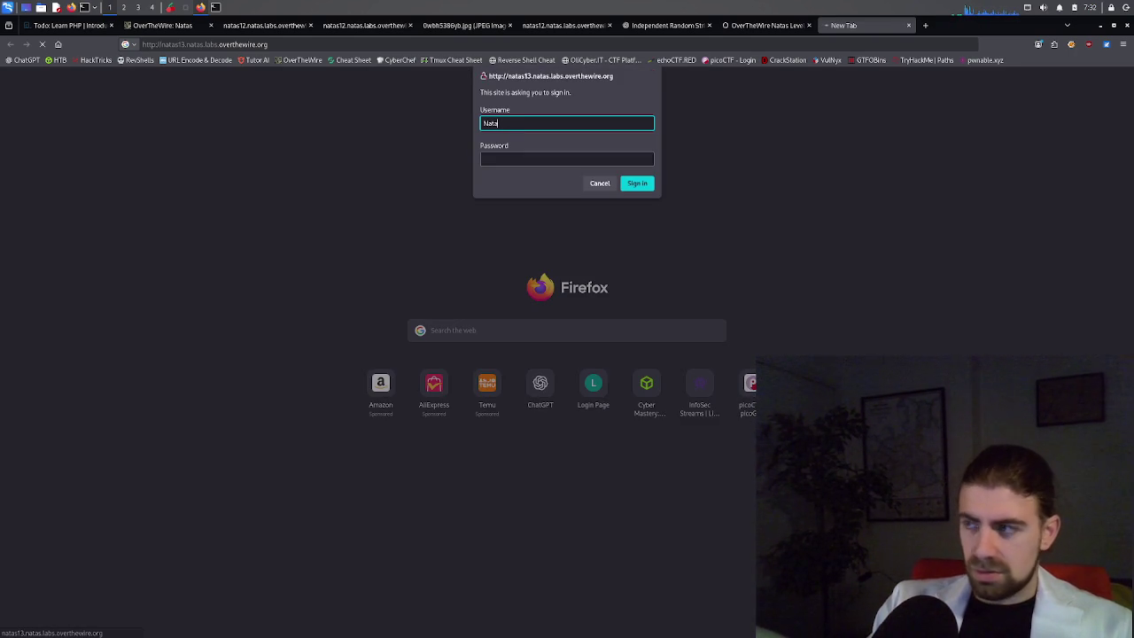
{"action": "key", "text": "BackSpace"}
{"action": "type", "text": "natas"}
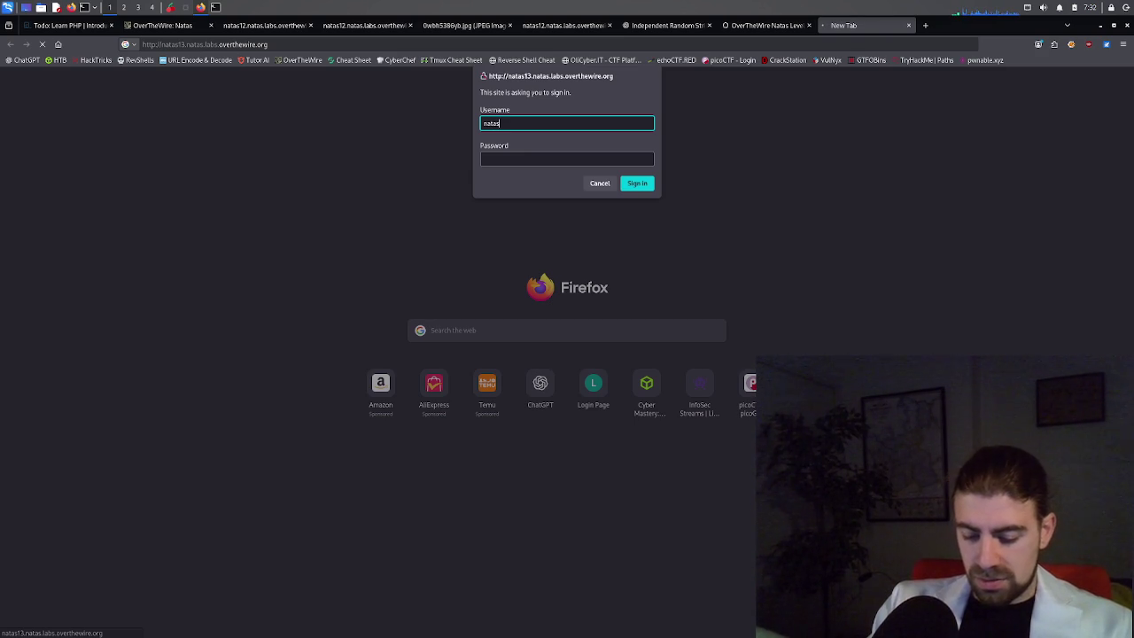
{"action": "type", "text": "13'"}
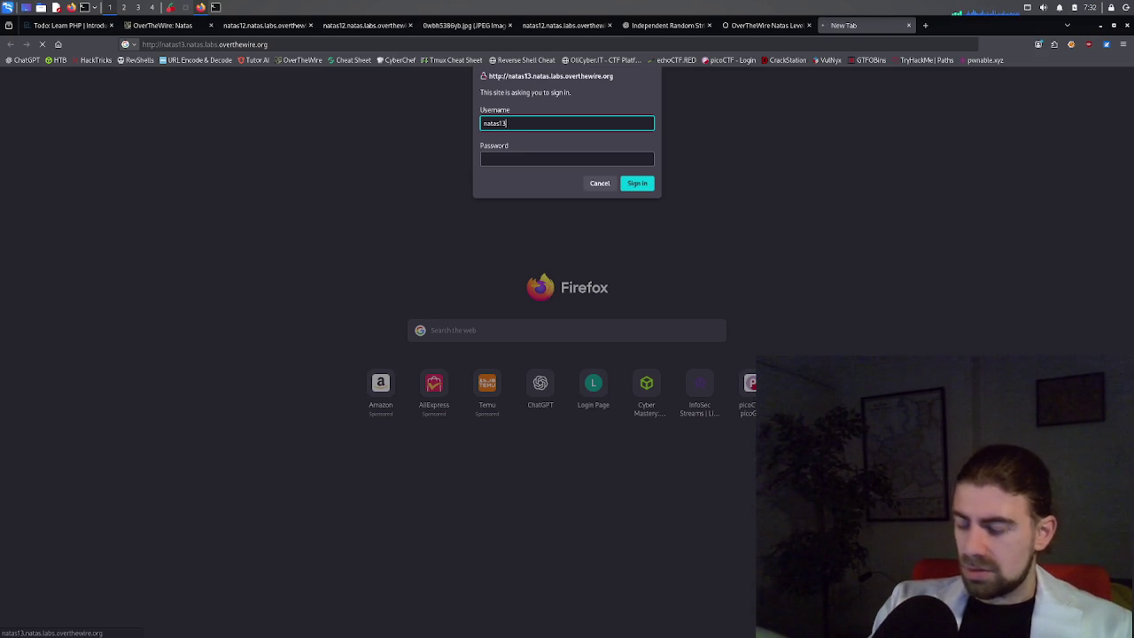
{"action": "key", "text": "Tab"}
{"action": "key", "text": "ctrl+v"}
{"action": "key", "text": "Return"}
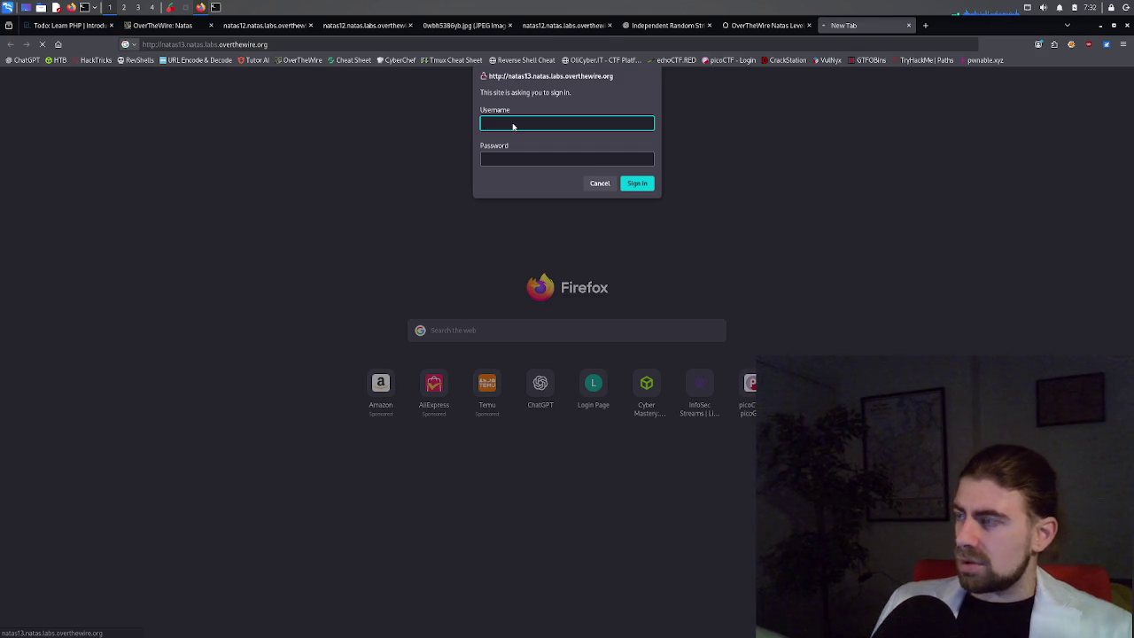
{"action": "left_click", "coordinate": [764, 25]}
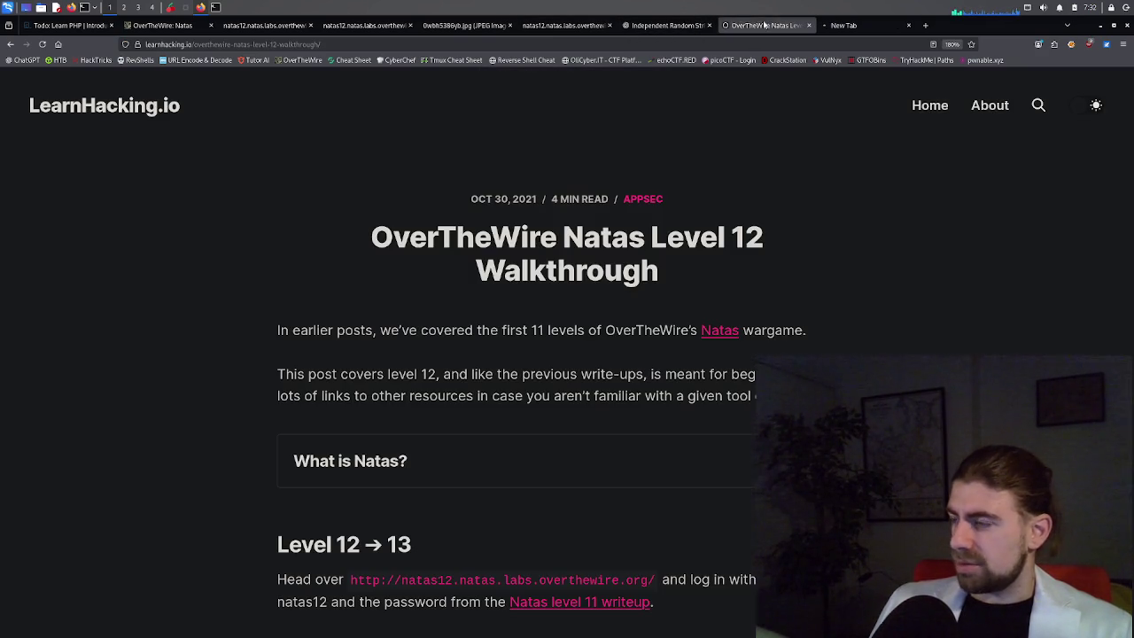
Copy the natas13 password from the hidden password_solution value on the natas12 upload page.
{"action": "left_click", "coordinate": [667, 25]}
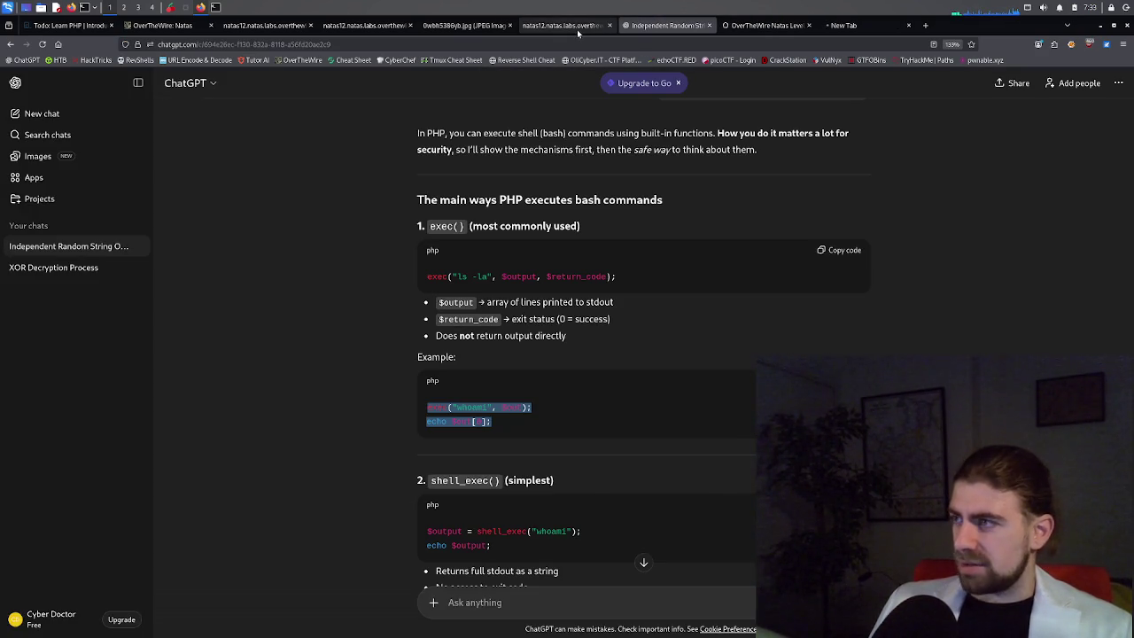
{"action": "left_click", "coordinate": [577, 29]}
{"action": "left_click", "coordinate": [469, 29]}
{"action": "left_click", "coordinate": [345, 29]}
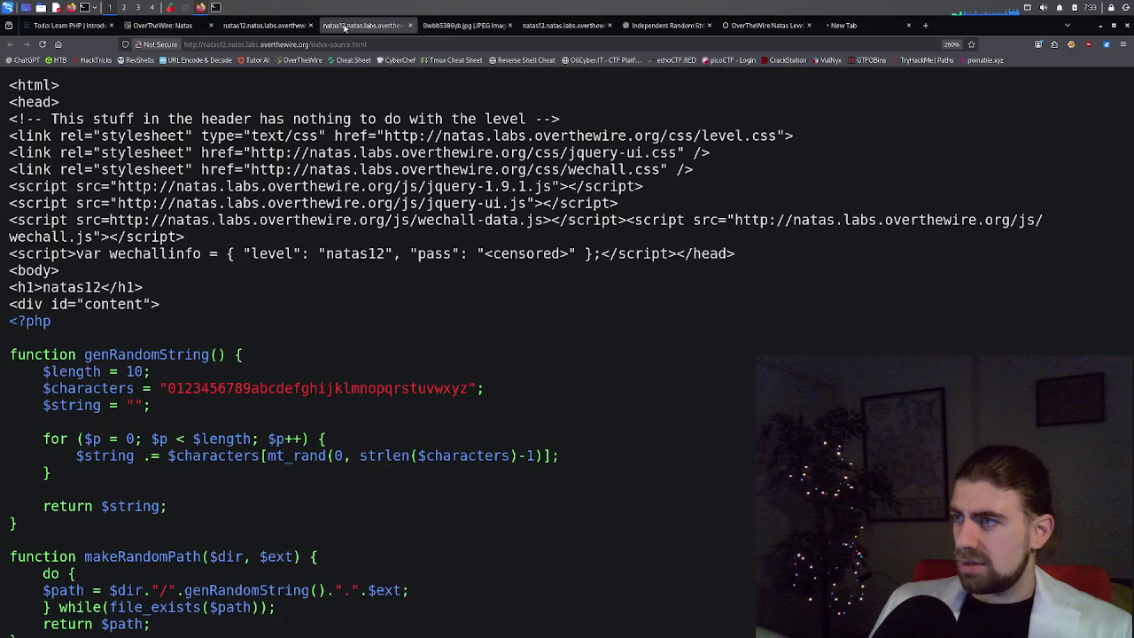
{"action": "left_click", "coordinate": [265, 25]}
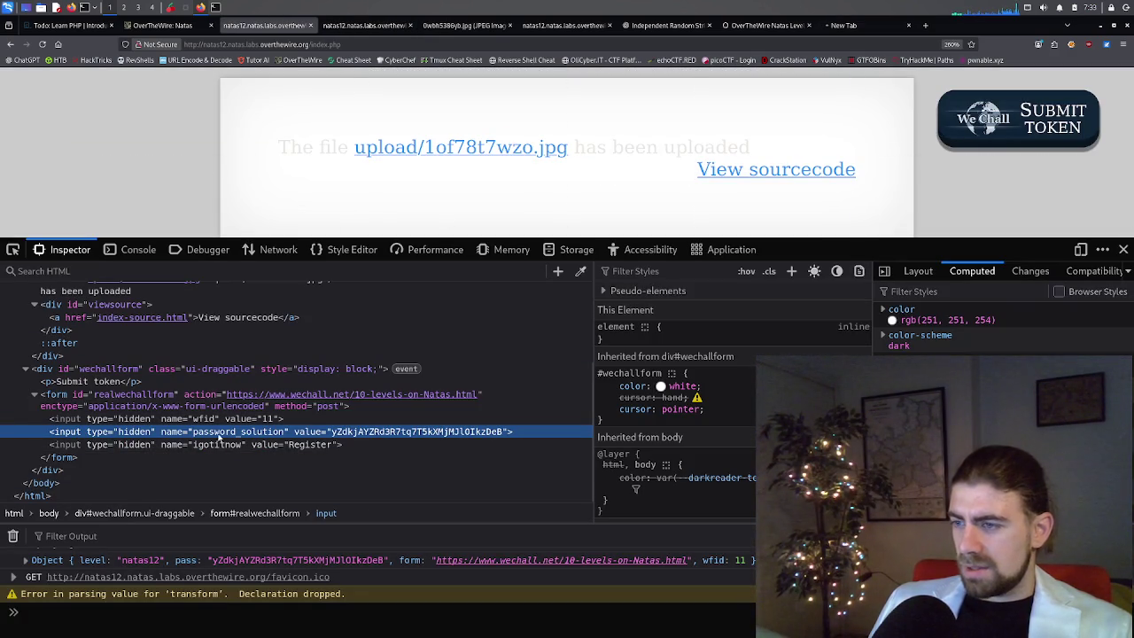
{"action": "double_click", "coordinate": [364, 433]}
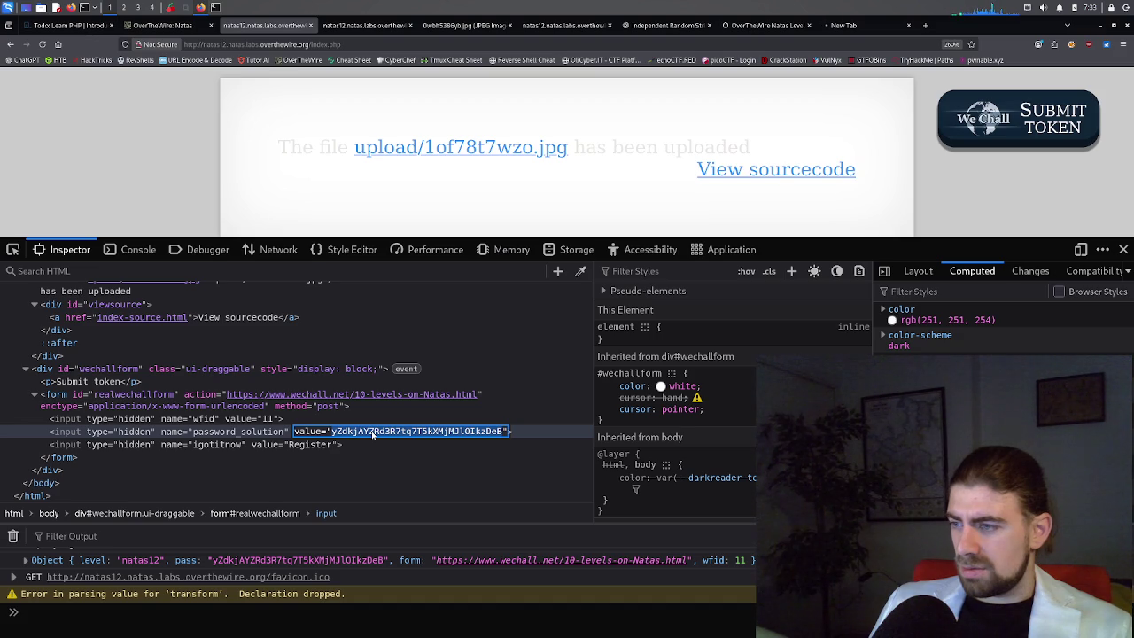
{"action": "right_click", "coordinate": [372, 433]}
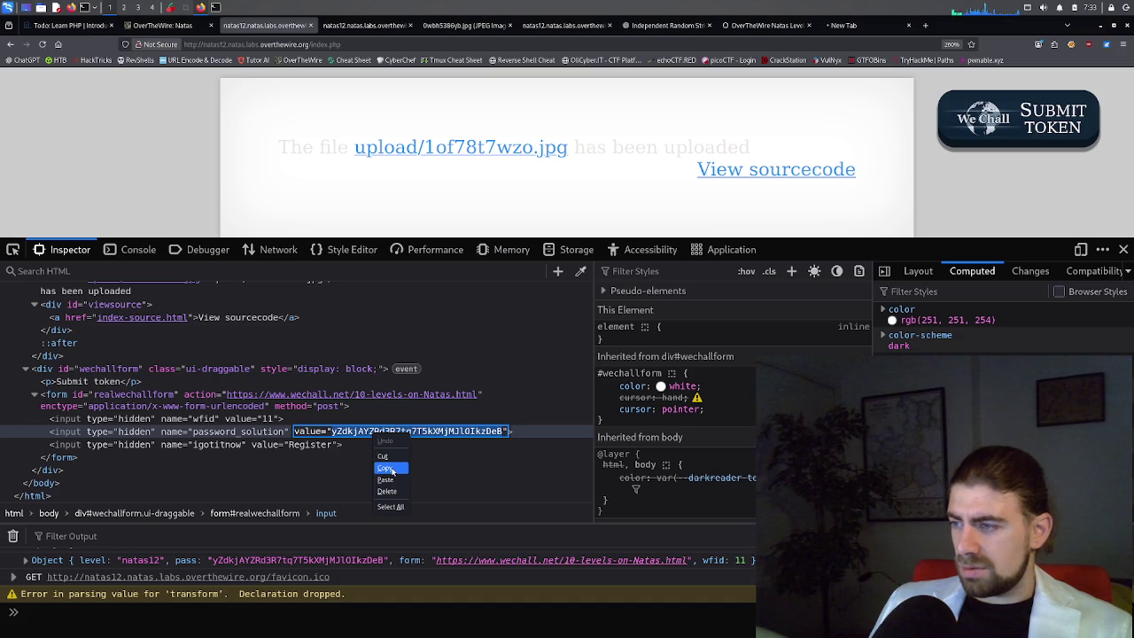
{"action": "left_click", "coordinate": [391, 470]}
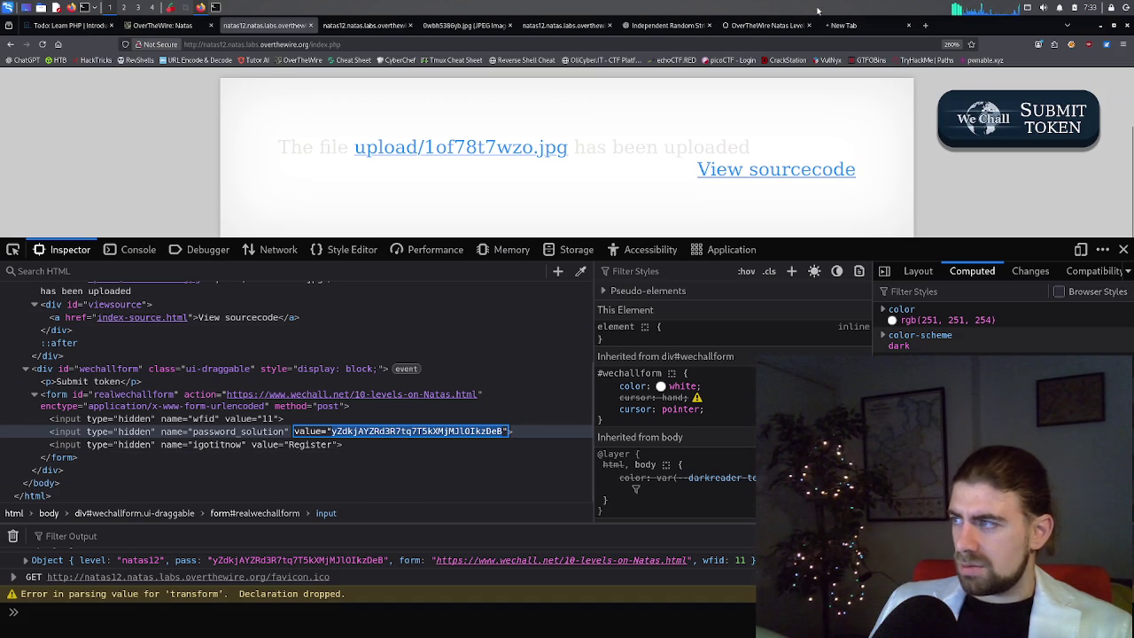
Sign in to natas13 as user natas13 with the pasted password, then close that tab.
{"action": "left_click", "coordinate": [849, 25]}
{"action": "left_click", "coordinate": [529, 158]}
{"action": "key", "text": "ctrl+v"}
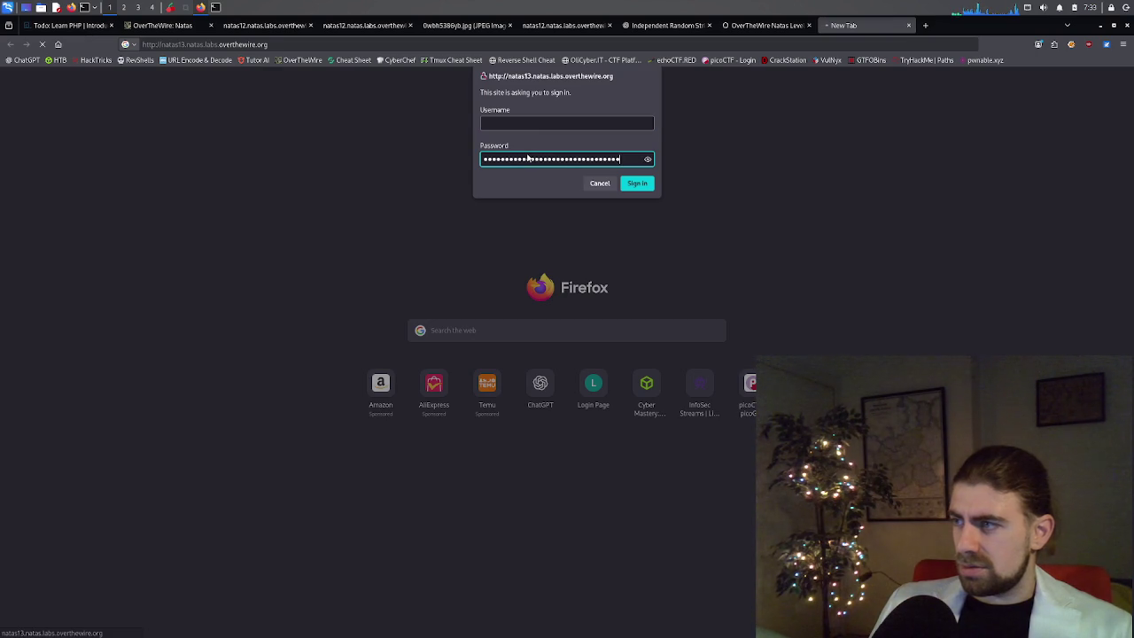
{"action": "left_click", "coordinate": [540, 130]}
{"action": "type", "text": "nata"}
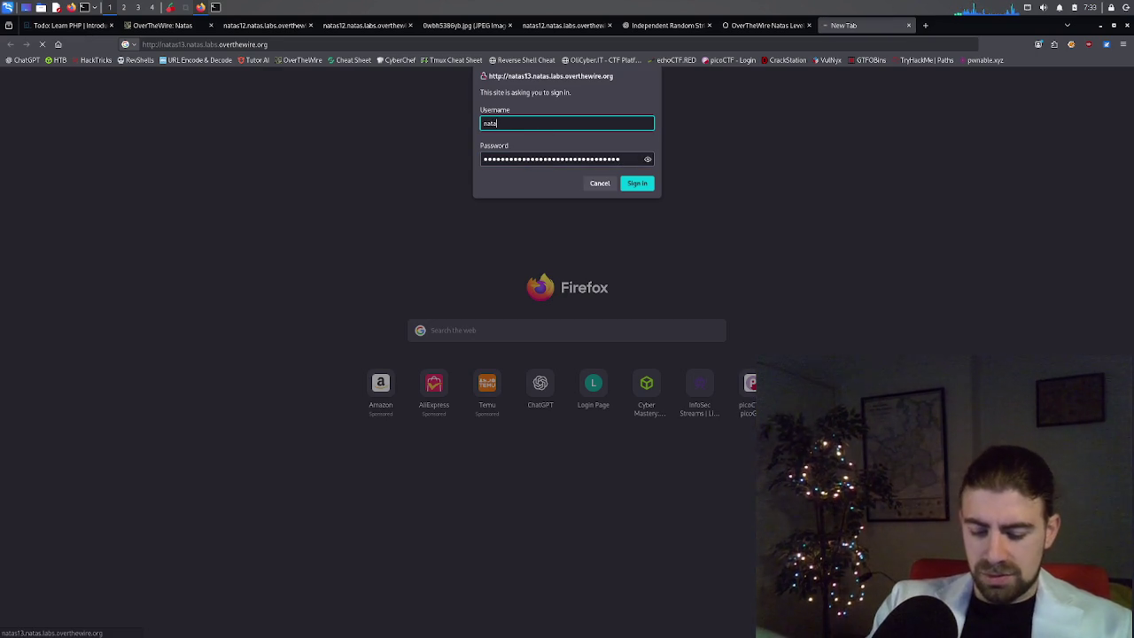
{"action": "type", "text": "s13"}
{"action": "key", "text": "Return"}
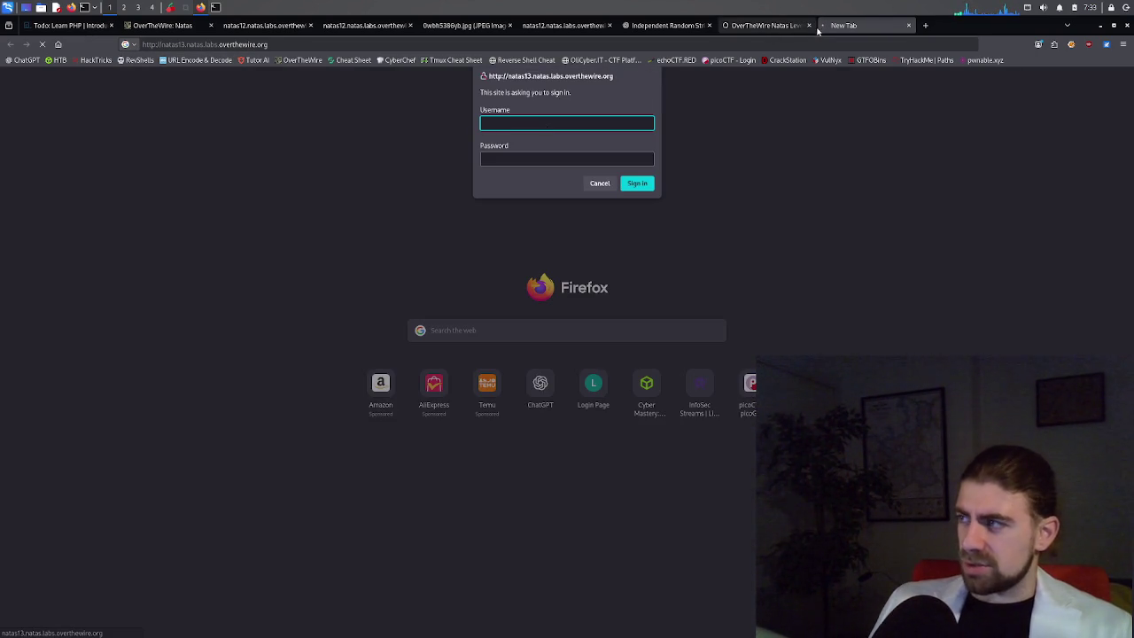
{"action": "middle_click", "coordinate": [859, 26]}
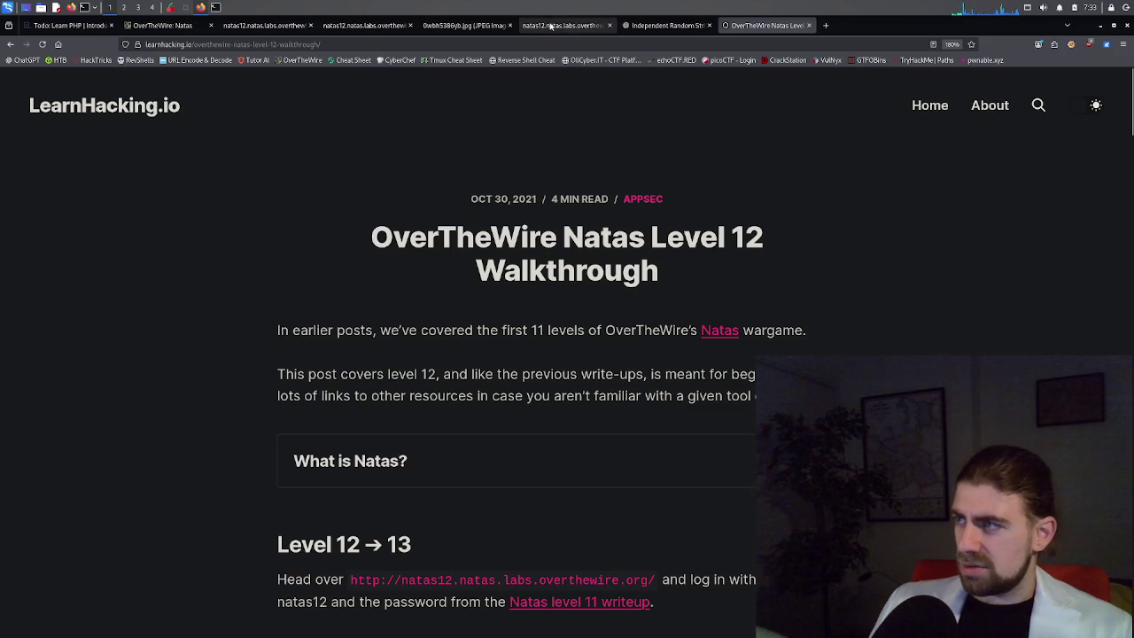
Examine the hidden form's password_solution value, submission method and wfid field (value 11) in the Inspector.
{"action": "left_click", "coordinate": [543, 25]}
{"action": "left_click", "coordinate": [466, 26]}
{"action": "left_click", "coordinate": [365, 26]}
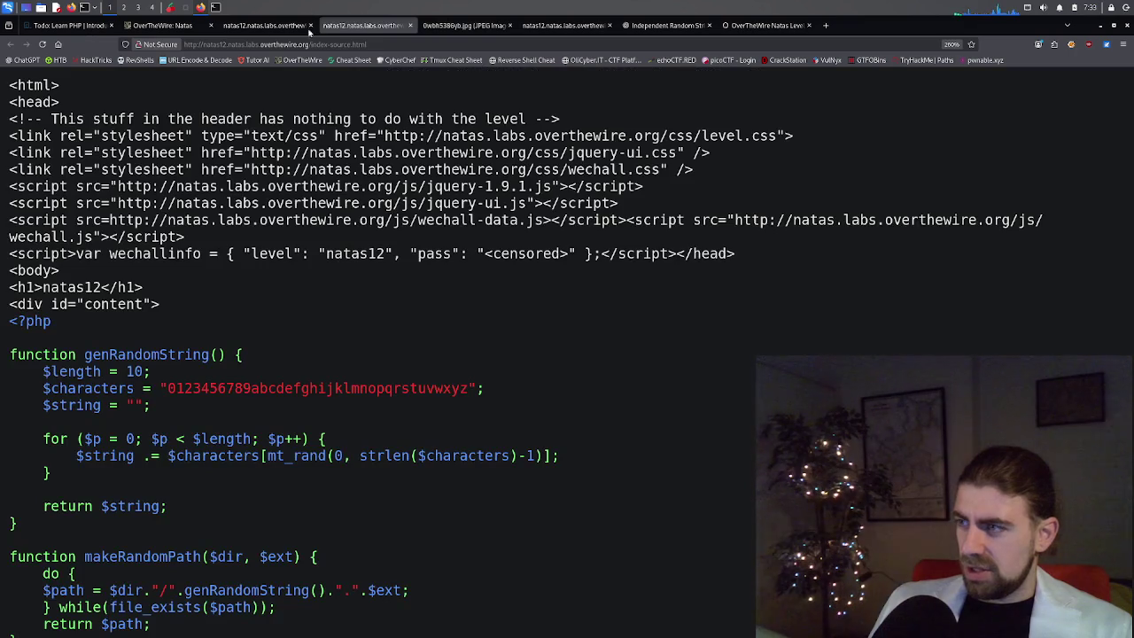
{"action": "left_click", "coordinate": [251, 27]}
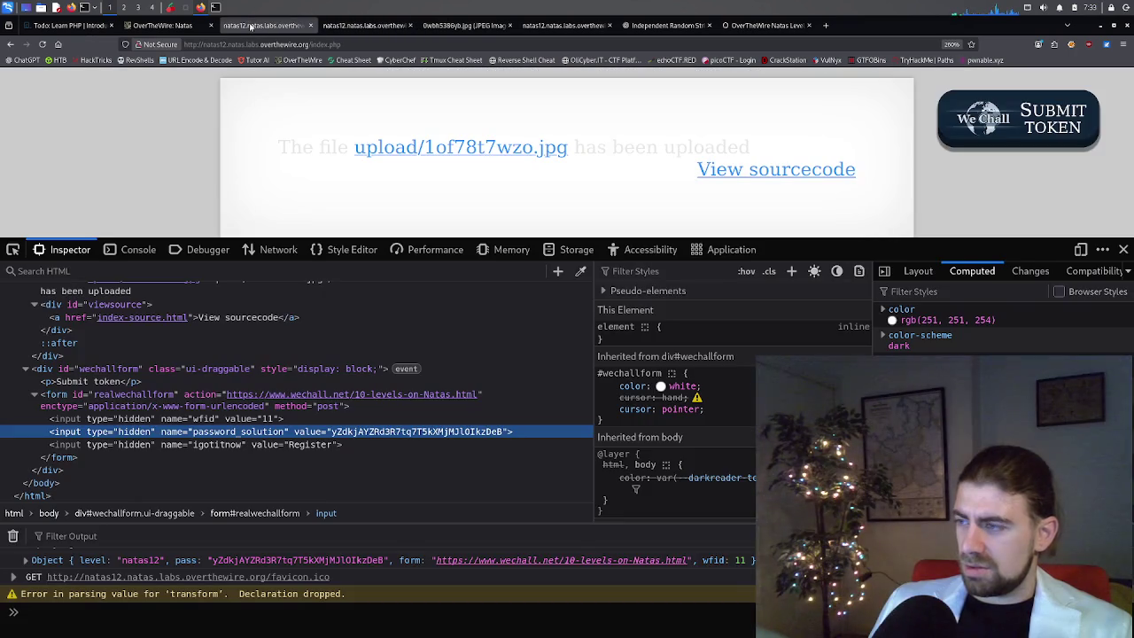
{"action": "double_click", "coordinate": [333, 432]}
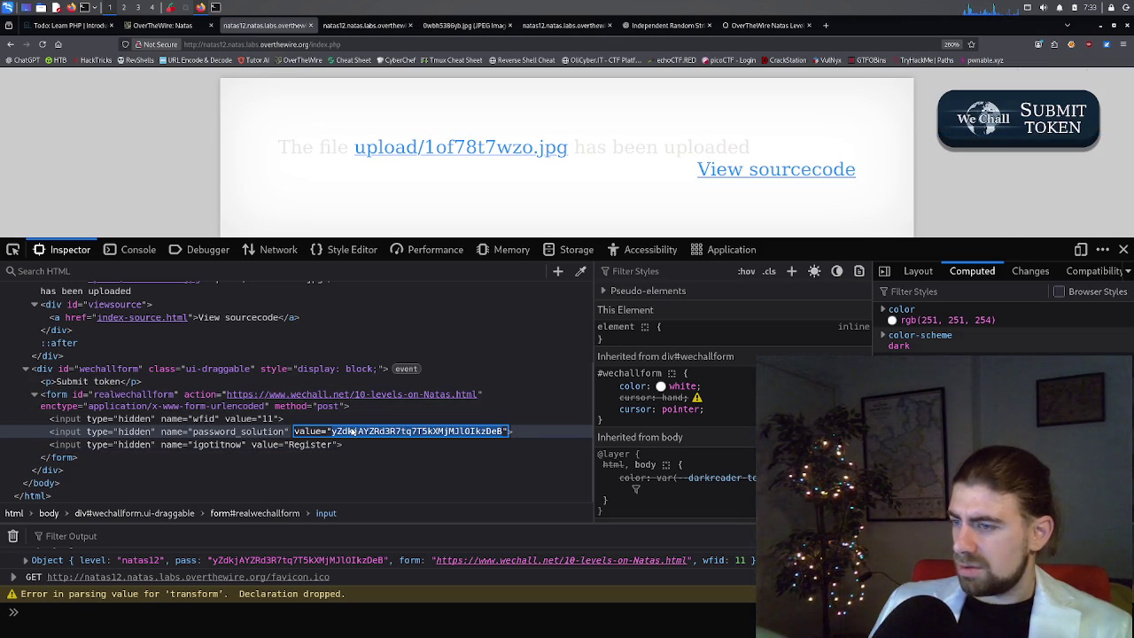
{"action": "double_click", "coordinate": [327, 407]}
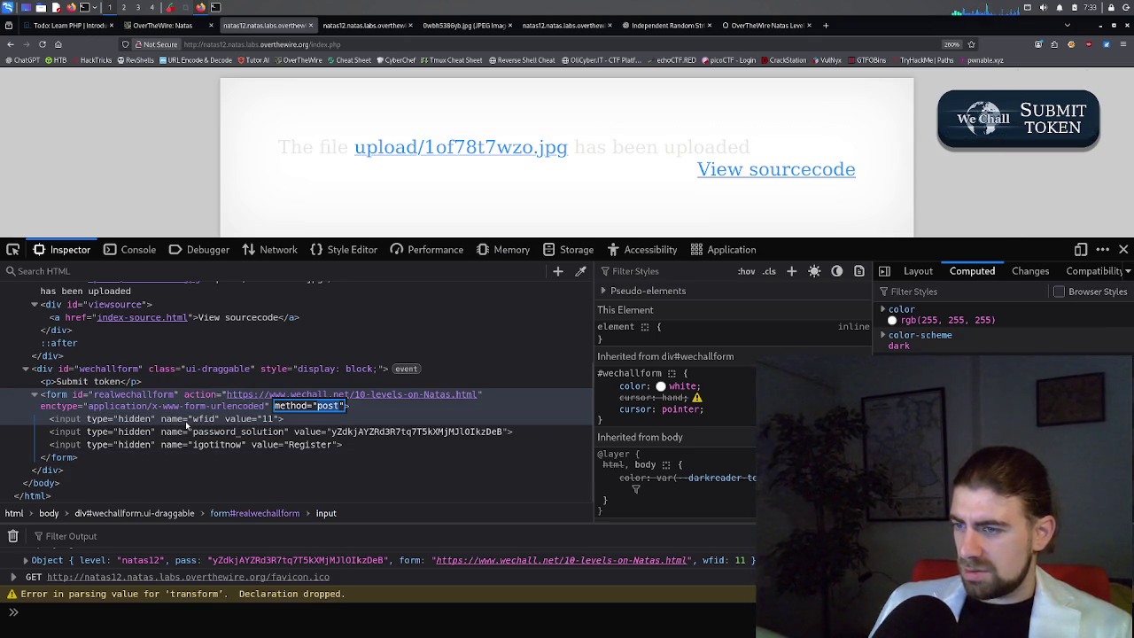
{"action": "left_click", "coordinate": [187, 424]}
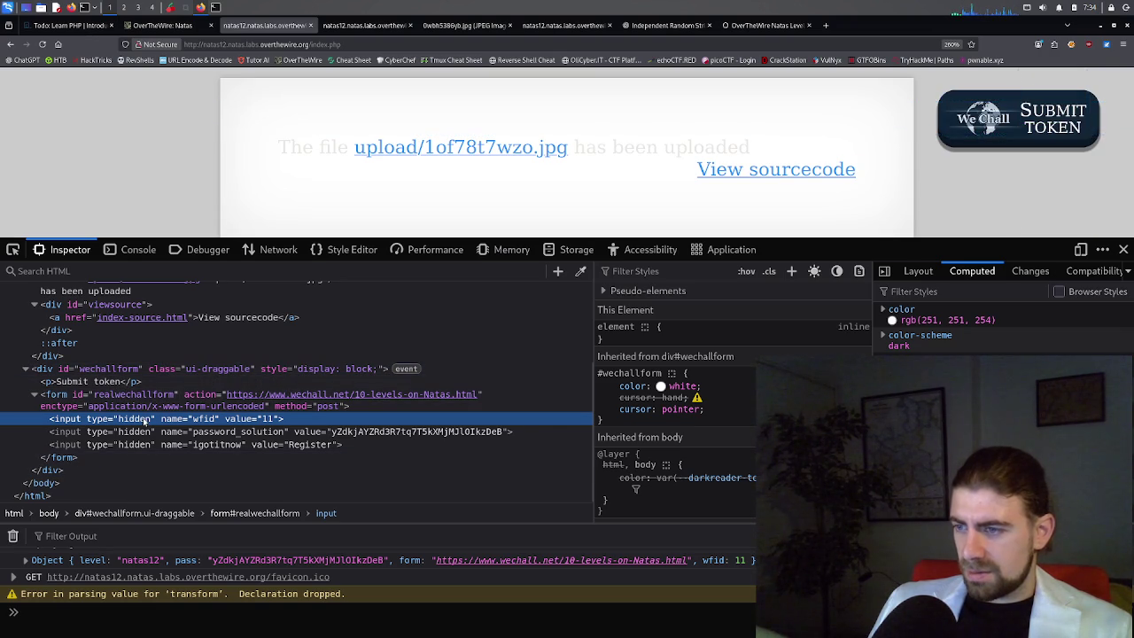
{"action": "double_click", "coordinate": [203, 423]}
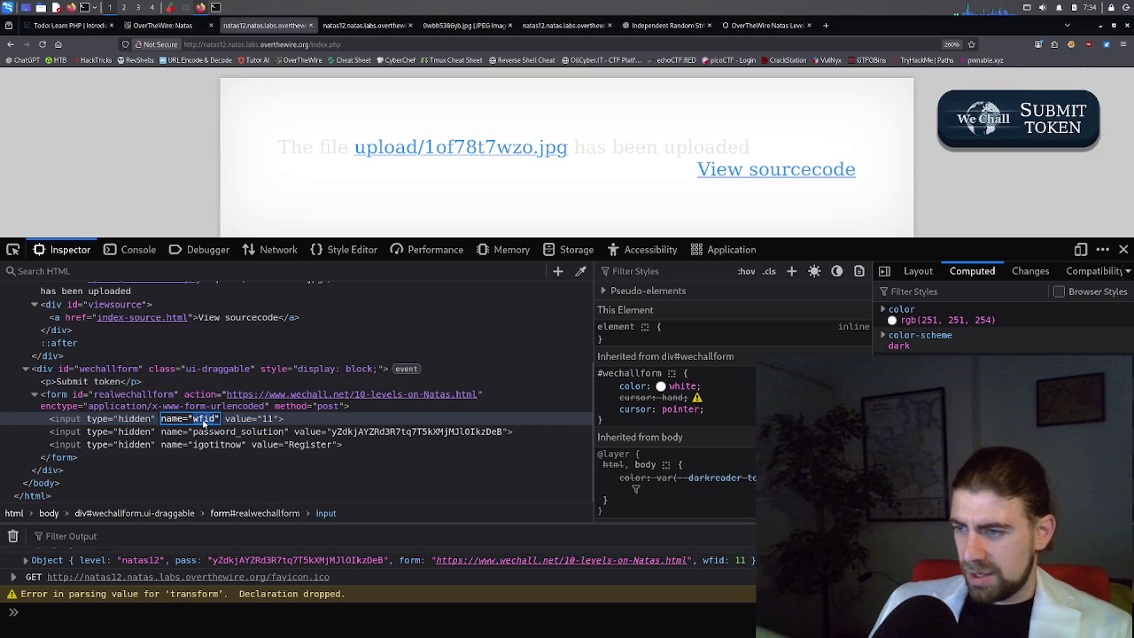
{"action": "double_click", "coordinate": [265, 422]}
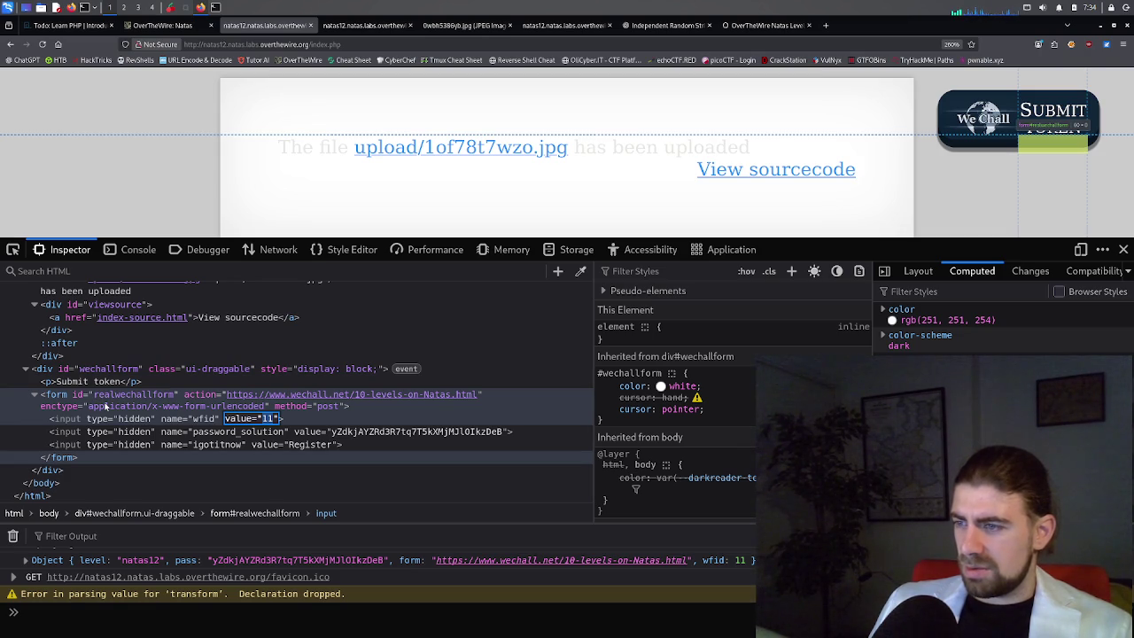
{"action": "left_click", "coordinate": [102, 437]}
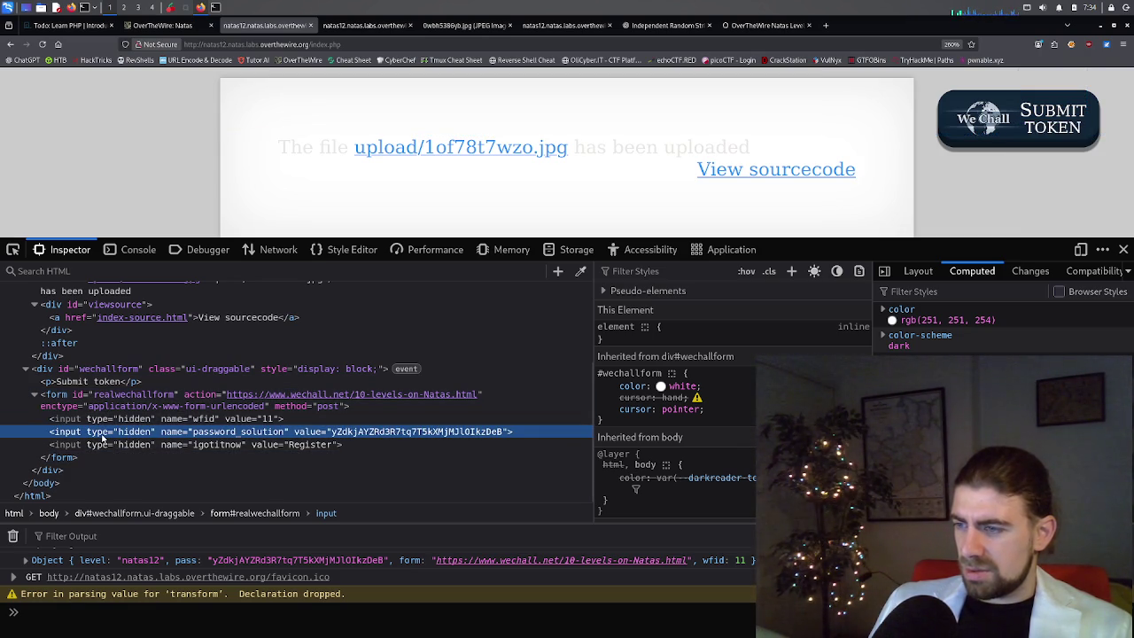
{"action": "double_click", "coordinate": [360, 433]}
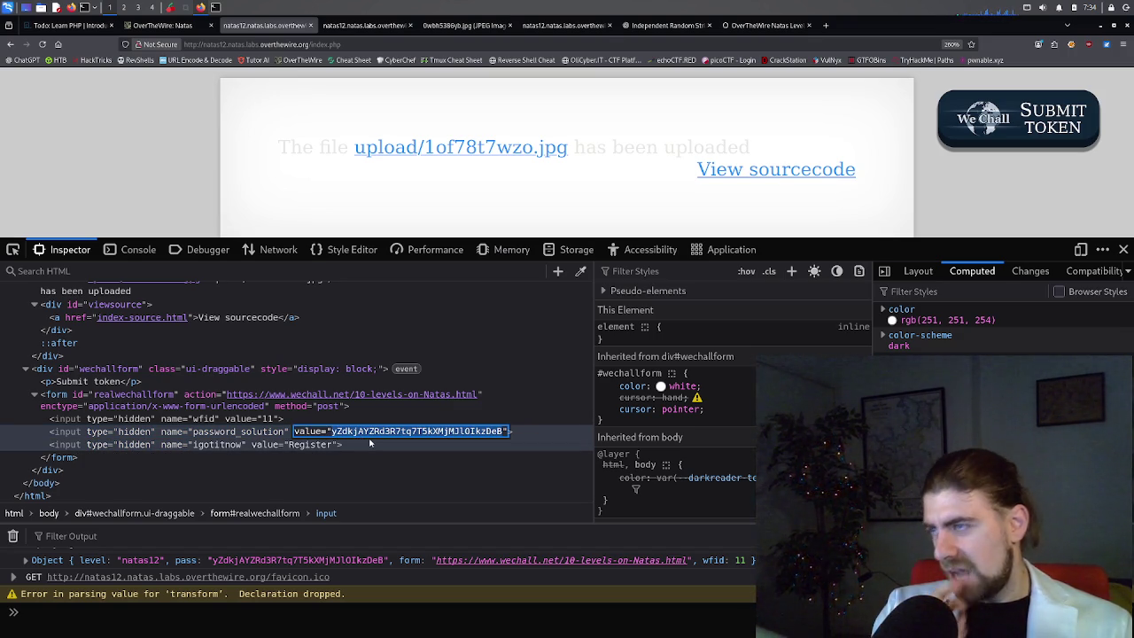
{"action": "left_click", "coordinate": [358, 26]}
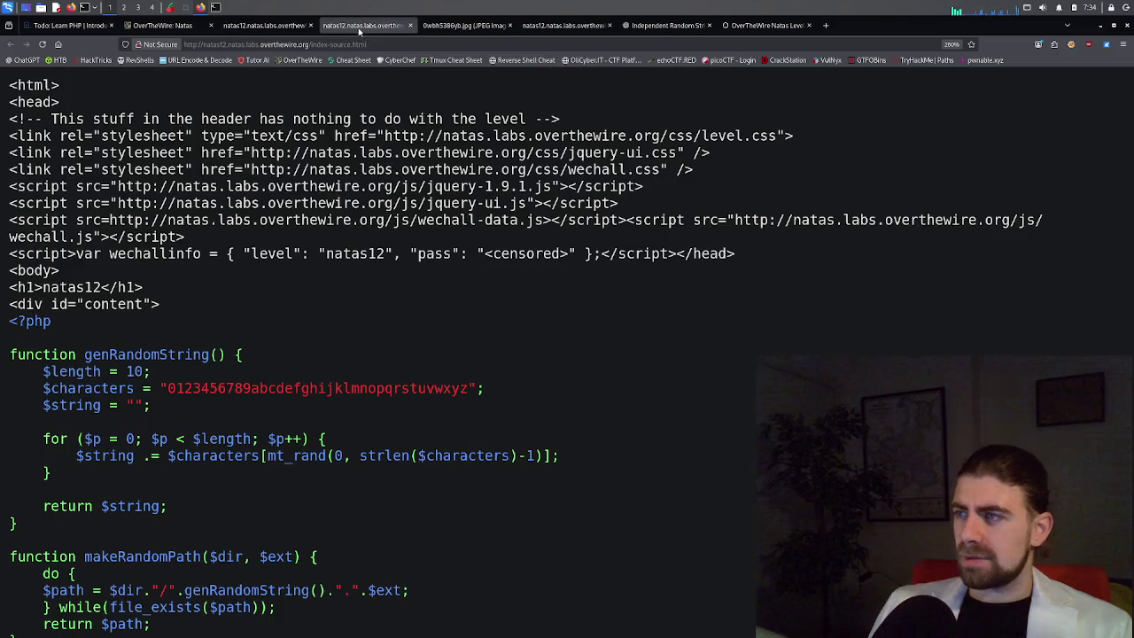
Scroll through ChatGPT's PHP exec, shell_exec and system examples, then bring the Kali terminal forward.
{"action": "left_click", "coordinate": [468, 27]}
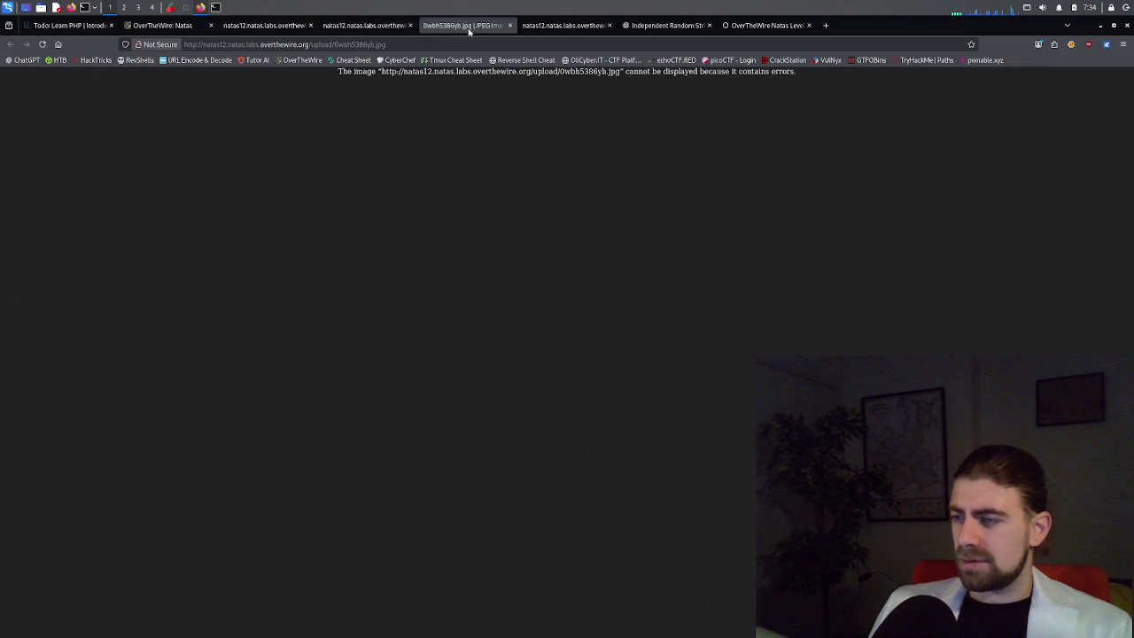
{"action": "left_click", "coordinate": [554, 26]}
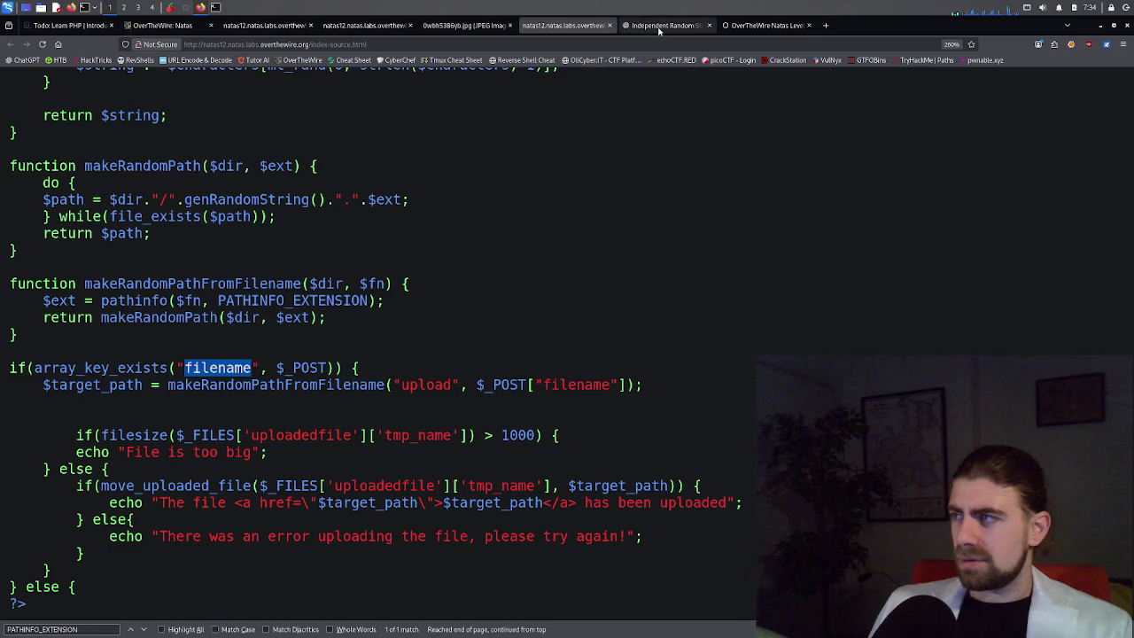
{"action": "left_click", "coordinate": [660, 27]}
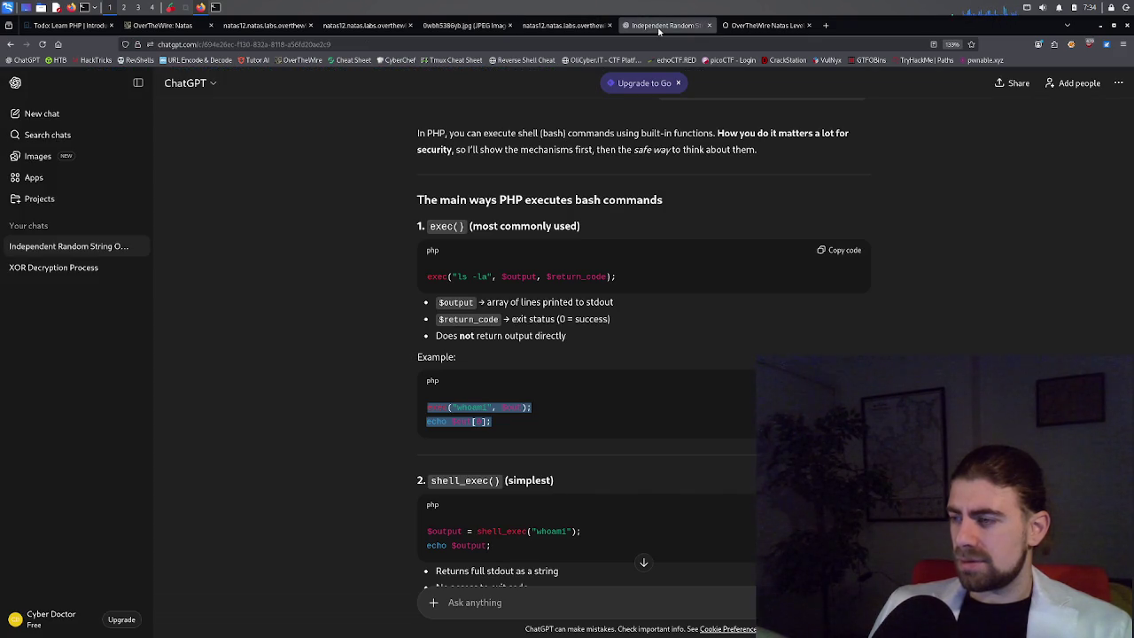
{"action": "scroll", "coordinate": [556, 259], "scroll_direction": "down", "scroll_amount": 2}
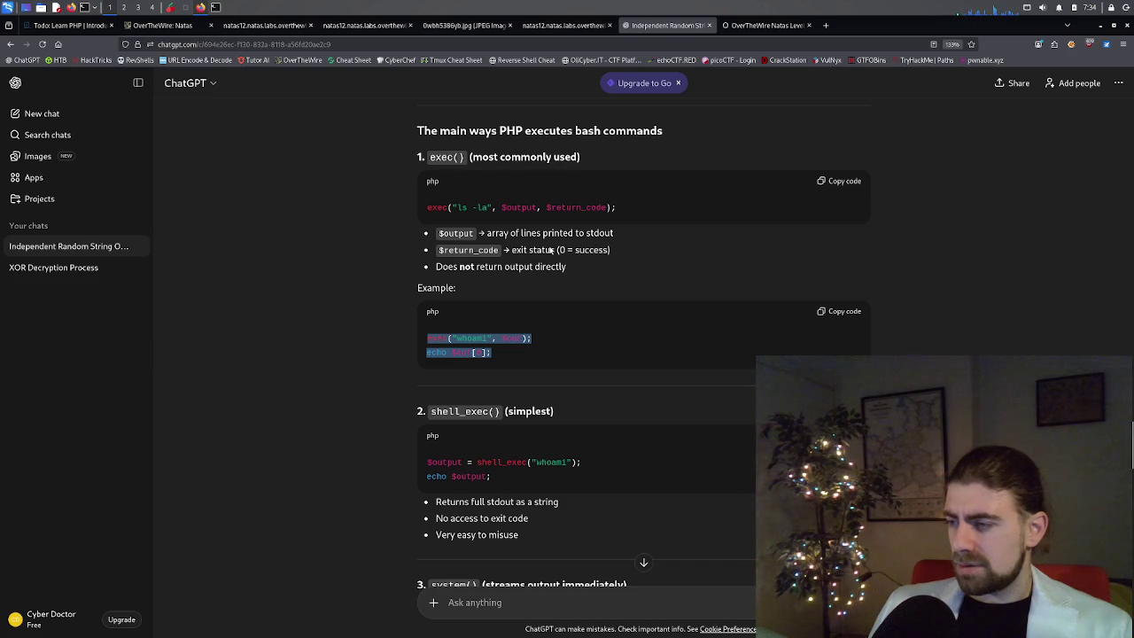
{"action": "scroll", "coordinate": [550, 250], "scroll_direction": "down", "scroll_amount": 3}
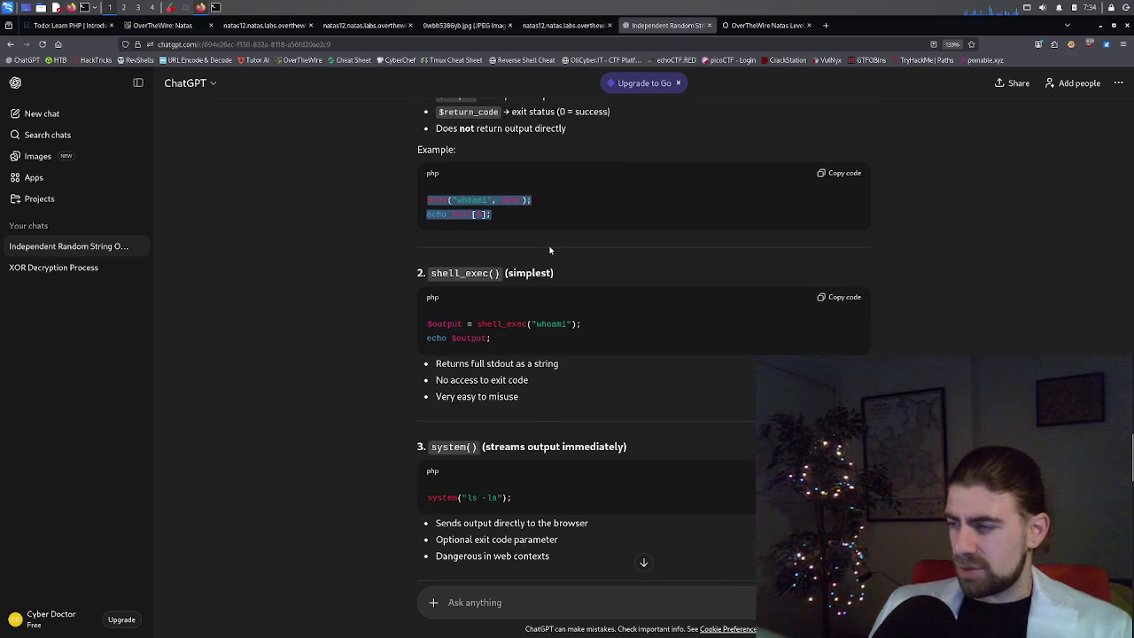
{"action": "scroll", "coordinate": [549, 250], "scroll_direction": "down", "scroll_amount": 2}
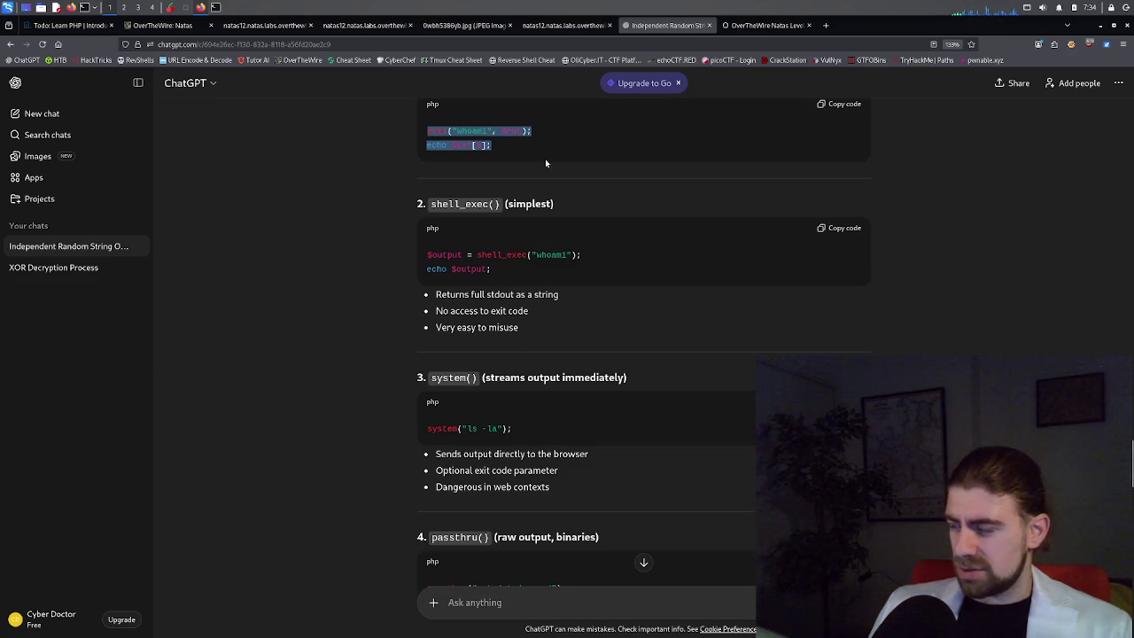
{"action": "left_click", "coordinate": [539, 26]}
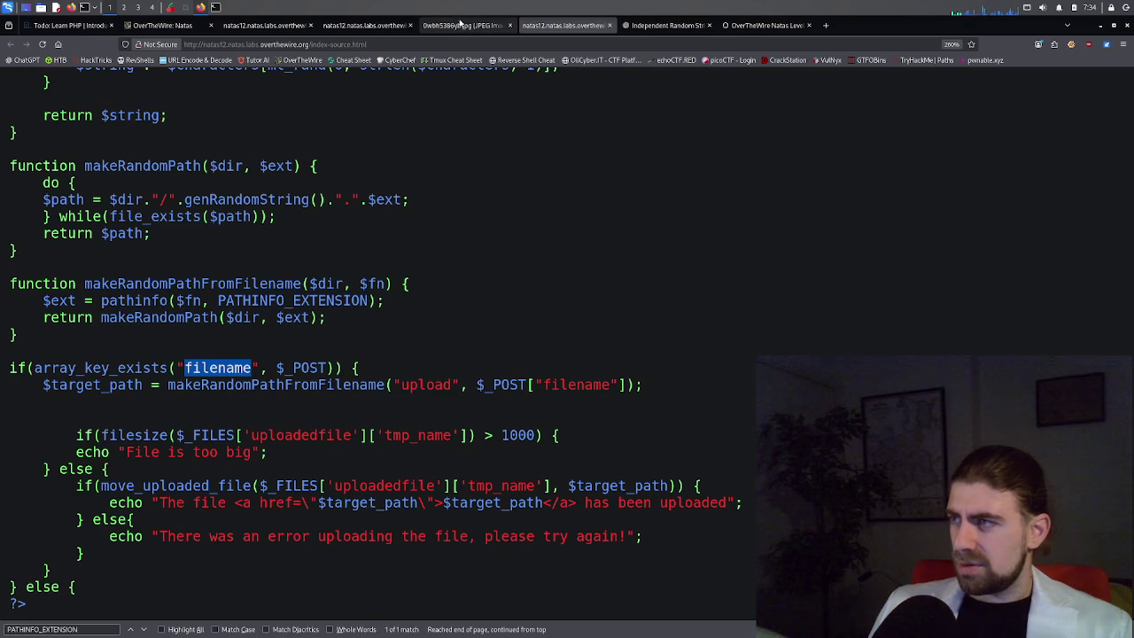
{"action": "left_click", "coordinate": [215, 8]}
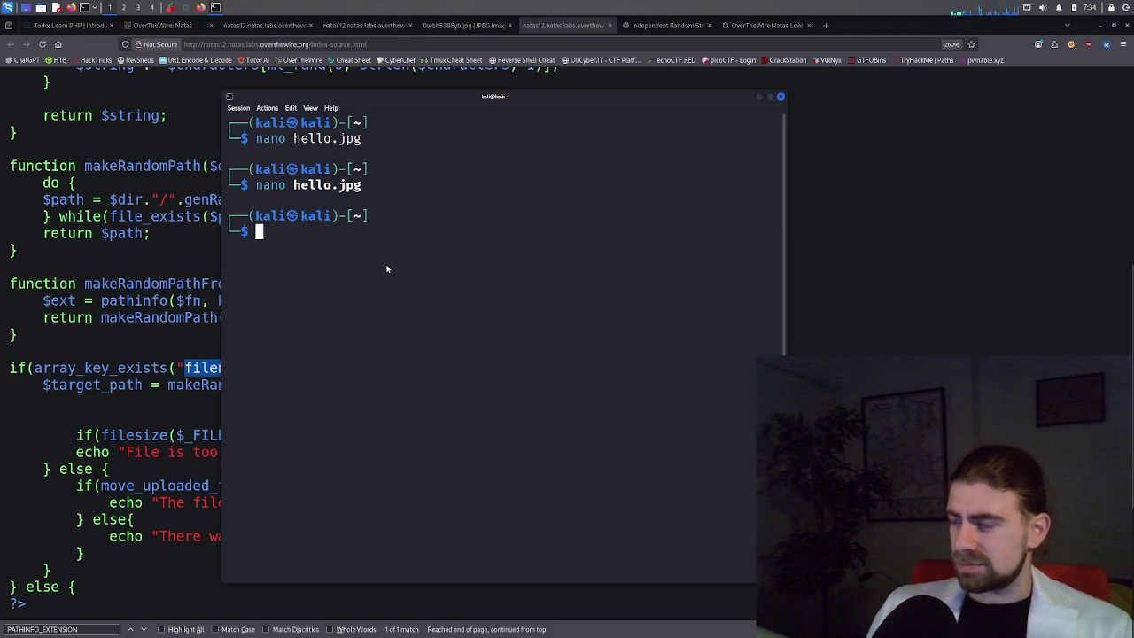
Reopen hello.jpg in nano and replace the exec/echo lines with system "whoami".
{"action": "key", "text": "Up"}
{"action": "key", "text": "Left"}
{"action": "key", "text": "Left"}
{"action": "key", "text": "Left"}
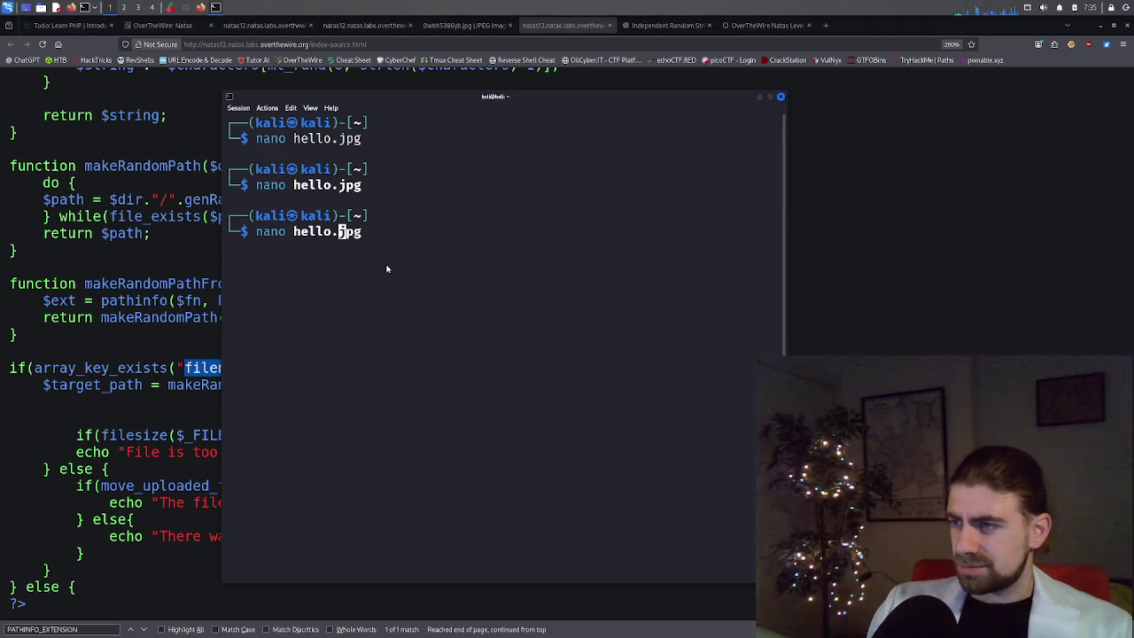
{"action": "key", "text": "Right"}
{"action": "key", "text": "Right"}
{"action": "key", "text": "Right"}
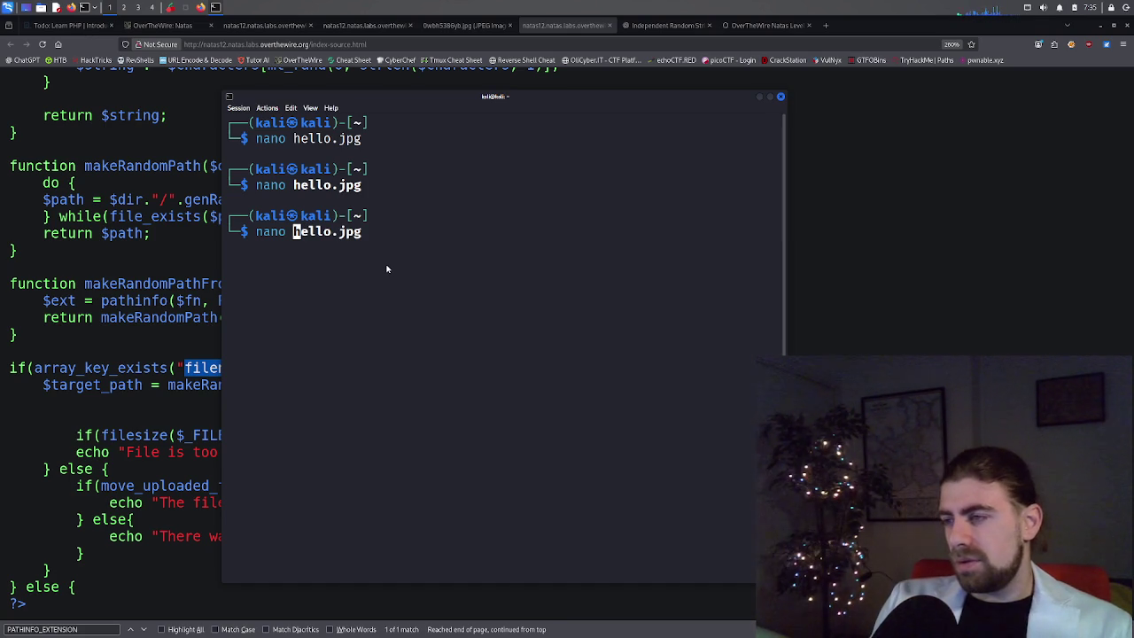
{"action": "key", "text": "Return"}
{"action": "key", "text": "Down"}
{"action": "key", "text": "Down"}
{"action": "key", "text": "Down"}
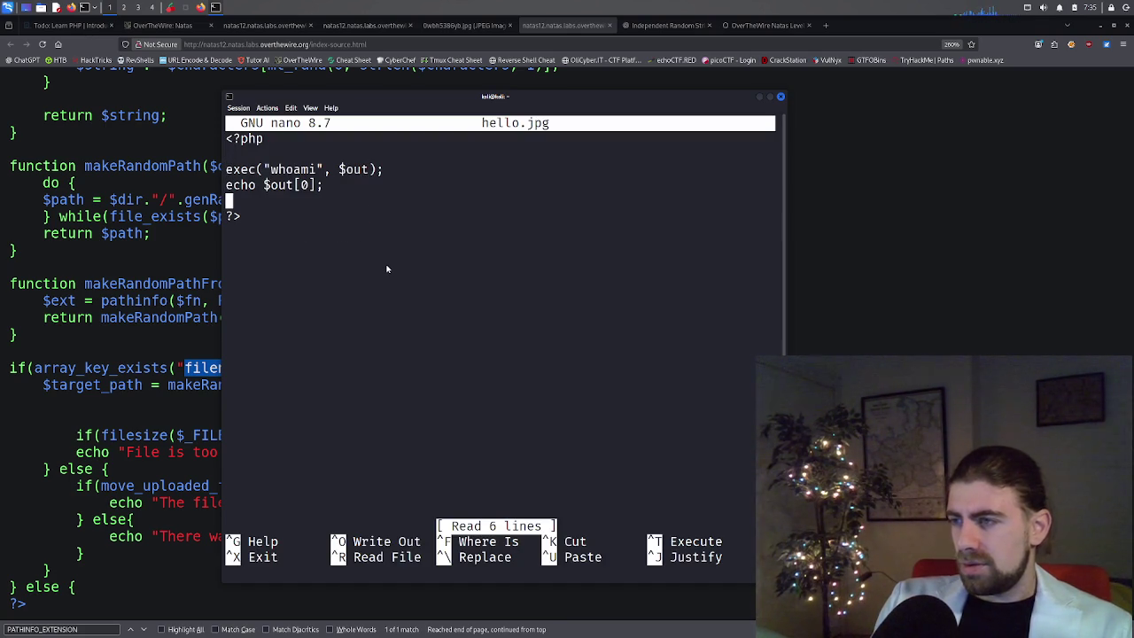
{"action": "key", "text": "BackSpace"}
{"action": "key", "text": "BackSpace"}
{"action": "key", "text": "BackSpace"}
{"action": "key", "text": "BackSpace"}
{"action": "key", "text": "BackSpace"}
{"action": "key", "text": "BackSpace"}
{"action": "type", "text": "system \"whoai"}
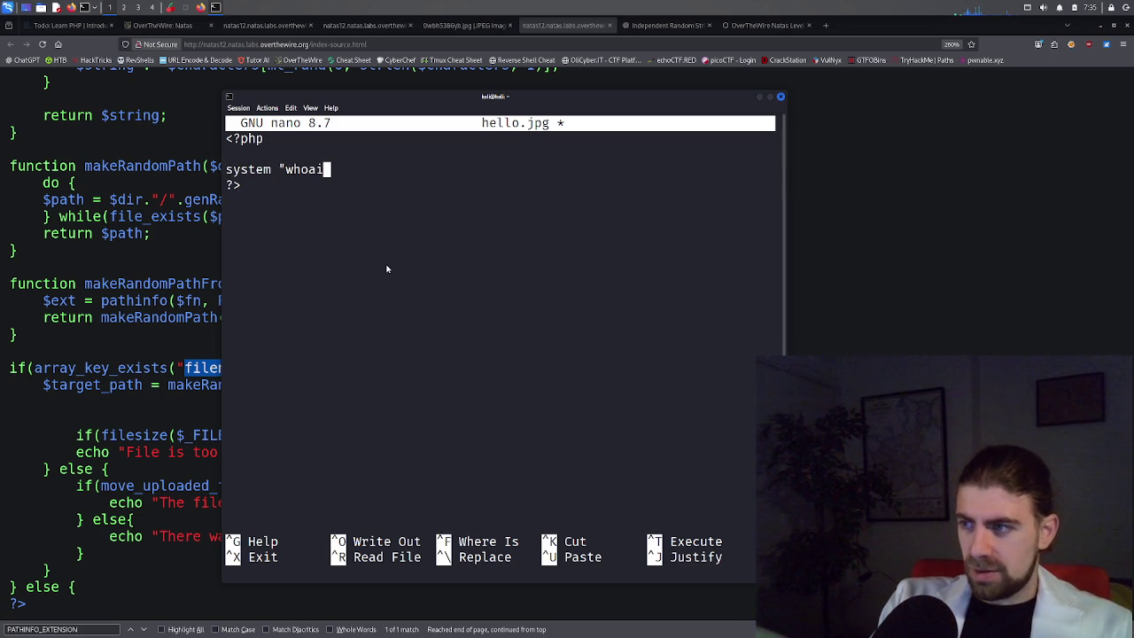
{"action": "type", "text": "i\""}
{"action": "key", "text": "BackSpace"}
{"action": "key", "text": "BackSpace"}
{"action": "type", "text": "i\""}
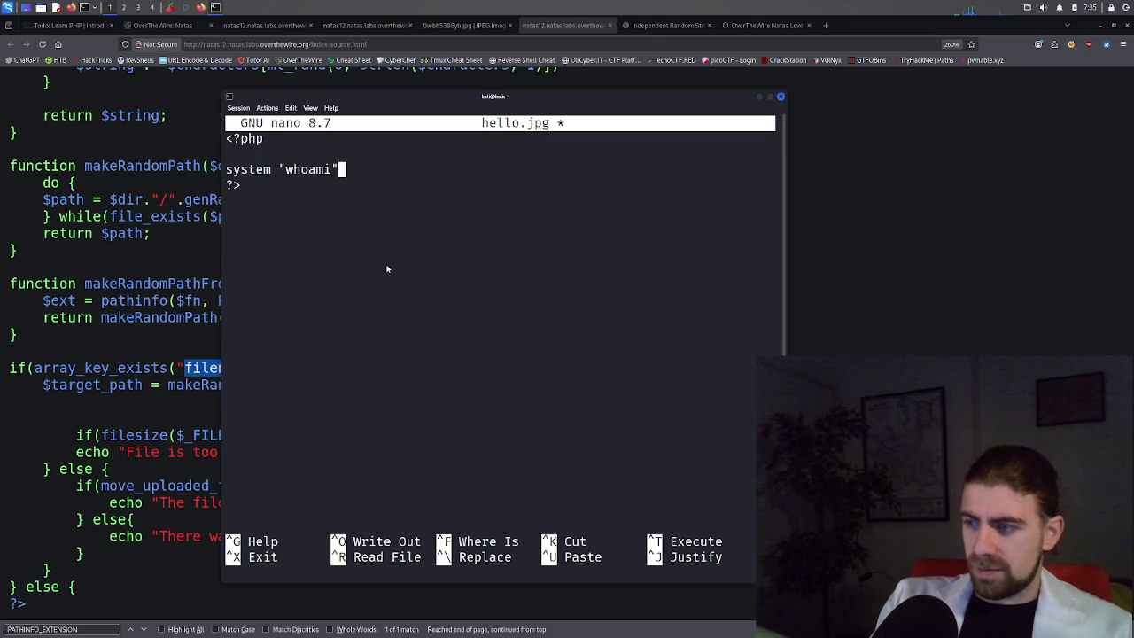
Cancel the exit prompt, copy the PHP code from the terminal, and return to ChatGPT.
{"action": "key", "text": "ctrl+x"}
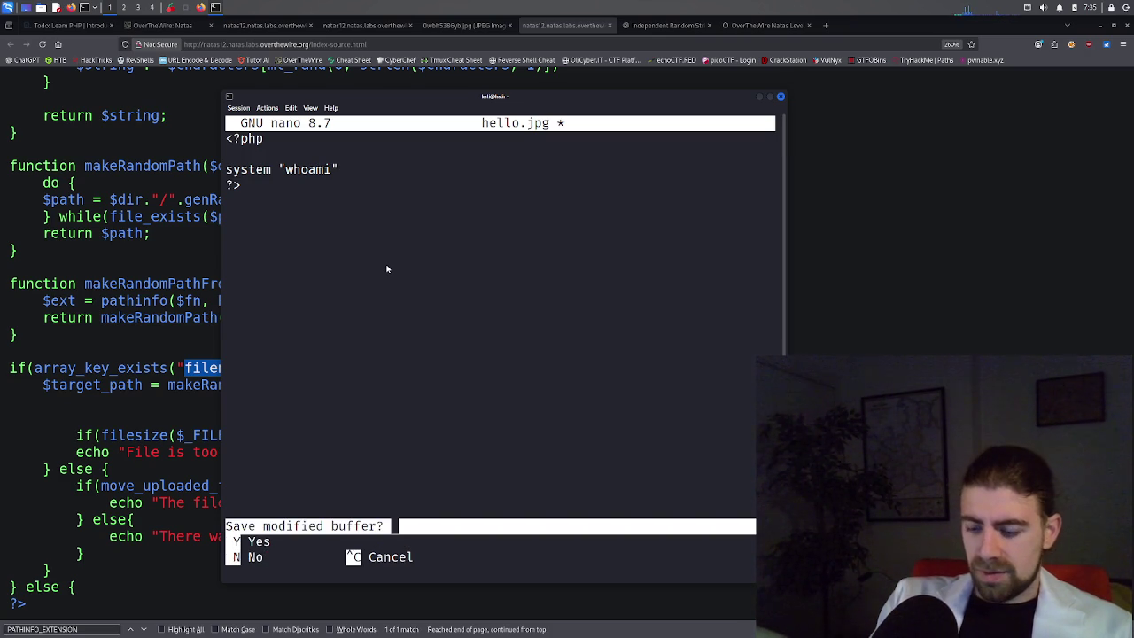
{"action": "left_click_drag", "start_coordinate": [240, 188], "coordinate": [227, 147]}
{"action": "key", "text": "ctrl+c"}
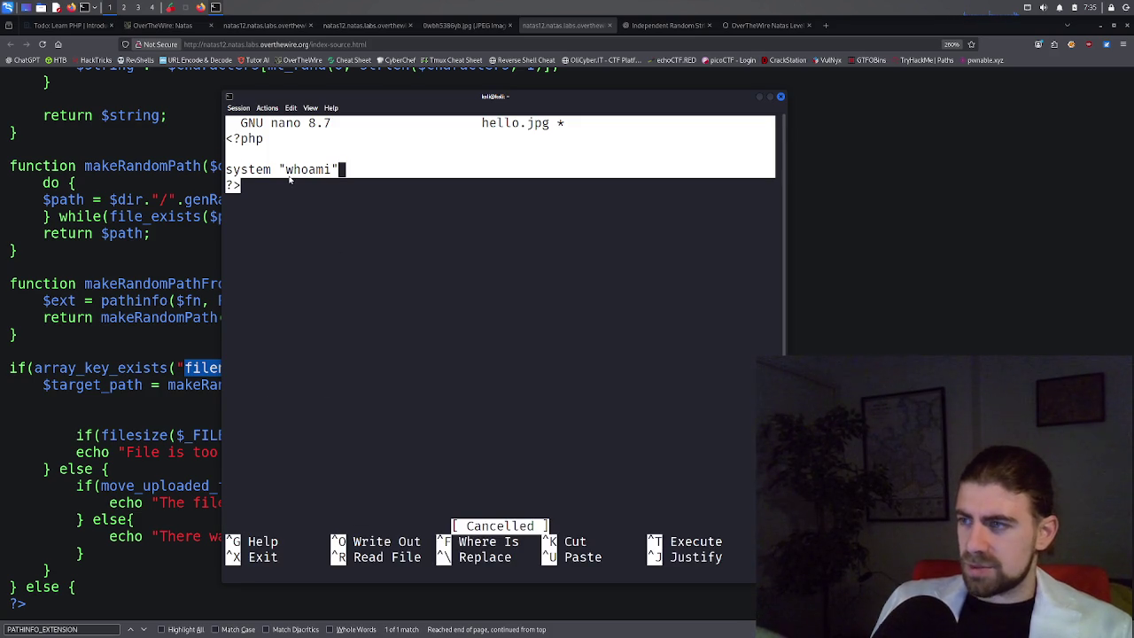
{"action": "right_click", "coordinate": [290, 177]}
{"action": "left_click", "coordinate": [318, 184]}
{"action": "left_click", "coordinate": [264, 183]}
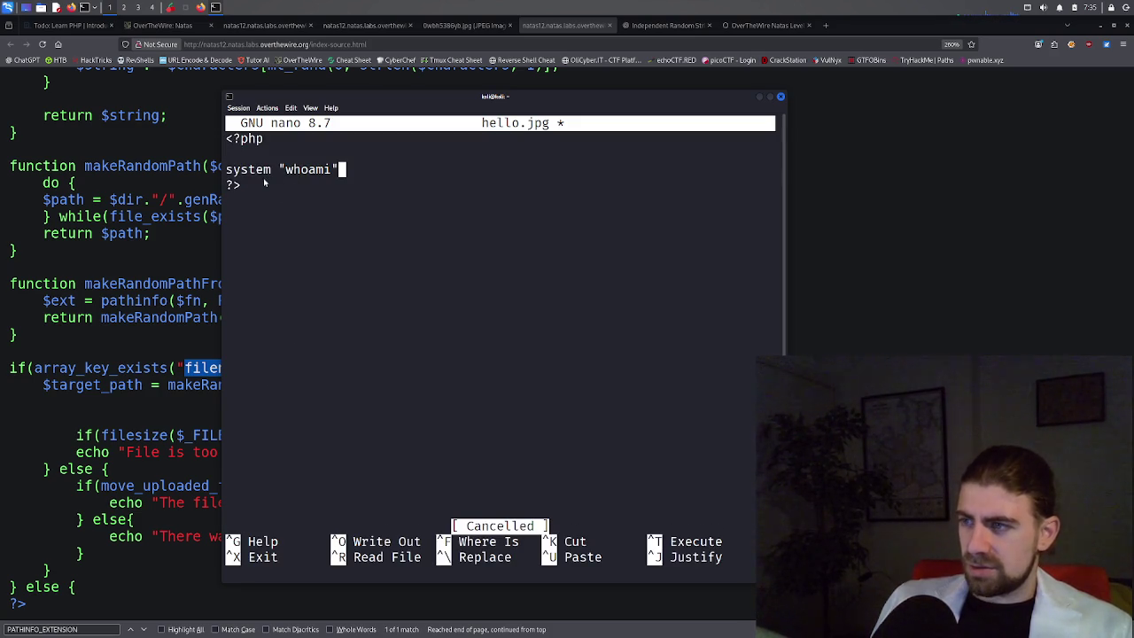
{"action": "left_click_drag", "start_coordinate": [243, 177], "coordinate": [228, 143]}
{"action": "right_click", "coordinate": [233, 140]}
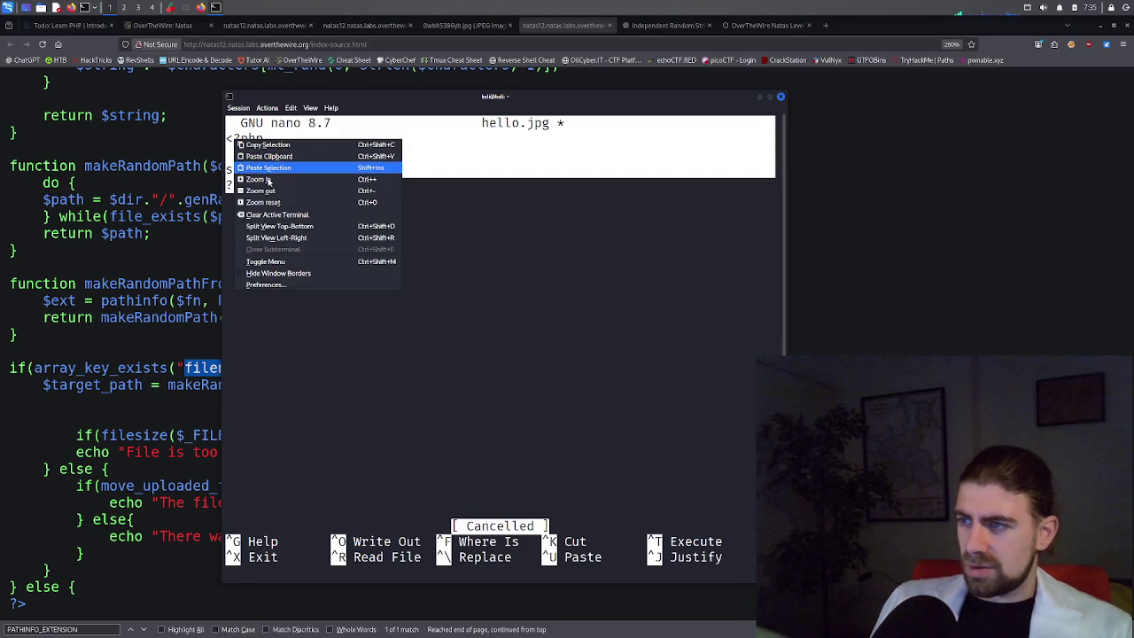
{"action": "left_click", "coordinate": [268, 145]}
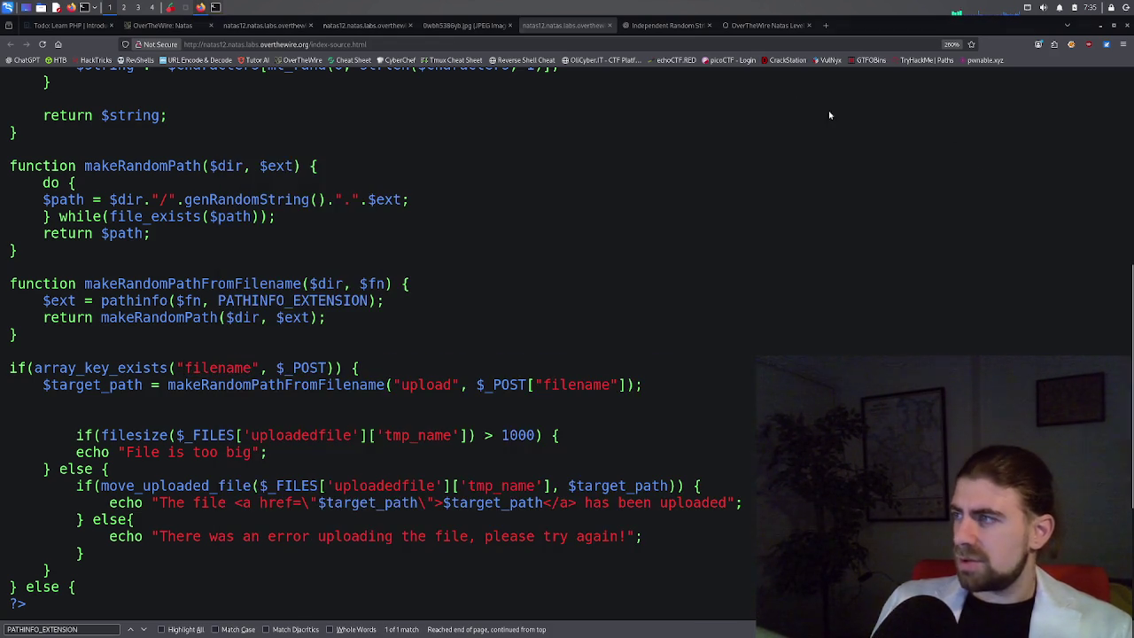
{"action": "left_click", "coordinate": [567, 24]}
{"action": "left_click", "coordinate": [671, 26]}
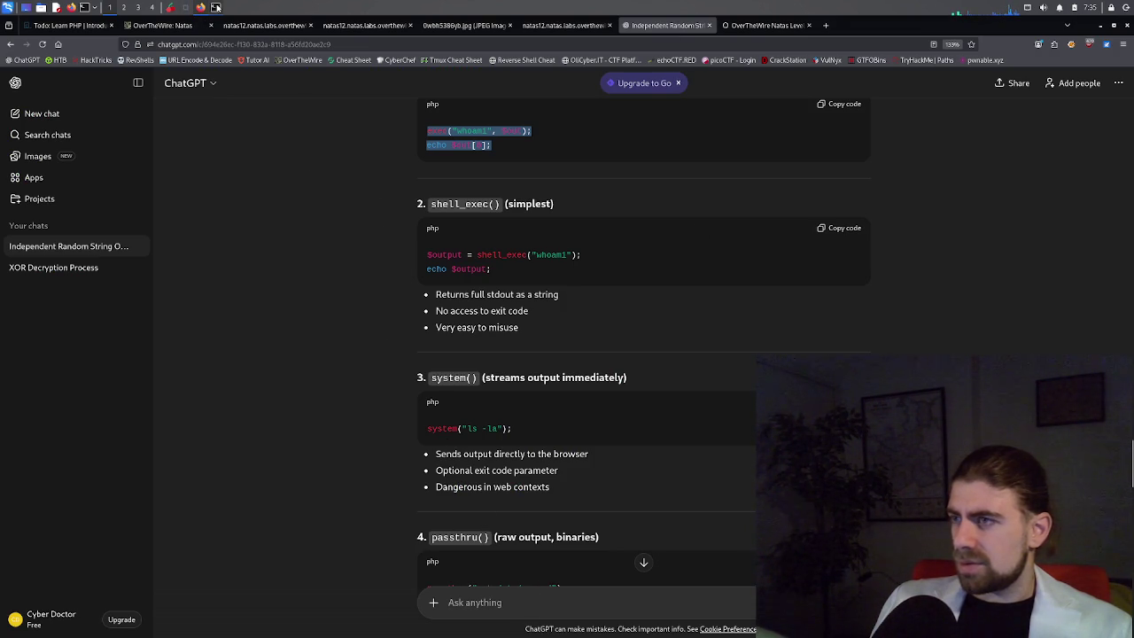
Wrap the whoami argument in parentheses so the line reads system ("whoami").
{"action": "left_click", "coordinate": [215, 7]}
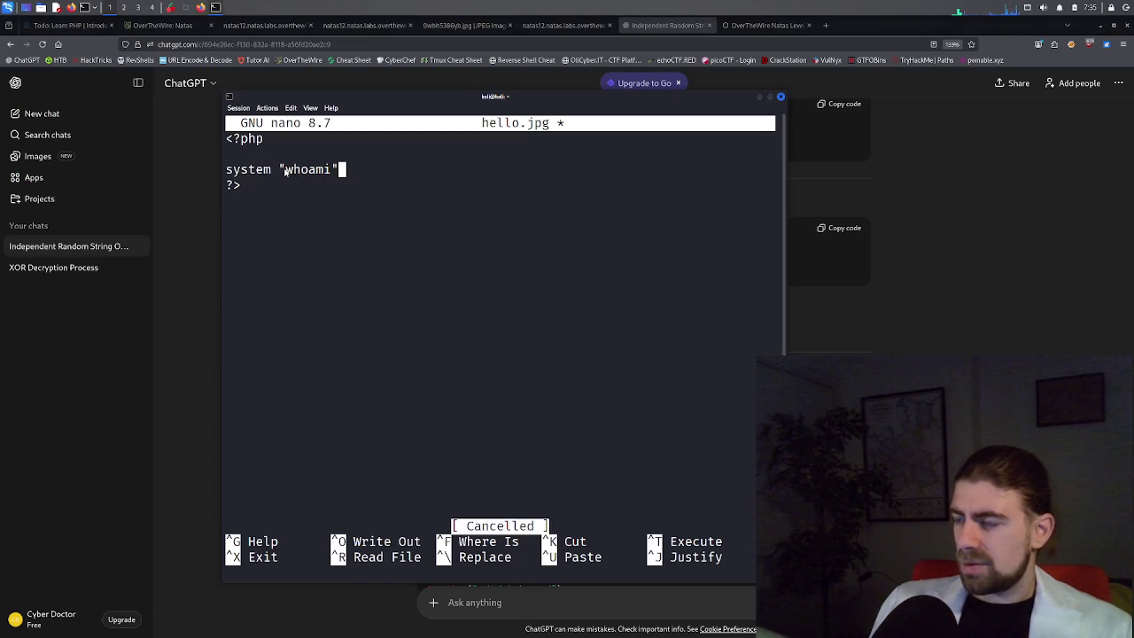
{"action": "key", "text": "Home"}
{"action": "key", "text": "Right"}
{"action": "key", "text": "Right"}
{"action": "key", "text": "Right"}
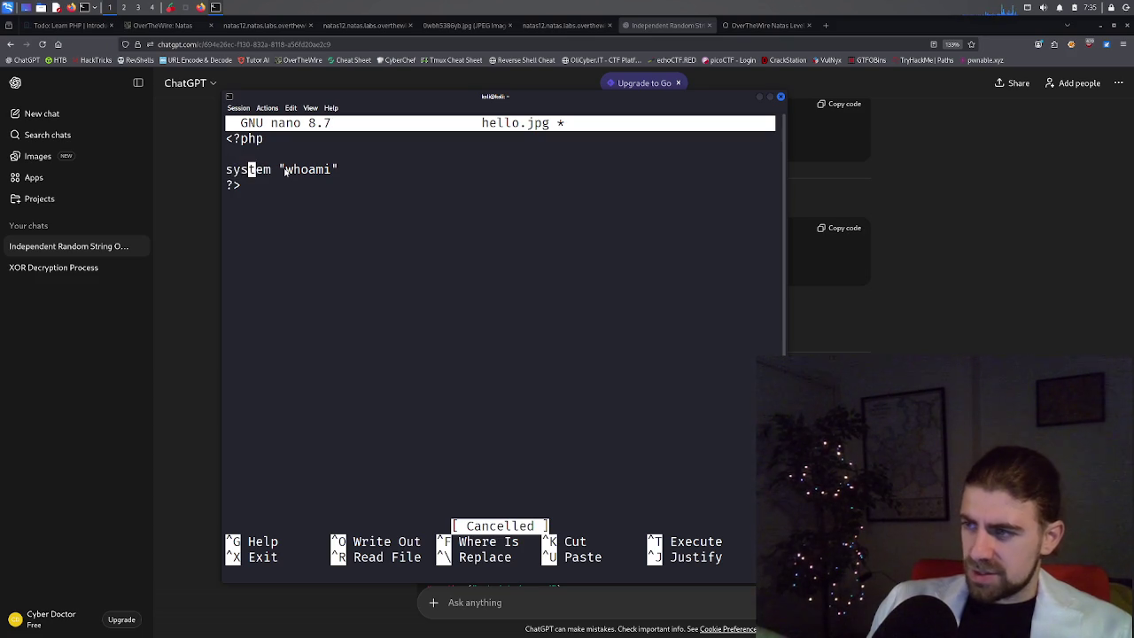
{"action": "key", "text": "Right"}
{"action": "type", "text": "("}
{"action": "key", "text": "Right"}
{"action": "key", "text": "Down"}
{"action": "key", "text": "Down"}
{"action": "key", "text": "Up"}
{"action": "key", "text": "Home"}
{"action": "key", "text": "Up"}
{"action": "key", "text": "End"}
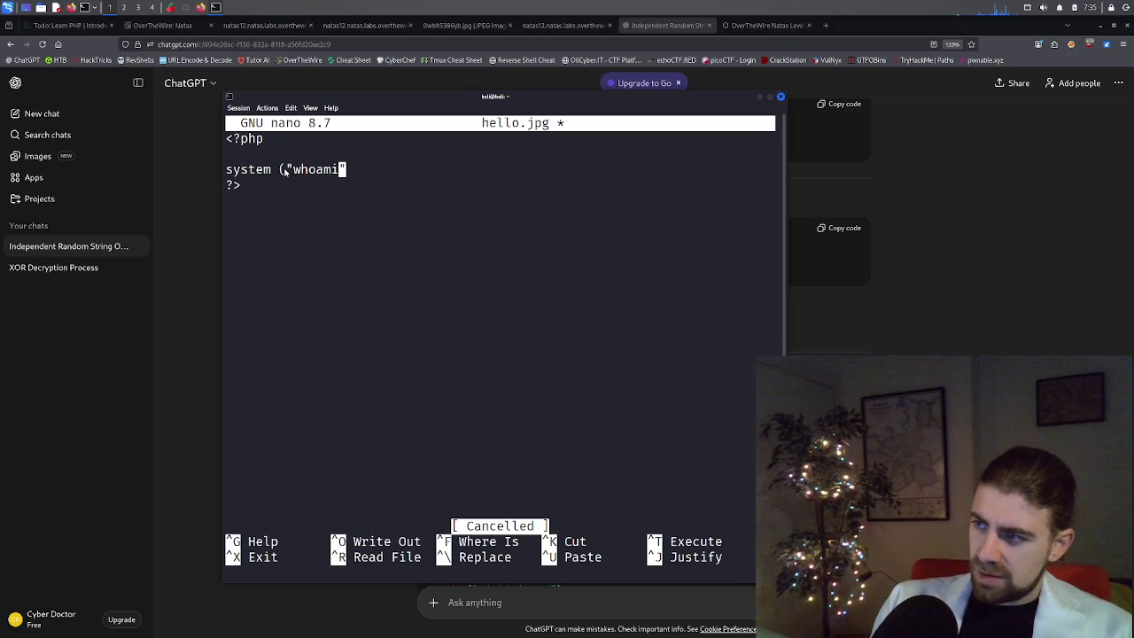
{"action": "type", "text": ")"}
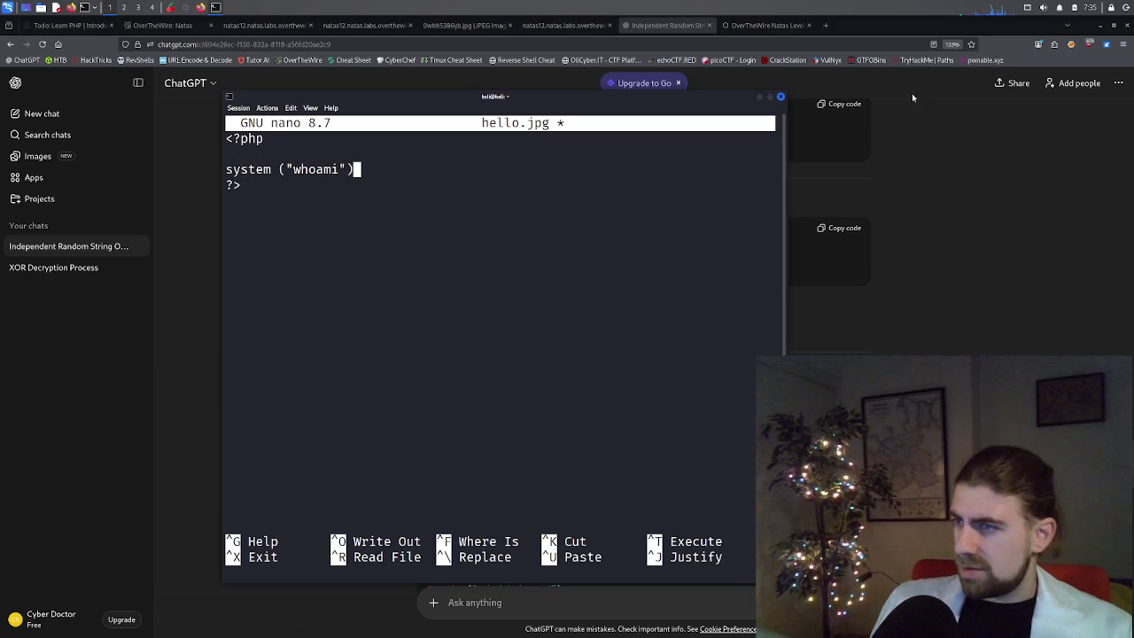
Remove the blank line after <?php and save hello.jpg.
{"action": "left_click", "coordinate": [919, 259]}
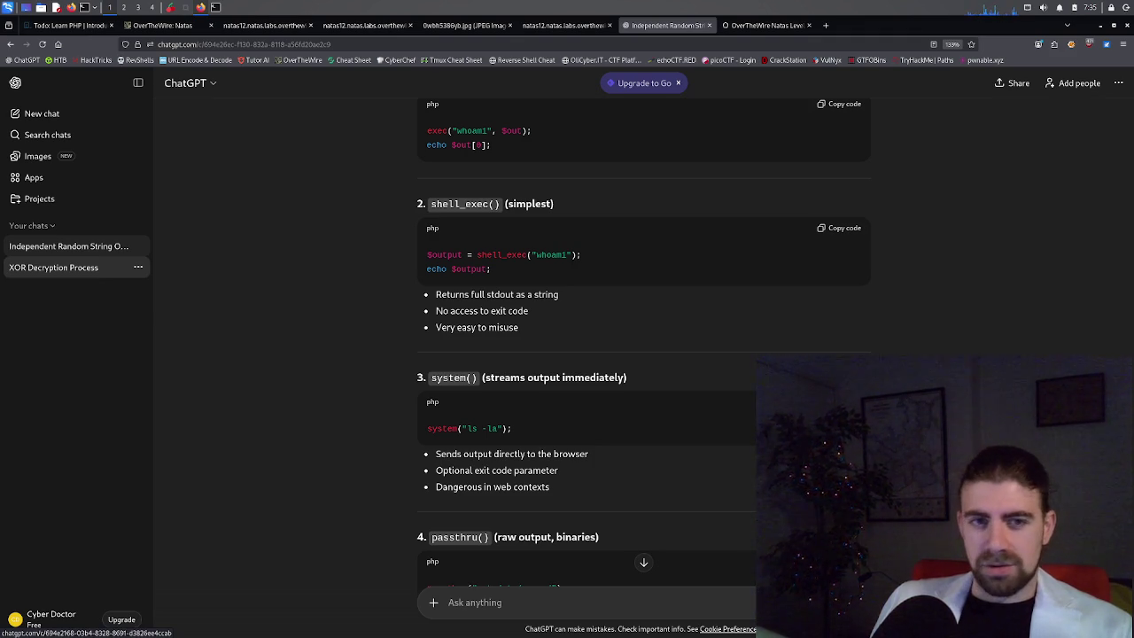
{"action": "left_click", "coordinate": [215, 7]}
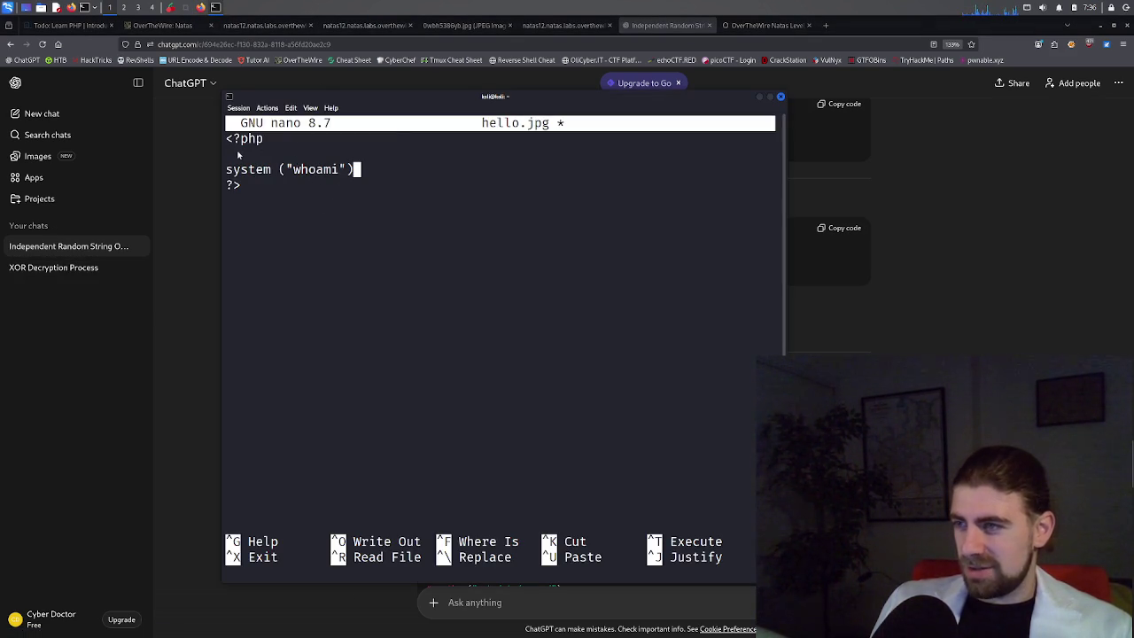
{"action": "key", "text": "Up"}
{"action": "key", "text": "BackSpace"}
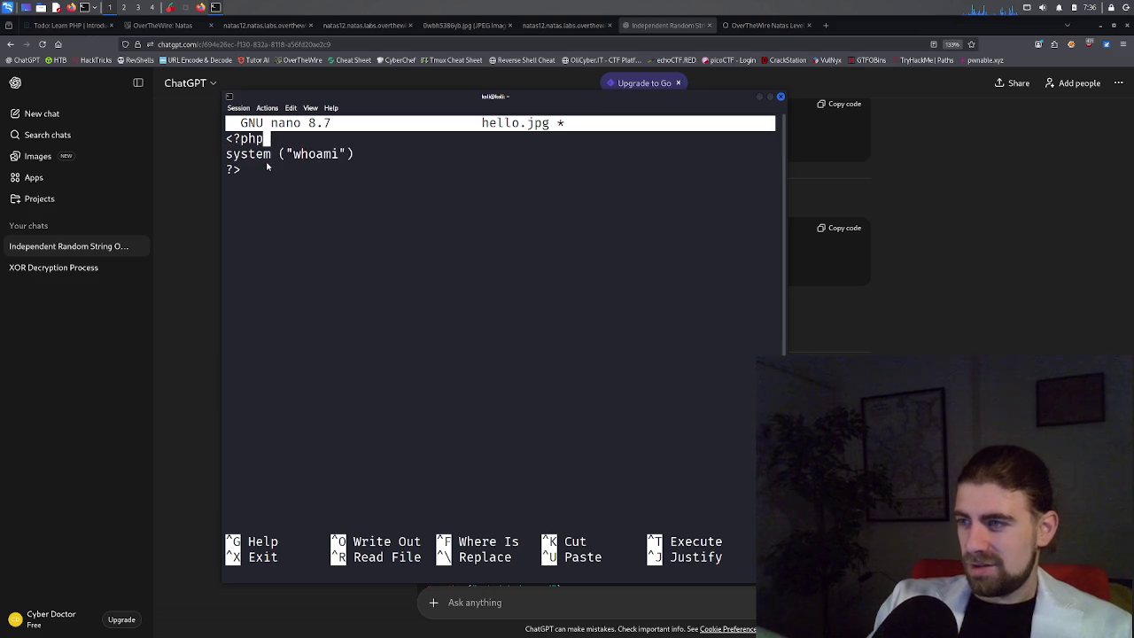
{"action": "key", "text": "Down"}
{"action": "key", "text": "Down"}
{"action": "key", "text": "Down"}
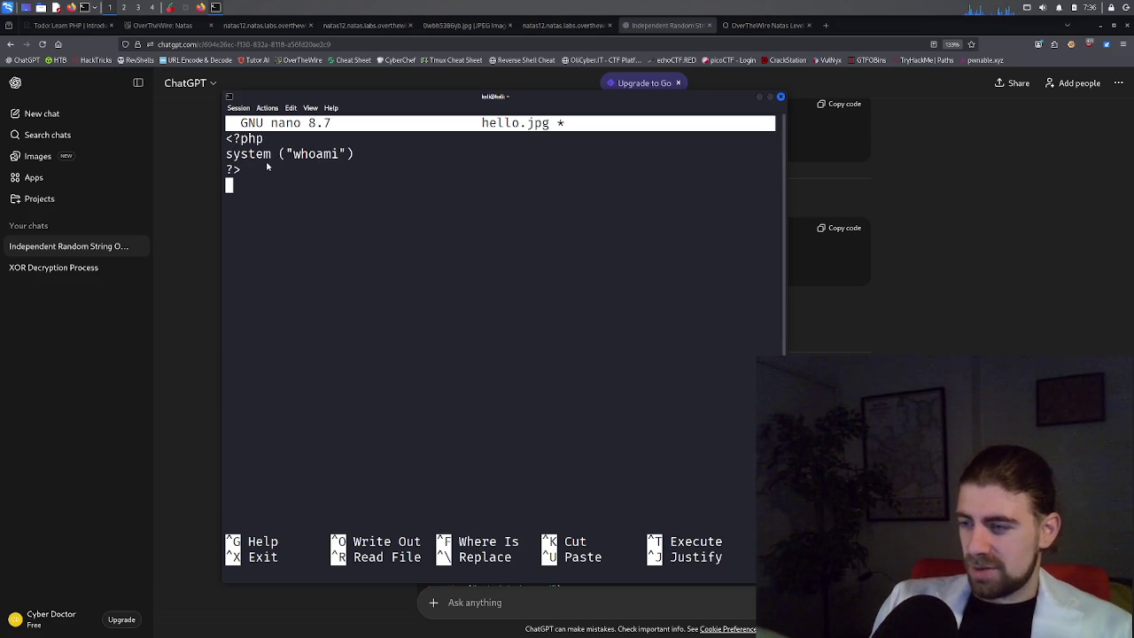
{"action": "key", "text": "ctrl+x"}
{"action": "key", "text": "y"}
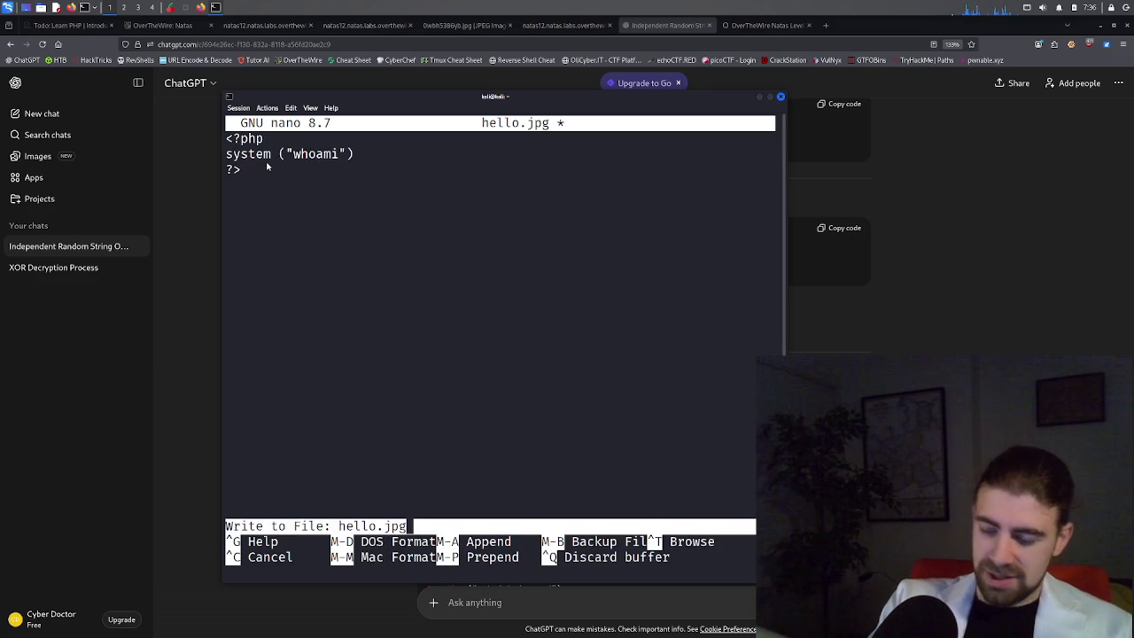
{"action": "key", "text": "Return"}
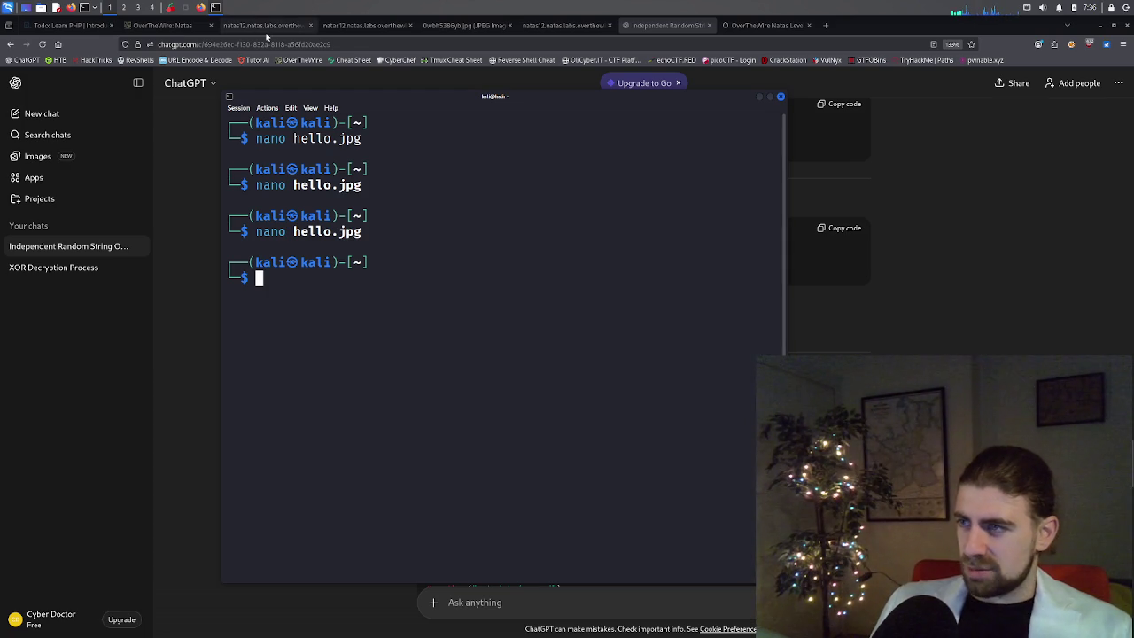
{"action": "left_click", "coordinate": [266, 25]}
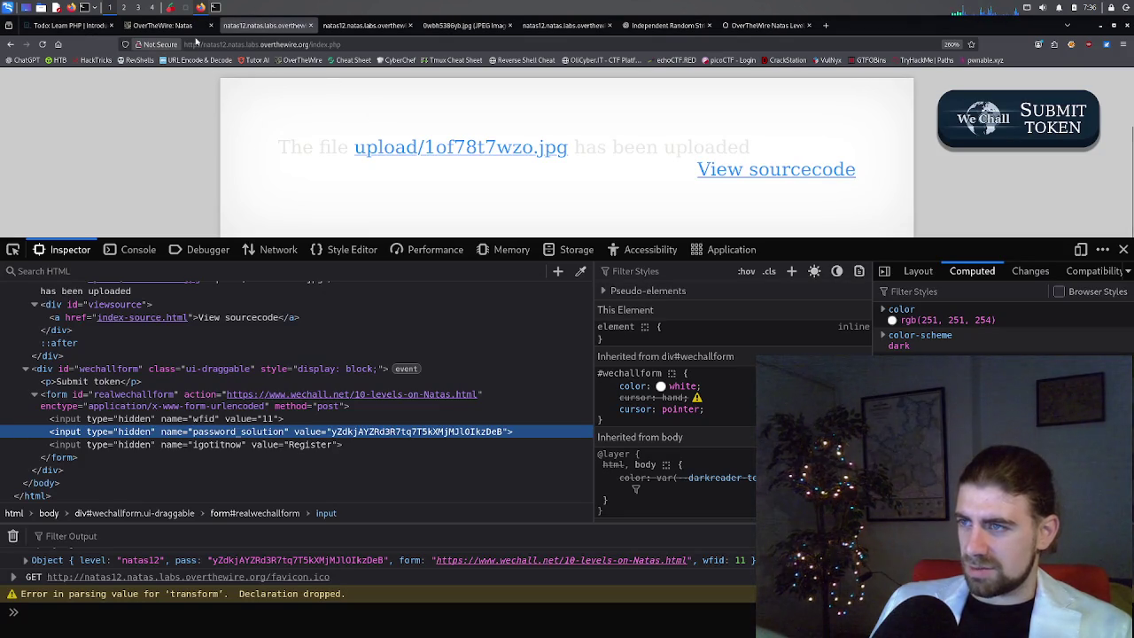
Upload the edited hello.jpg through the natas12 form again.
{"action": "left_click", "coordinate": [8, 44]}
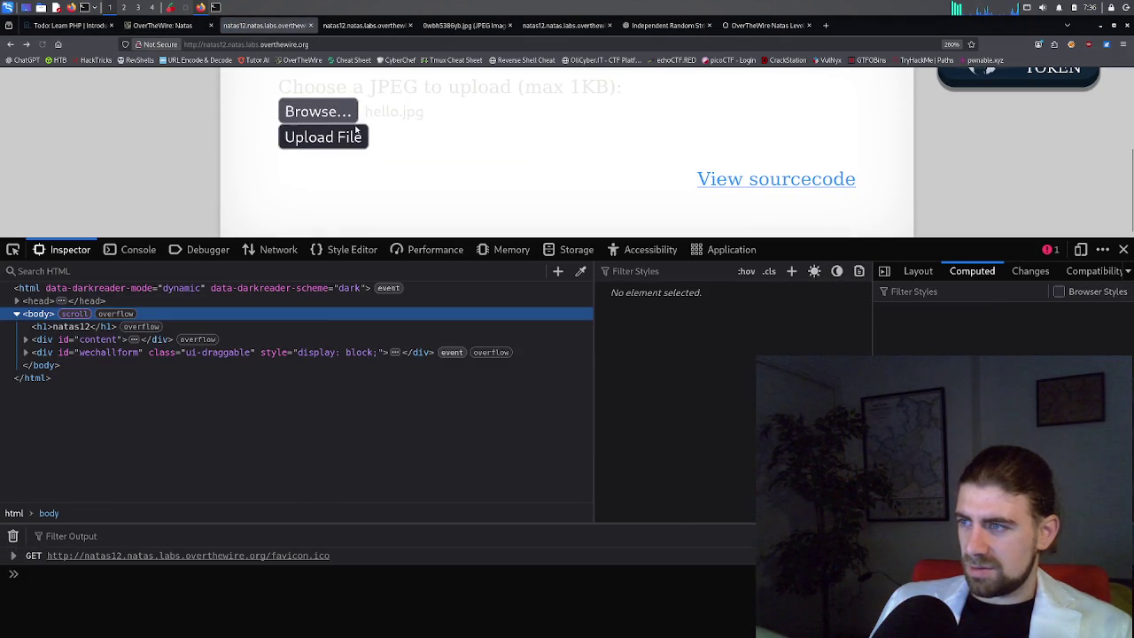
{"action": "left_click", "coordinate": [310, 108]}
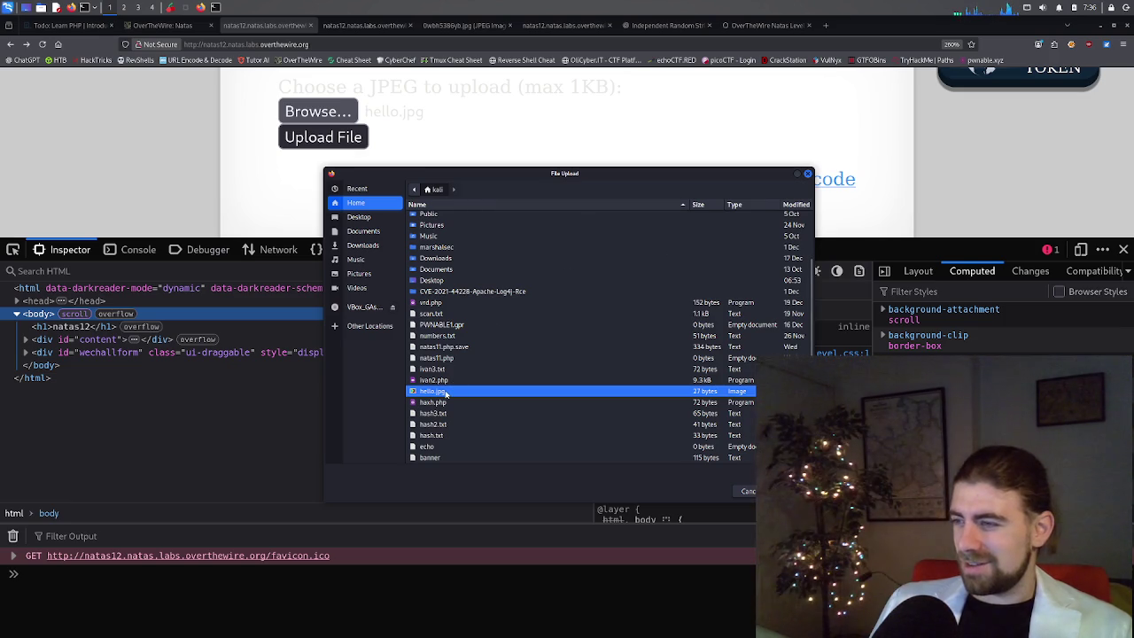
{"action": "double_click", "coordinate": [434, 391]}
{"action": "left_click", "coordinate": [323, 136]}
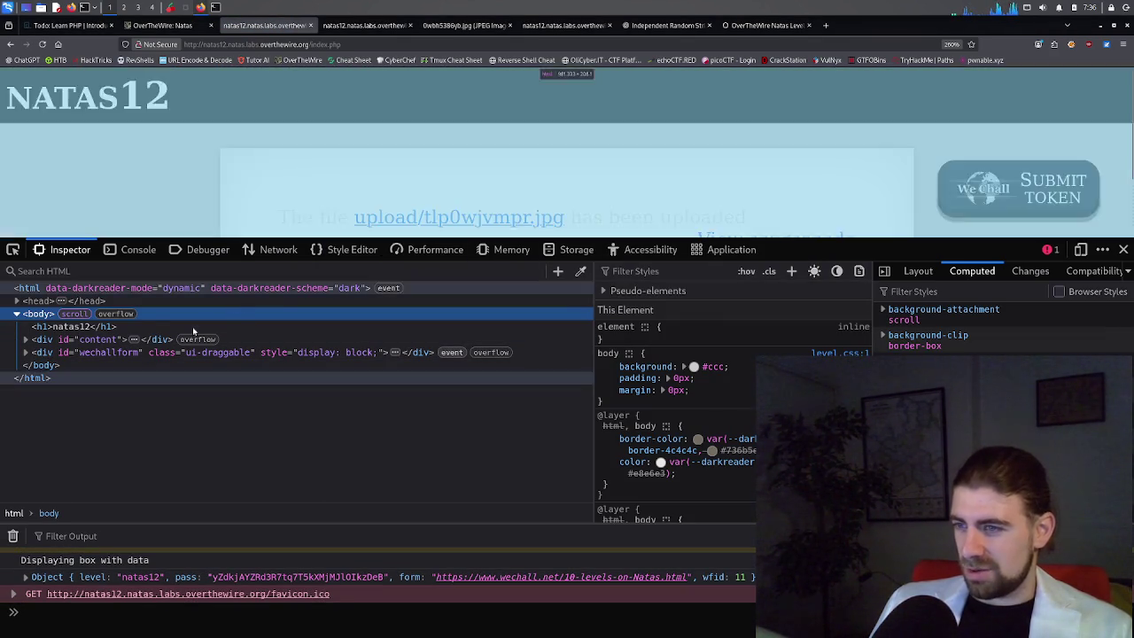
Expand the content and wechallform divs in the result page's markup.
{"action": "scroll", "coordinate": [570, 181], "scroll_direction": "down", "scroll_amount": 2}
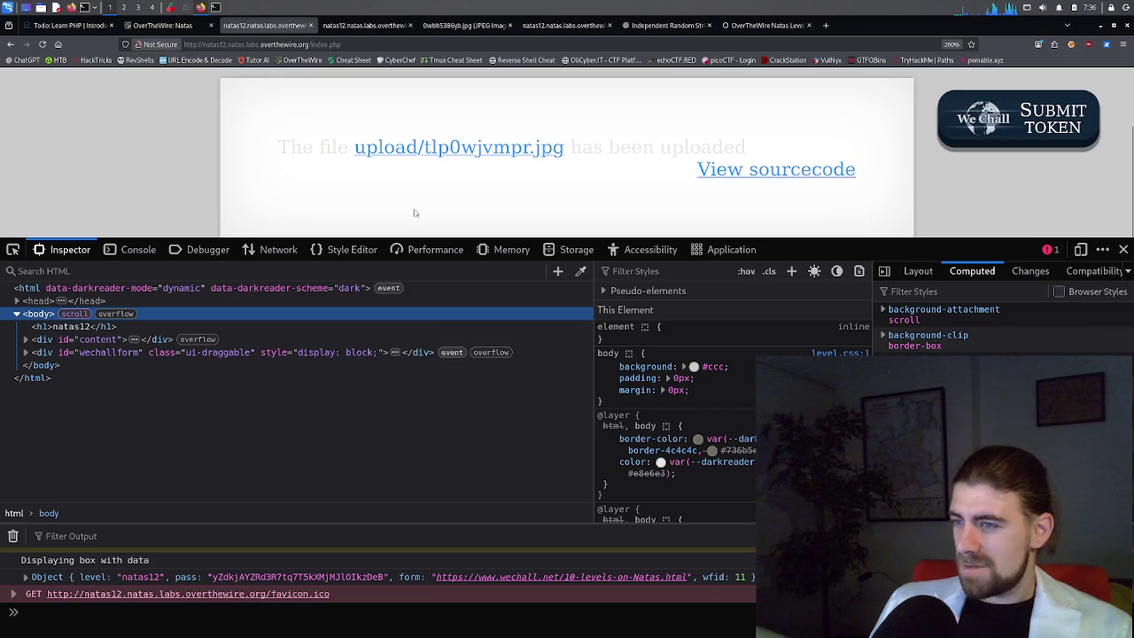
{"action": "left_click", "coordinate": [25, 340]}
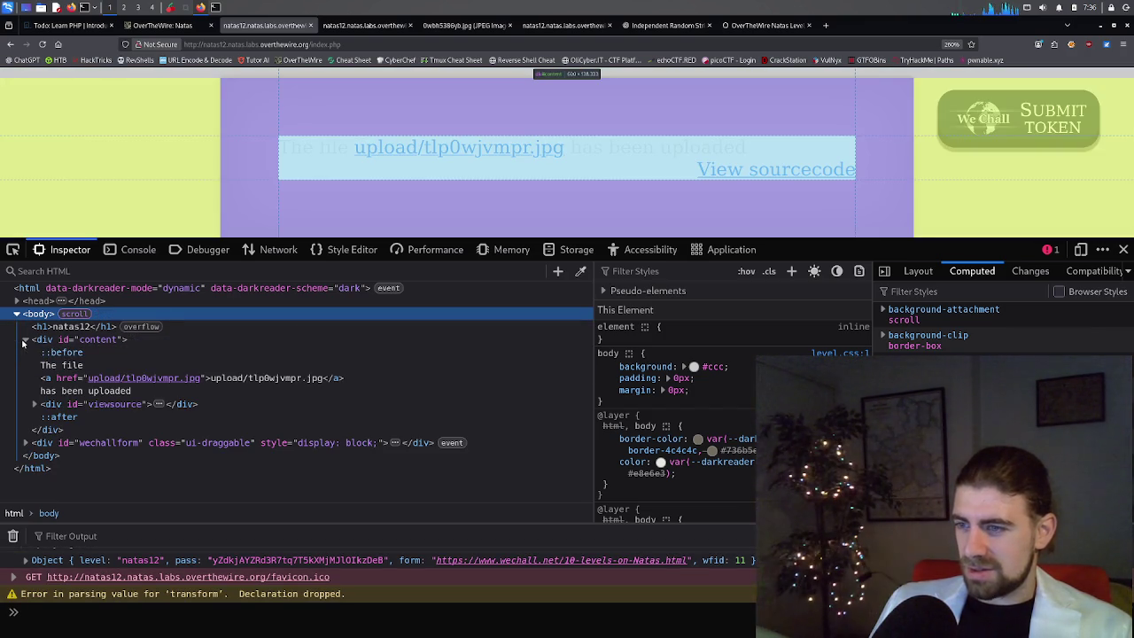
{"action": "left_click", "coordinate": [26, 443]}
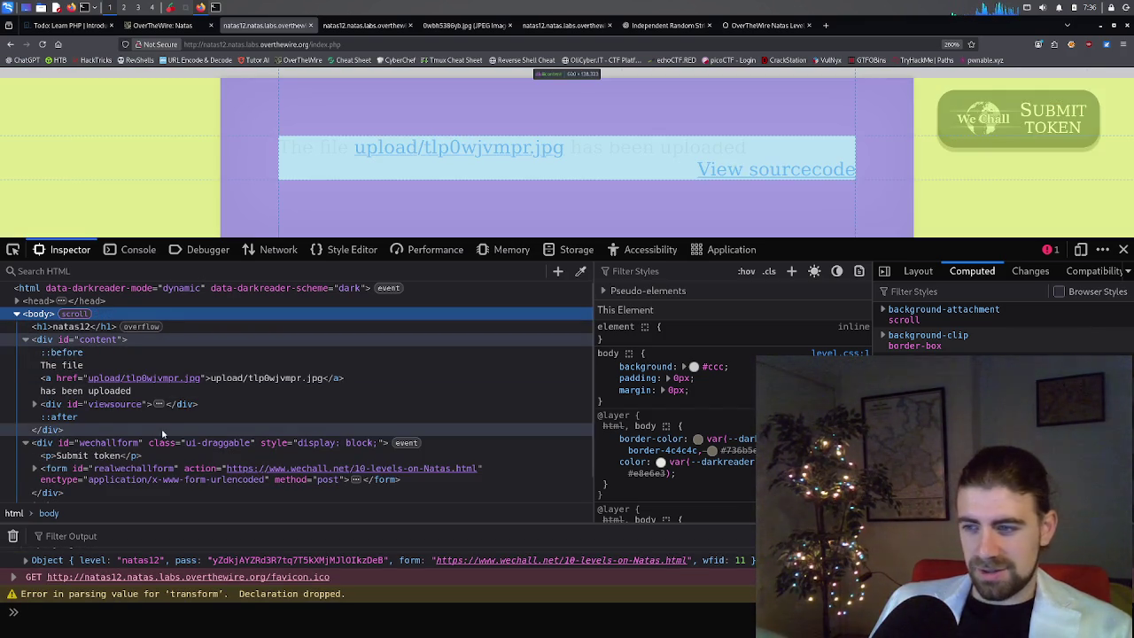
Expand the form node to view its hidden password_solution input, then open a blank tab.
{"action": "scroll", "coordinate": [133, 390], "scroll_direction": "down", "scroll_amount": 1}
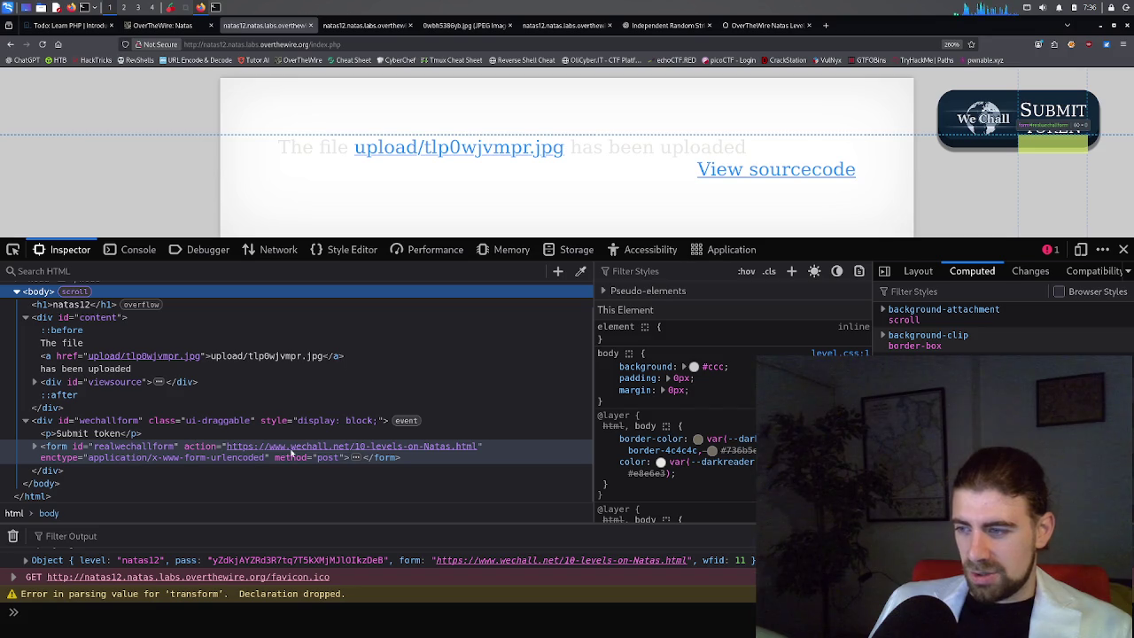
{"action": "left_click", "coordinate": [34, 447]}
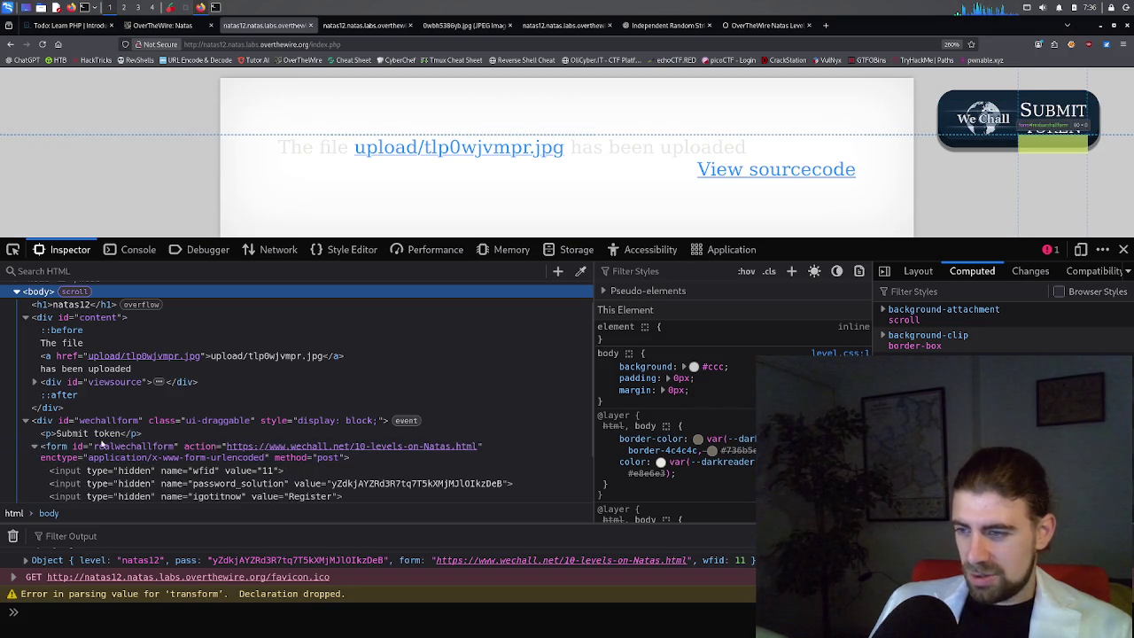
{"action": "scroll", "coordinate": [172, 434], "scroll_direction": "down", "scroll_amount": 1}
{"action": "double_click", "coordinate": [367, 431]}
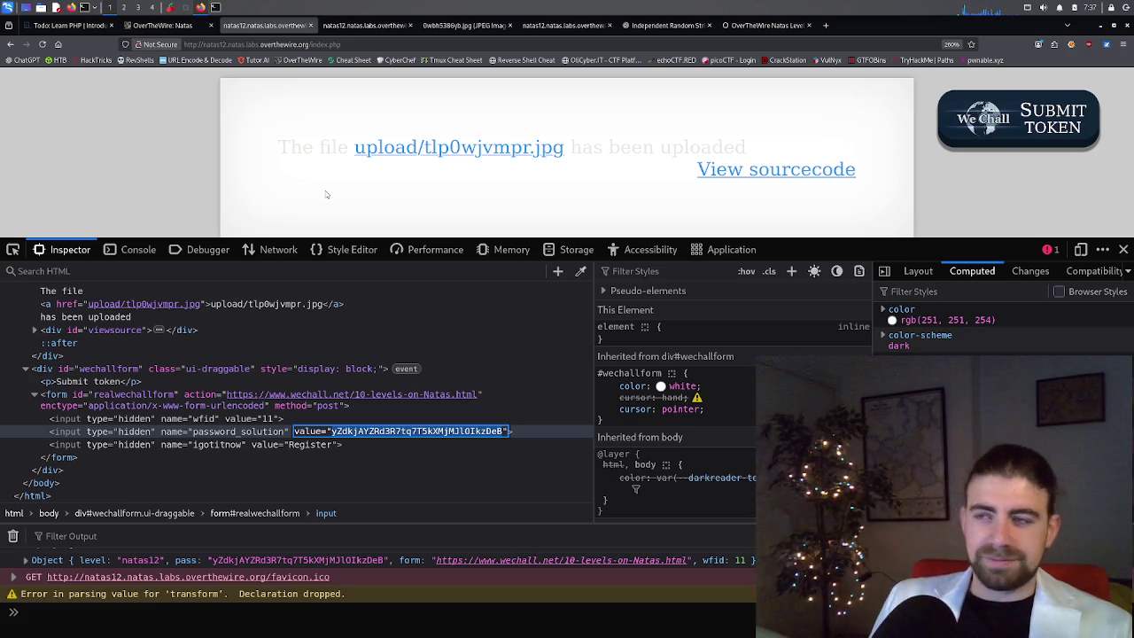
{"action": "left_click", "coordinate": [824, 26]}
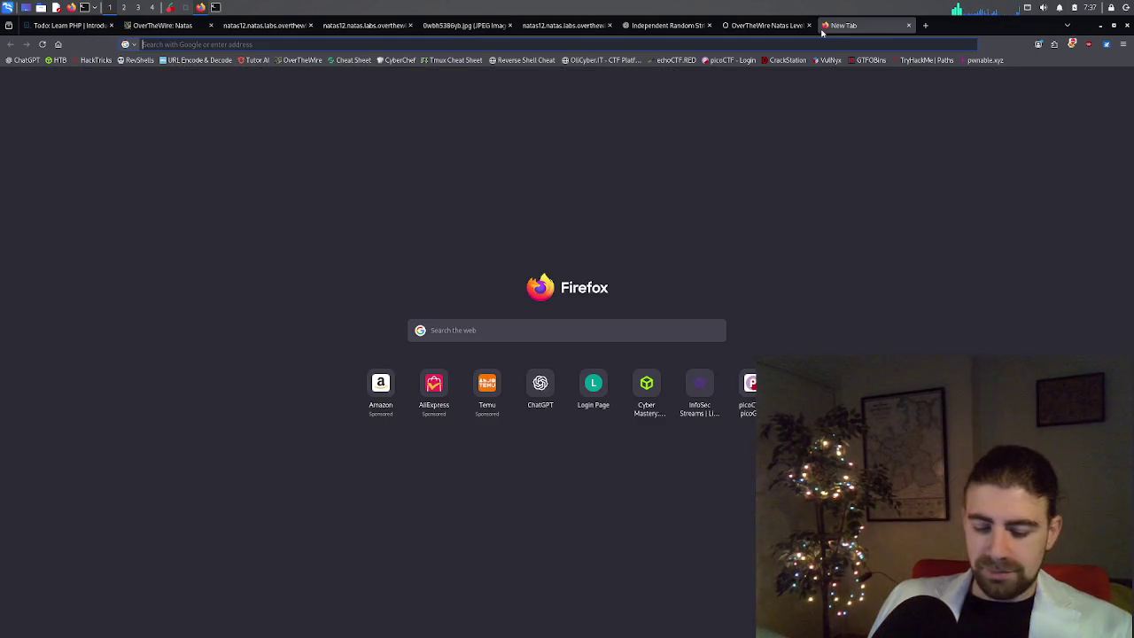
Search Google for 'escape from tarkov', preview the first image, then close the tab.
{"action": "type", "text": "escape from tarkov"}
{"action": "key", "text": "Return"}
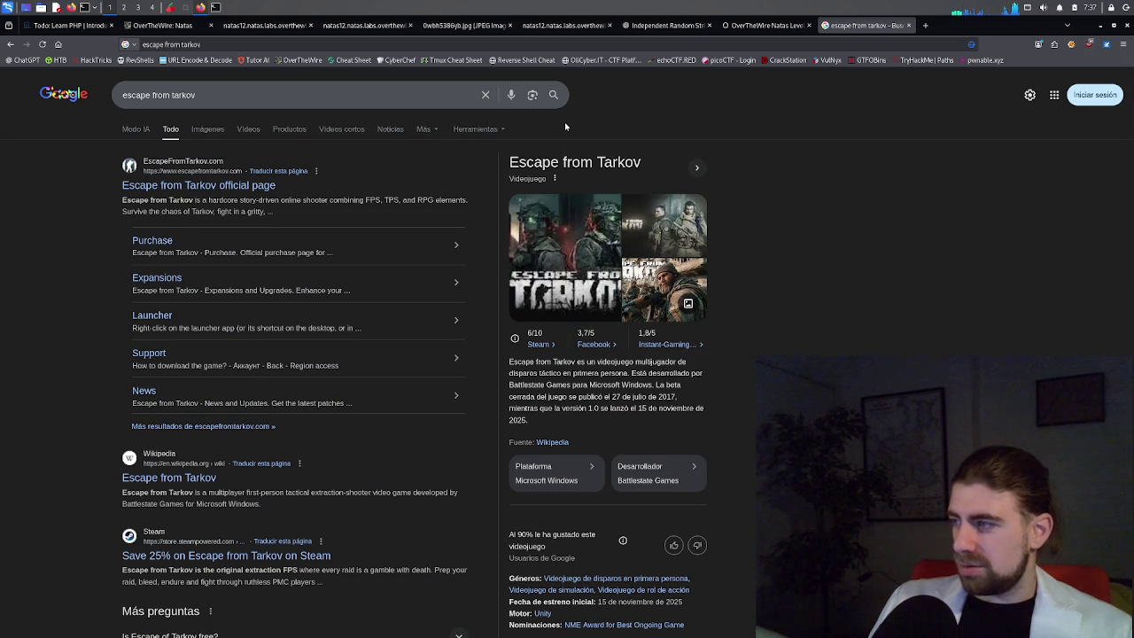
{"action": "left_click", "coordinate": [556, 249]}
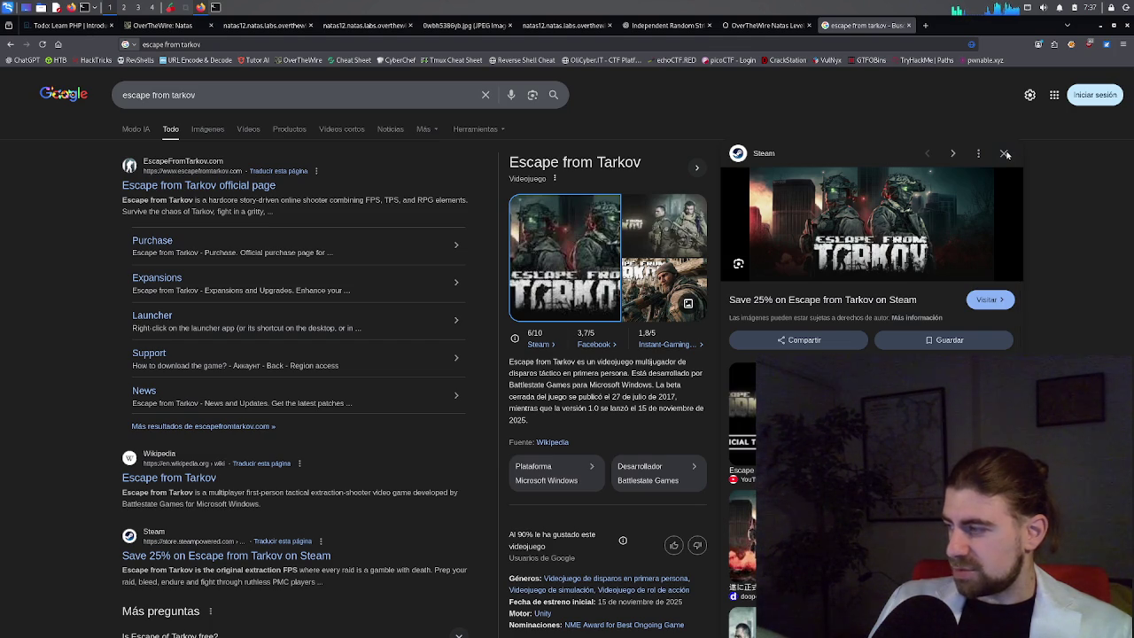
{"action": "left_click", "coordinate": [1006, 155]}
{"action": "key", "text": "ctrl+w"}
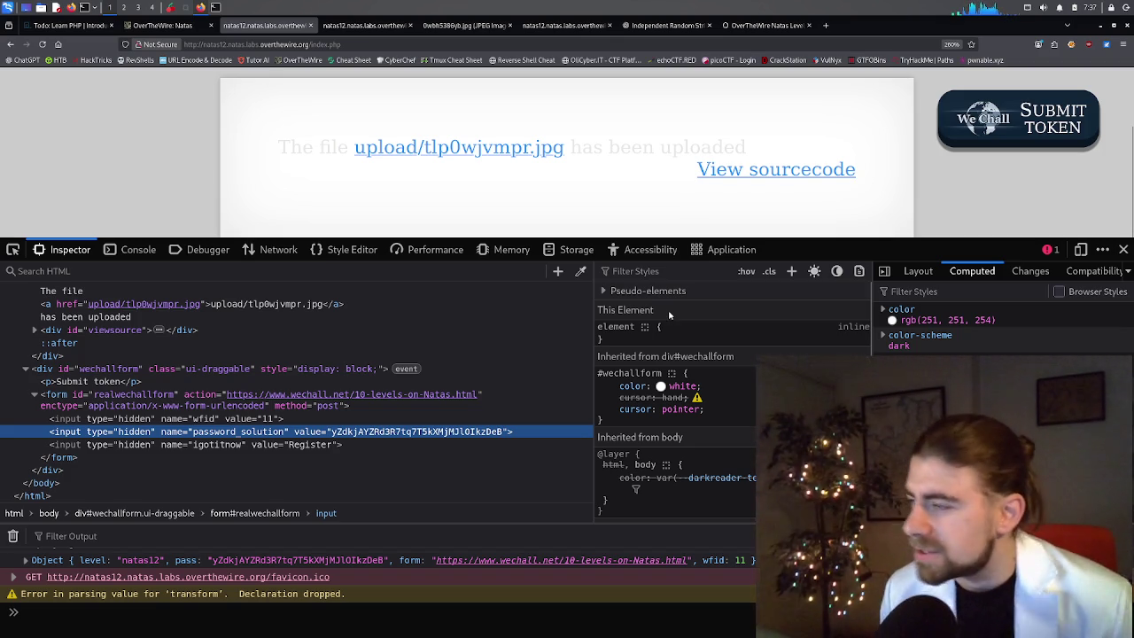
{"action": "left_click", "coordinate": [215, 7]}
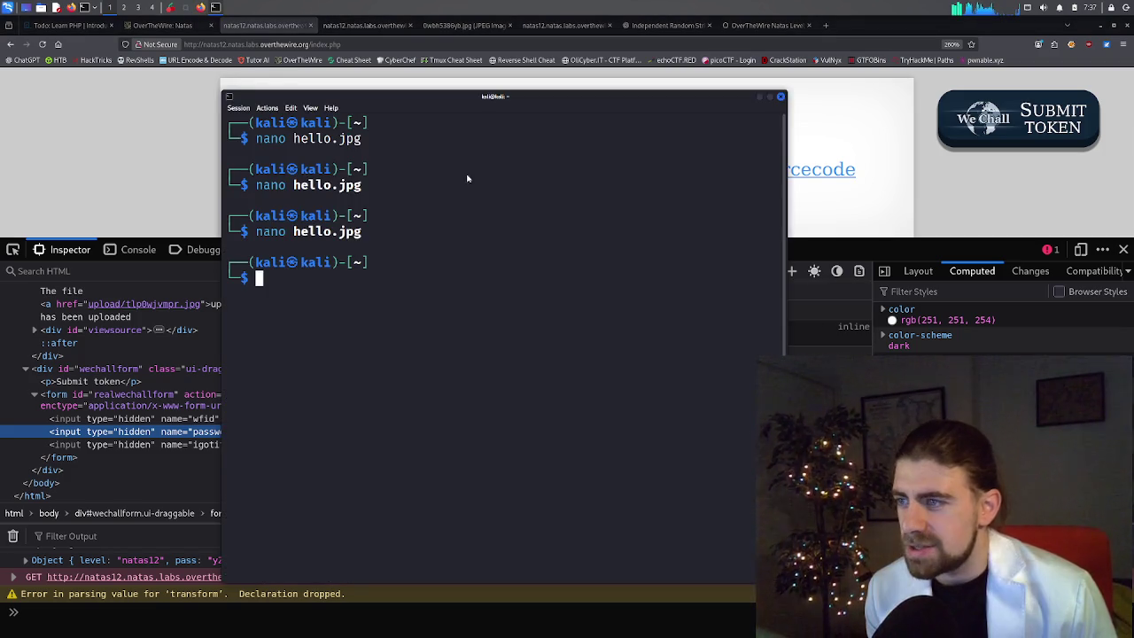
Reopen hello.jpg in nano, select its three lines of PHP, and switch to ChatGPT.
{"action": "key", "text": "Up"}
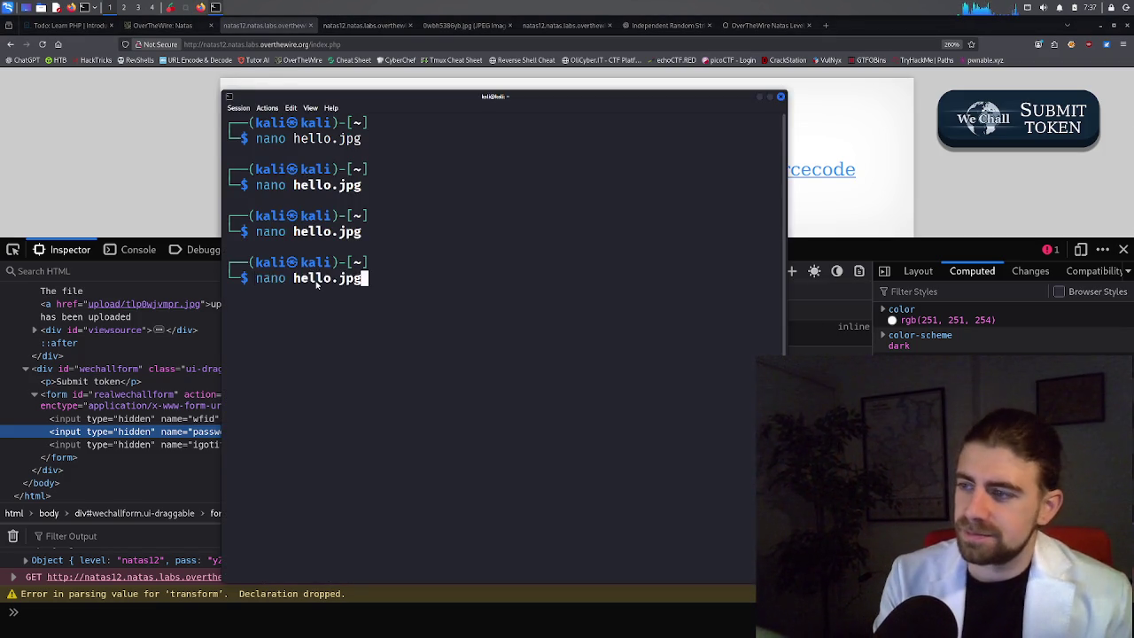
{"action": "key", "text": "Return"}
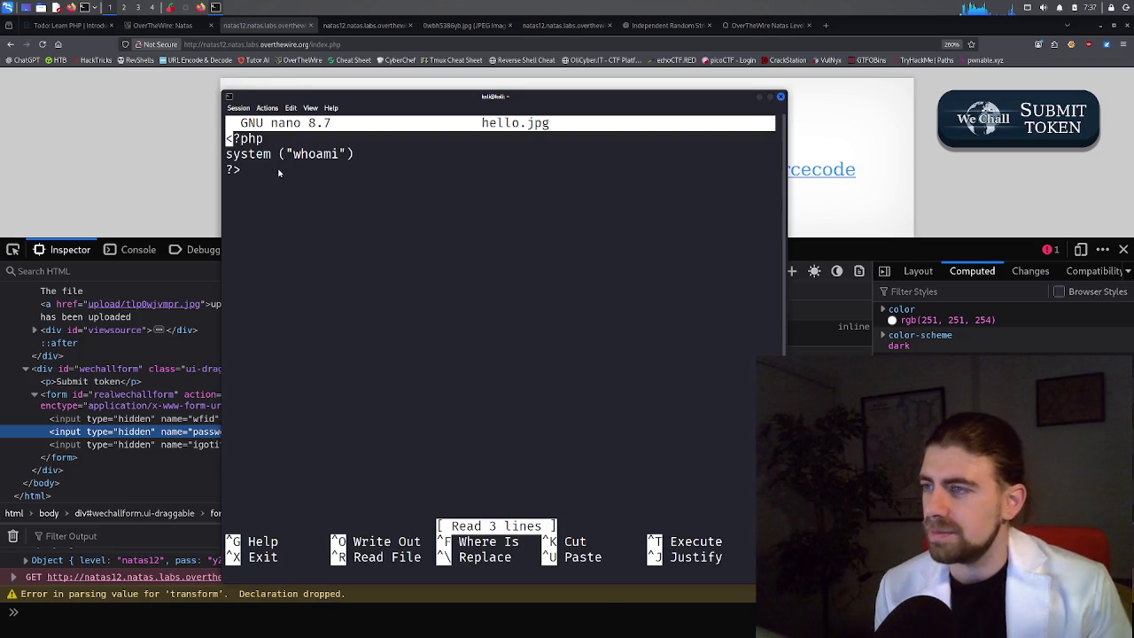
{"action": "left_click_drag", "start_coordinate": [262, 170], "coordinate": [228, 139]}
{"action": "key", "text": "ctrl+c"}
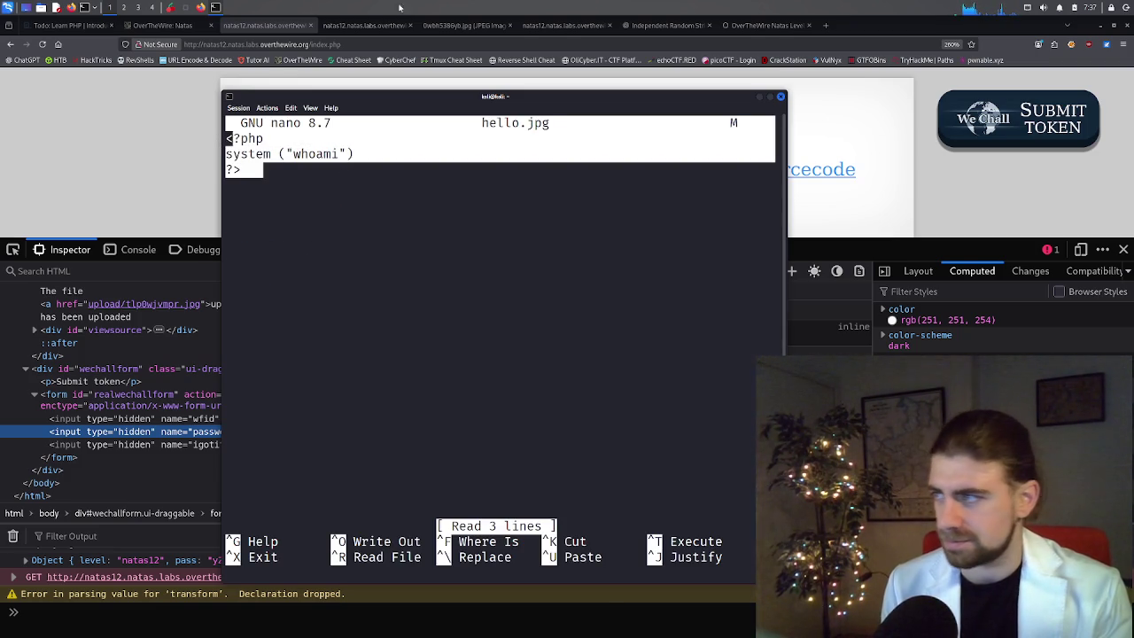
{"action": "left_click", "coordinate": [666, 25]}
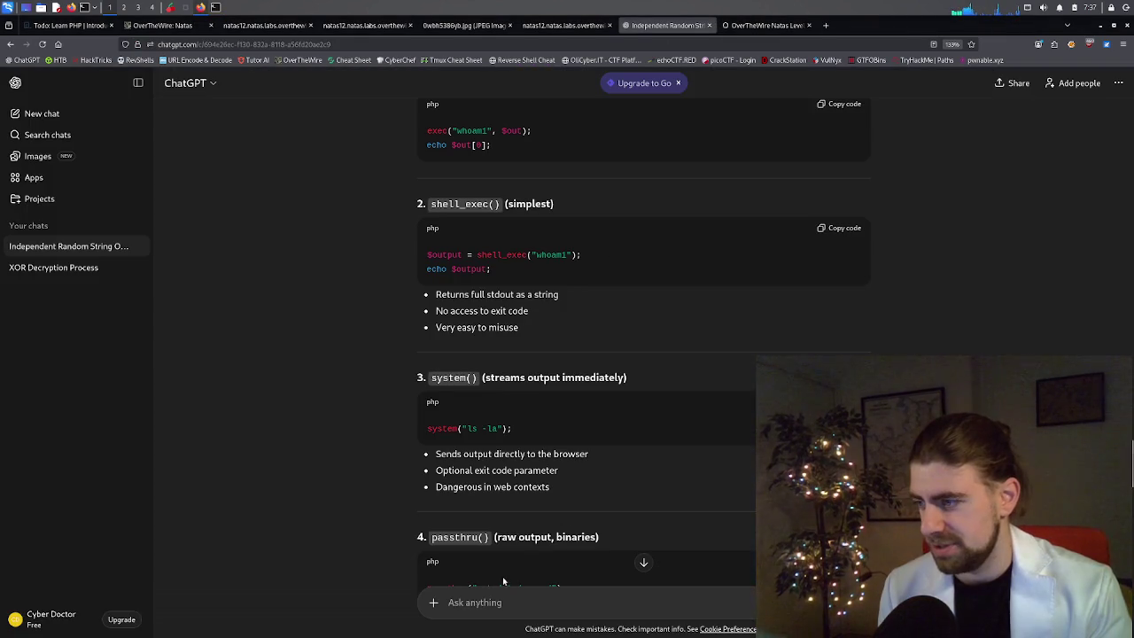
Ask ChatGPT 'Is this correct syntax?' with the pasted system("whoami") code below it.
{"action": "type", "text": "Is this correct"}
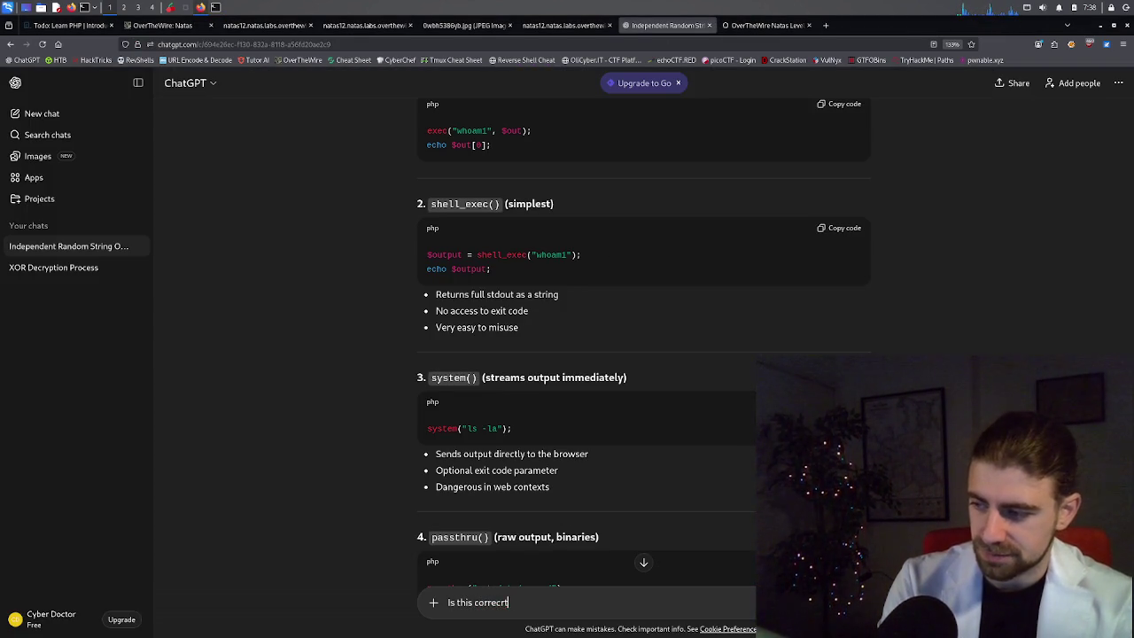
{"action": "type", "text": " synta"}
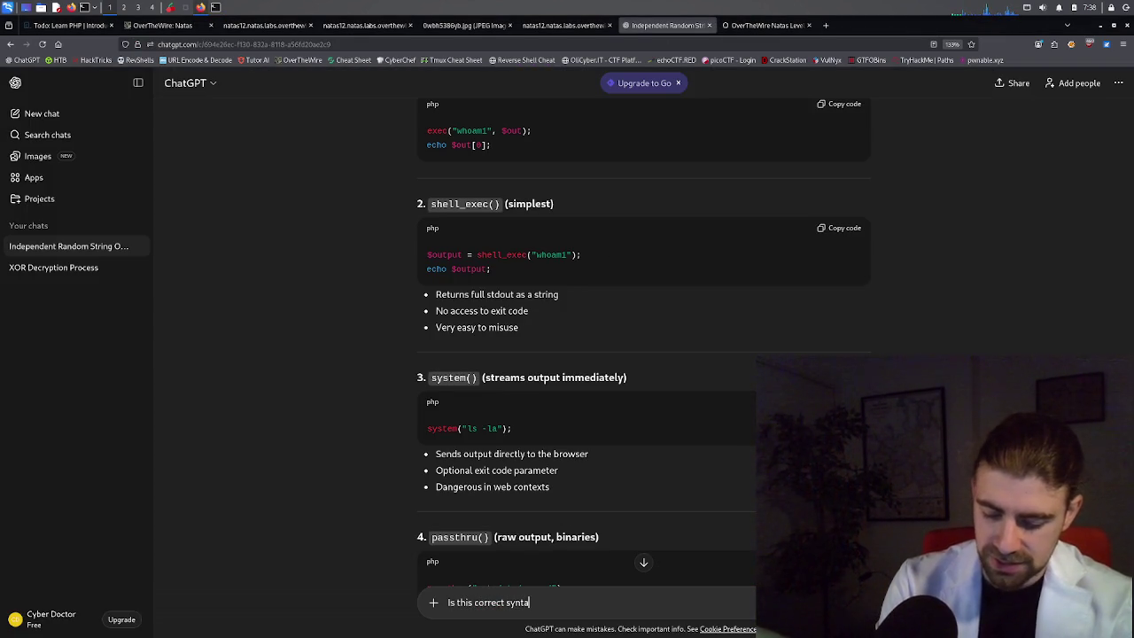
{"action": "type", "text": "x?"}
{"action": "key", "text": "shift+Return"}
{"action": "key", "text": "shift+Return"}
{"action": "key", "text": "ctrl+v"}
{"action": "key", "text": "Return"}
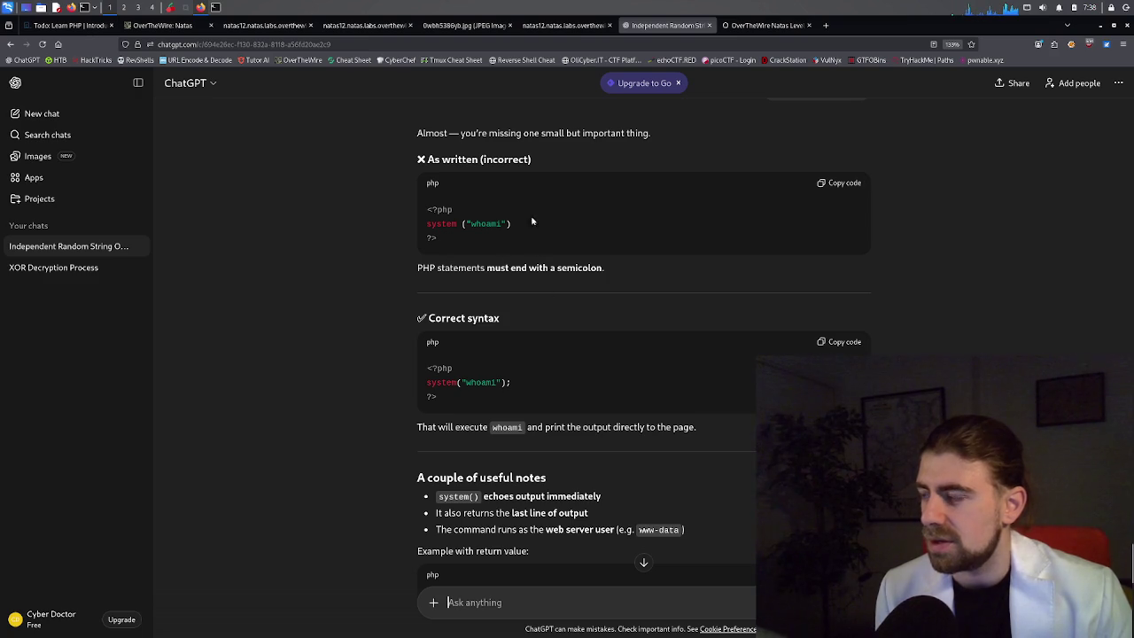
{"action": "left_click", "coordinate": [216, 8]}
Add the missing semicolon after system ("whoami") and save hello.jpg.
{"action": "left_click", "coordinate": [333, 154]}
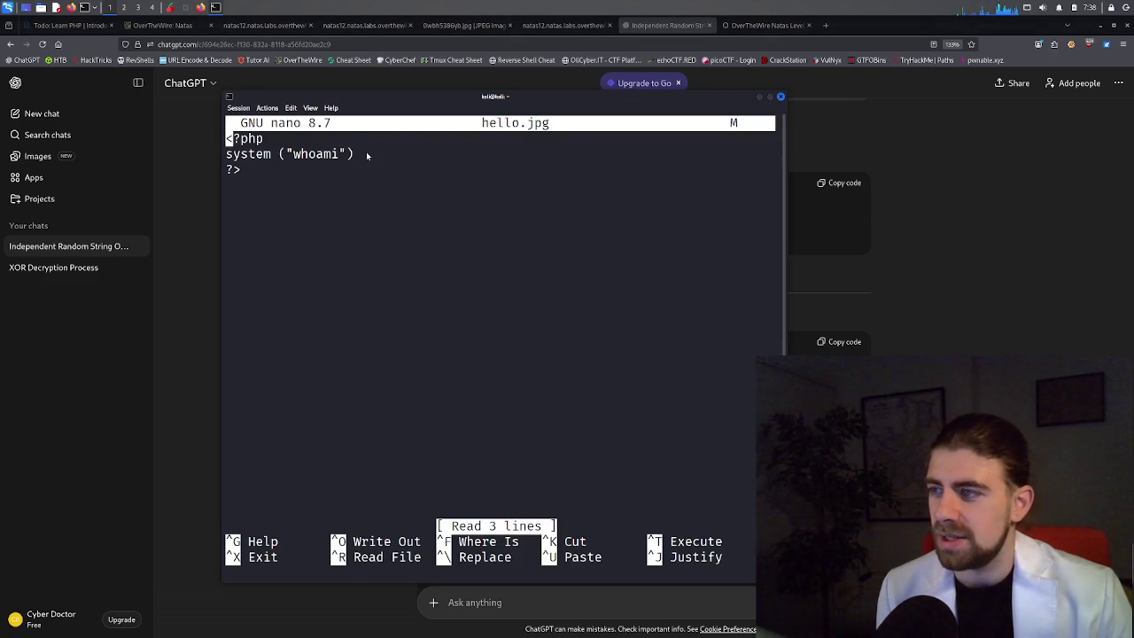
{"action": "key", "text": "Down"}
{"action": "key", "text": "Right"}
{"action": "key", "text": "Right"}
{"action": "key", "text": "Right"}
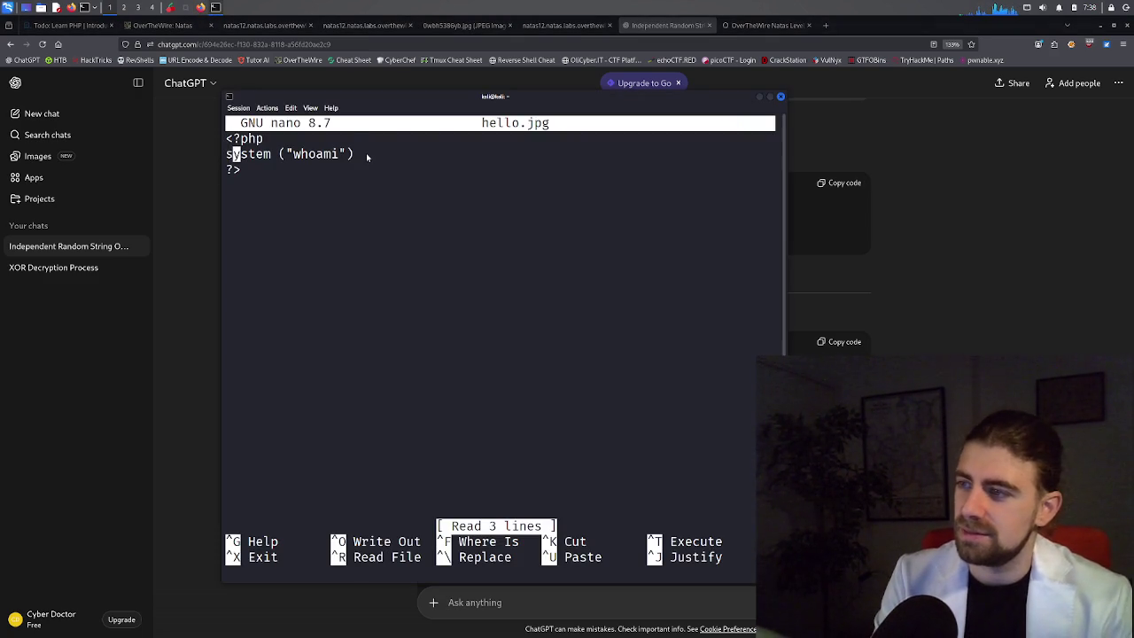
{"action": "key", "text": "Right"}
{"action": "key", "text": "Right"}
{"action": "key", "text": "Right"}
{"action": "key", "text": "Down"}
{"action": "key", "text": "Up"}
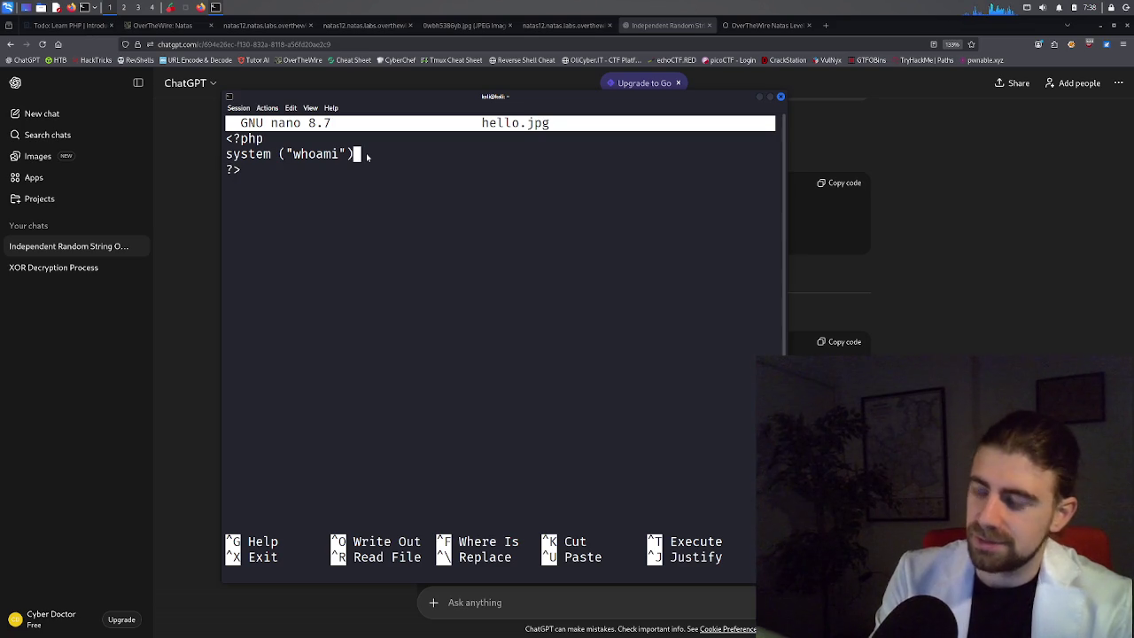
{"action": "type", "text": ";"}
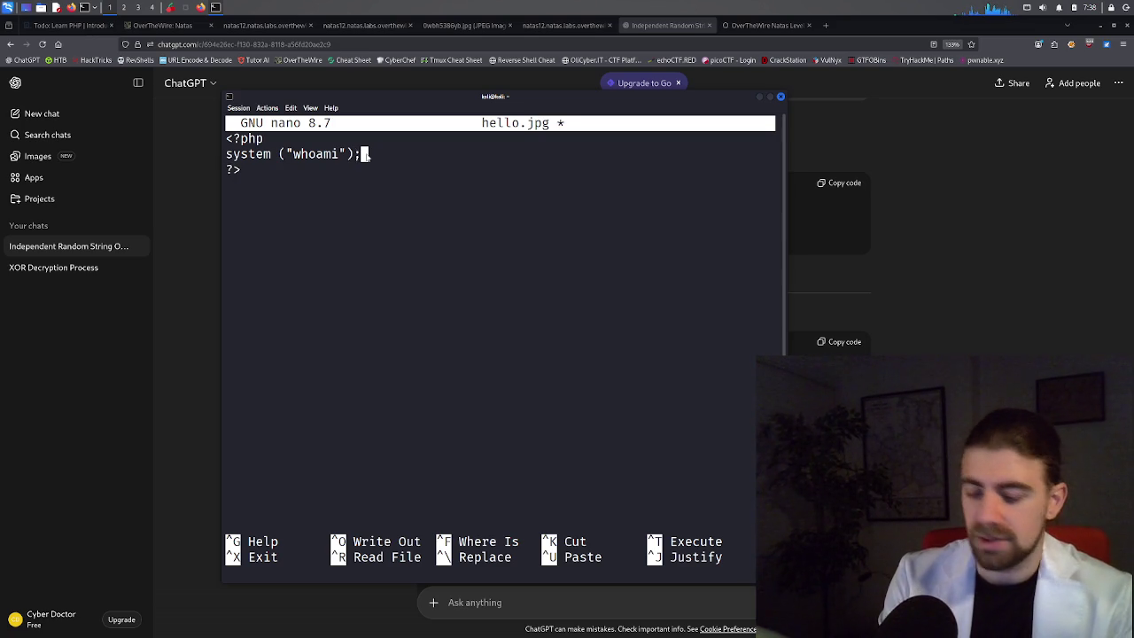
{"action": "key", "text": "ctrl+x"}
{"action": "key", "text": "y"}
{"action": "key", "text": "Return"}
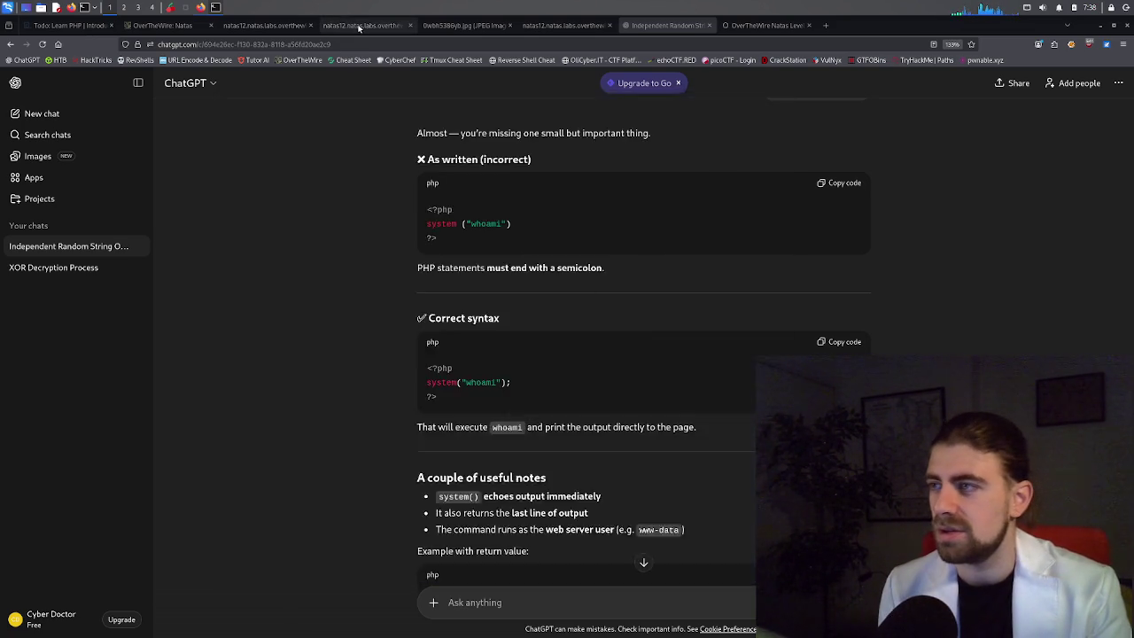
Return to the natas12 upload form in Firefox.
{"action": "left_click", "coordinate": [363, 25]}
{"action": "left_click", "coordinate": [264, 25]}
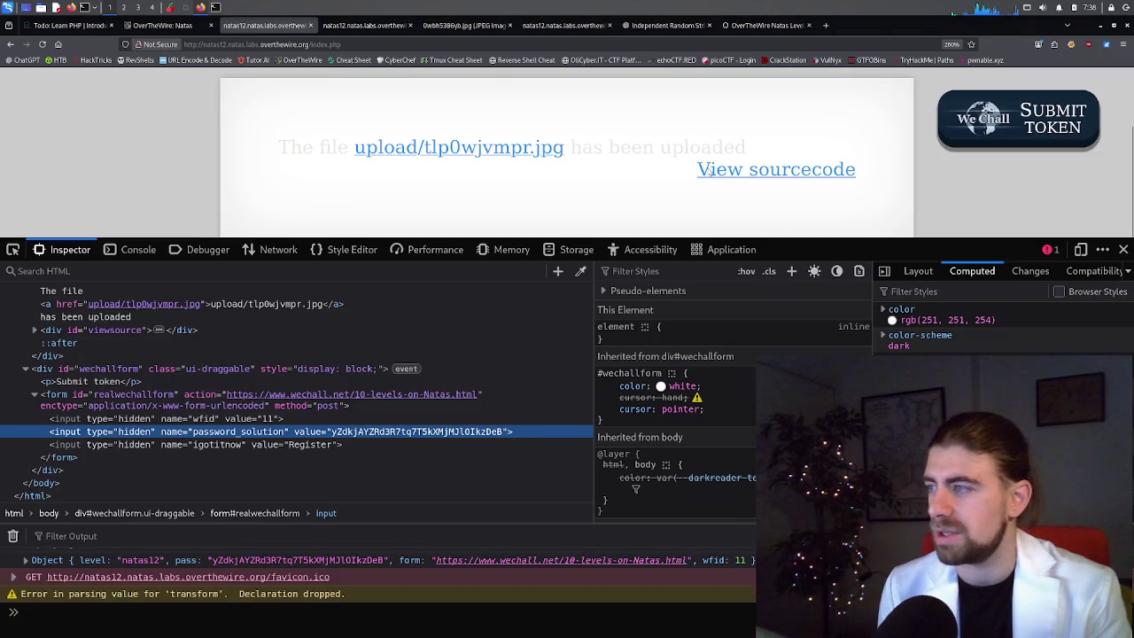
{"action": "left_click", "coordinate": [9, 45]}
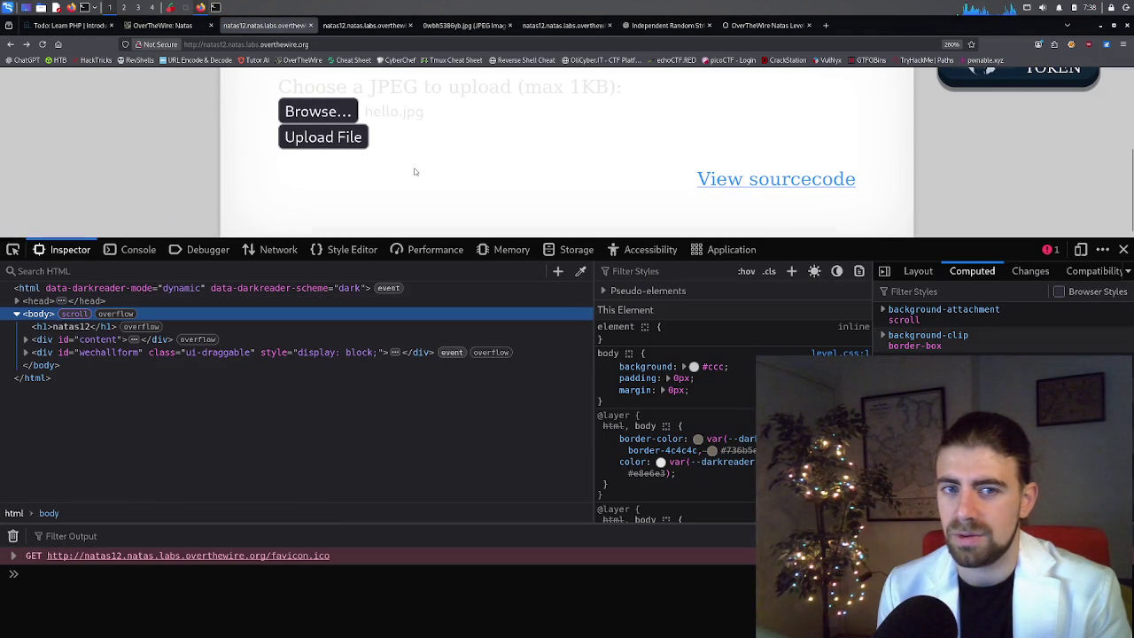
Upload the semicolon-fixed hello.jpg to natas12, getting upload/bfhkwe9vuo.jpg, then switch to the Kali terminal.
{"action": "left_click", "coordinate": [322, 116]}
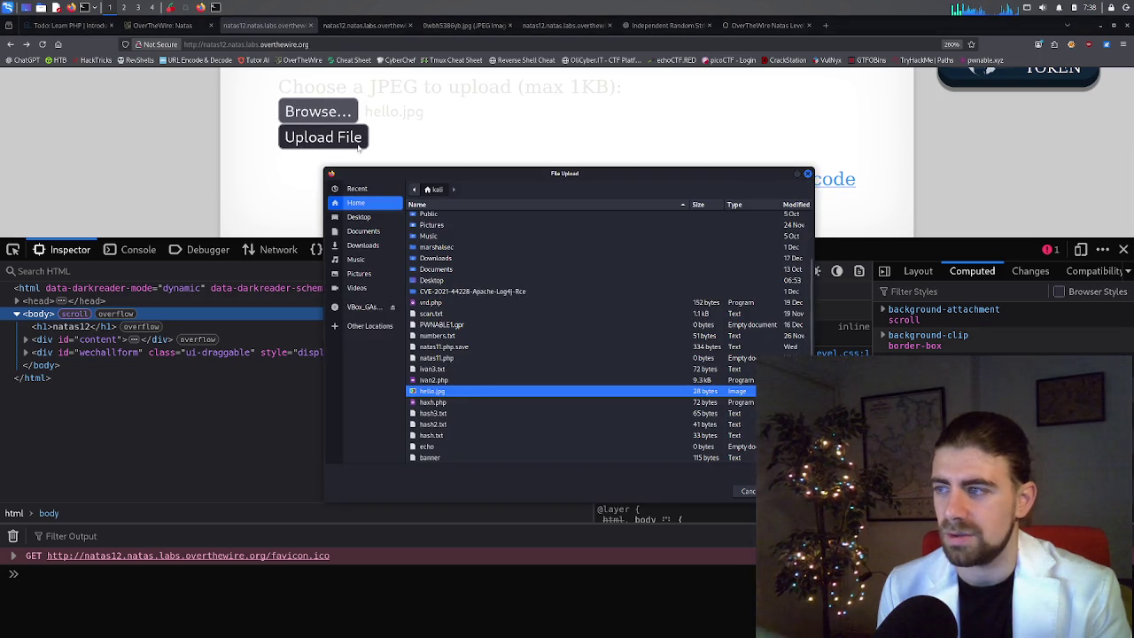
{"action": "double_click", "coordinate": [451, 395]}
{"action": "left_click", "coordinate": [351, 144]}
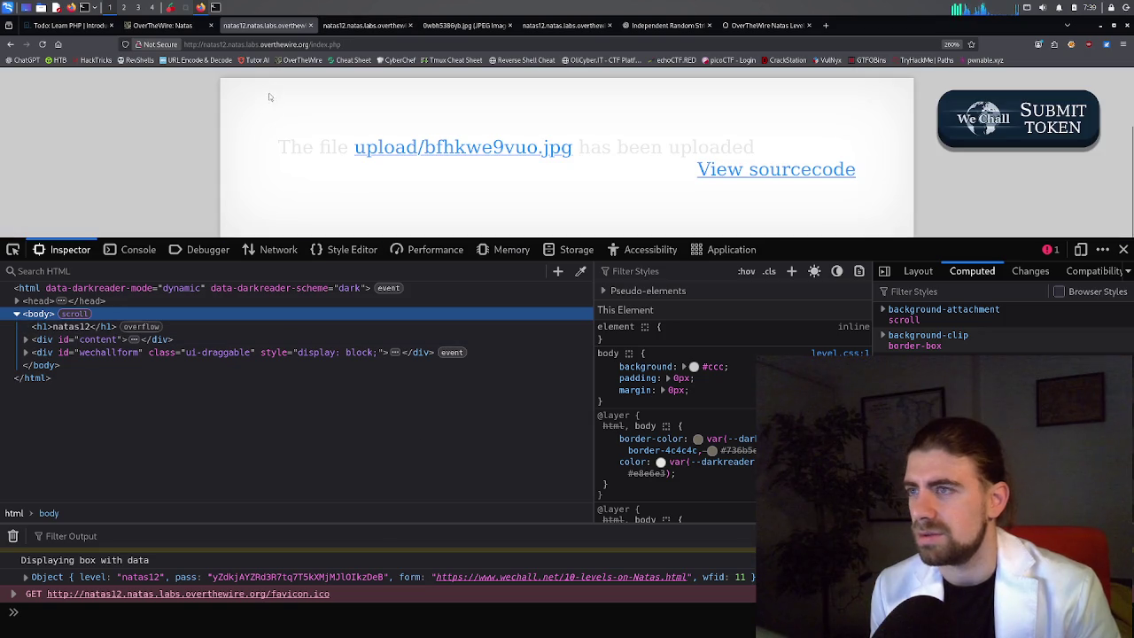
{"action": "left_click", "coordinate": [216, 8]}
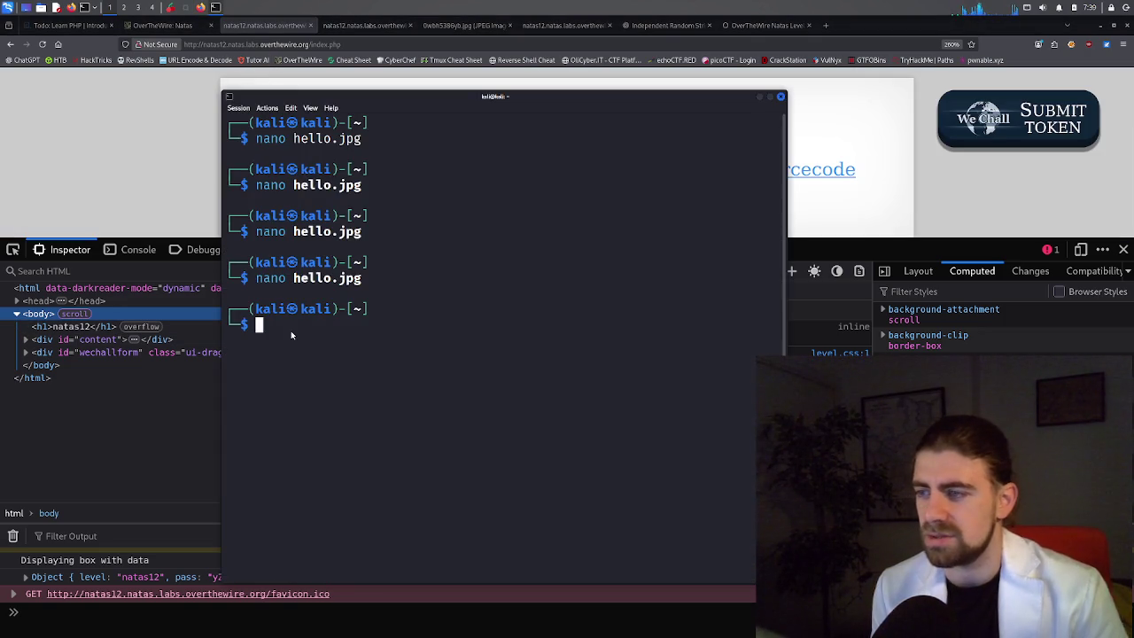
Reopen hello.jpg in nano and put 'echo ' before the system("whoami") call, fixing the typo.
{"action": "key", "text": "Up"}
{"action": "key", "text": "Return"}
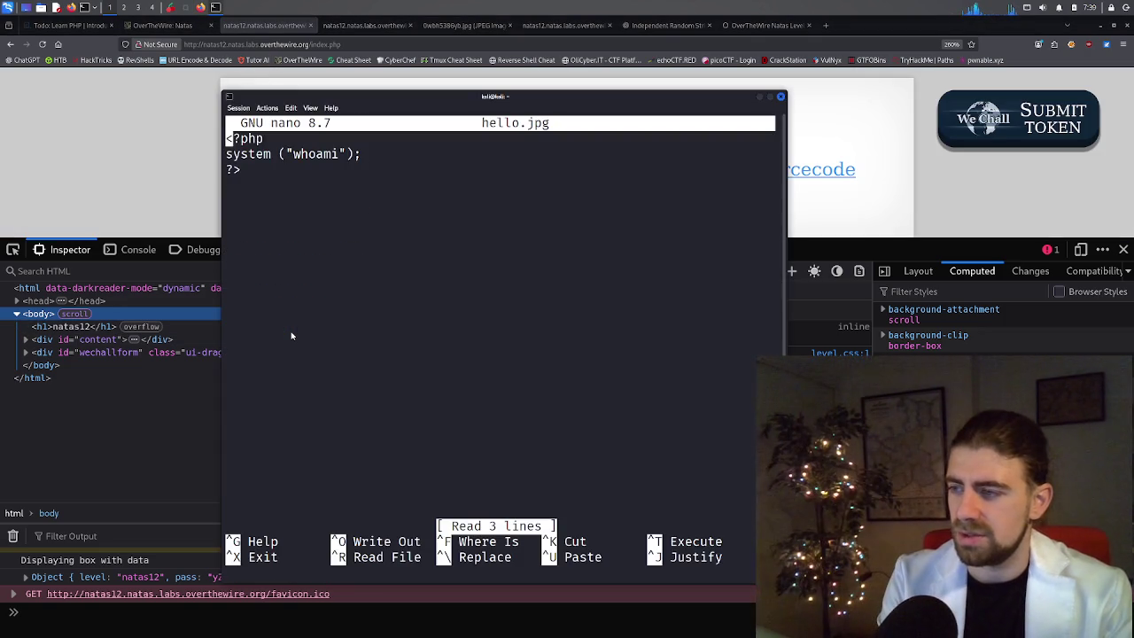
{"action": "key", "text": "Down"}
{"action": "type", "text": "ehco"}
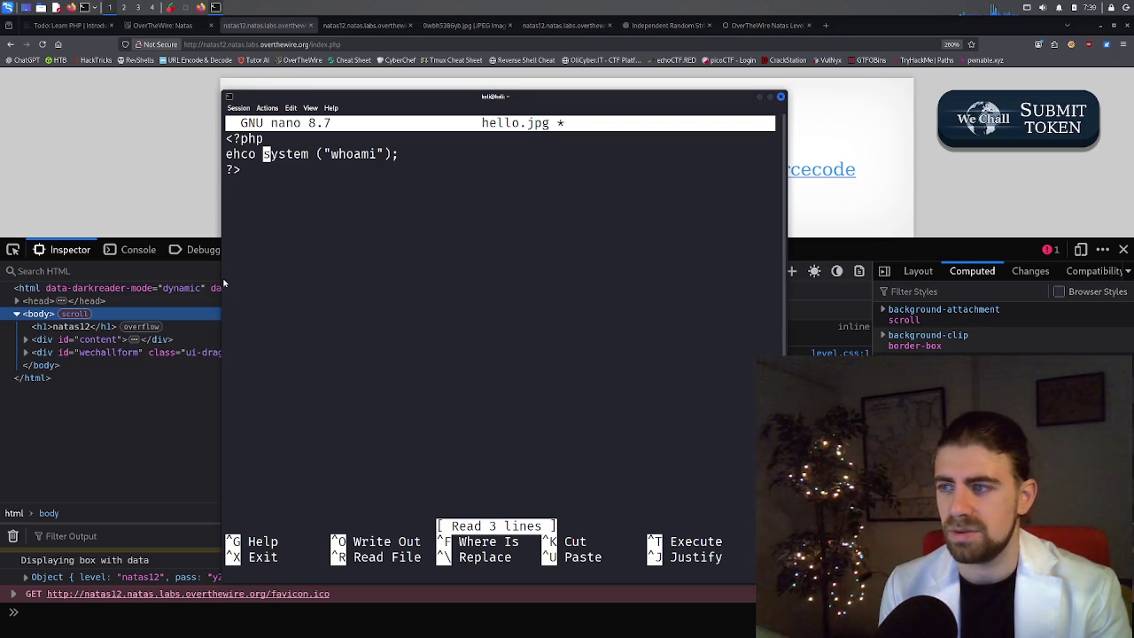
{"action": "key", "text": "Left"}
{"action": "key", "text": "Left"}
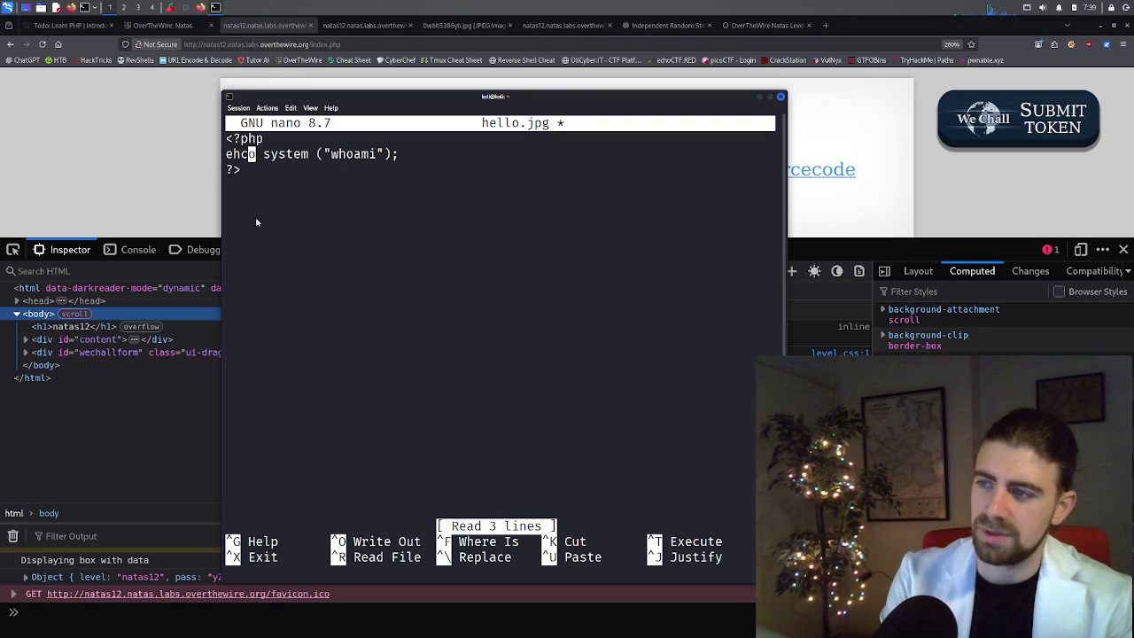
{"action": "key", "text": "BackSpace"}
{"action": "key", "text": "BackSpace"}
{"action": "type", "text": "ch"}
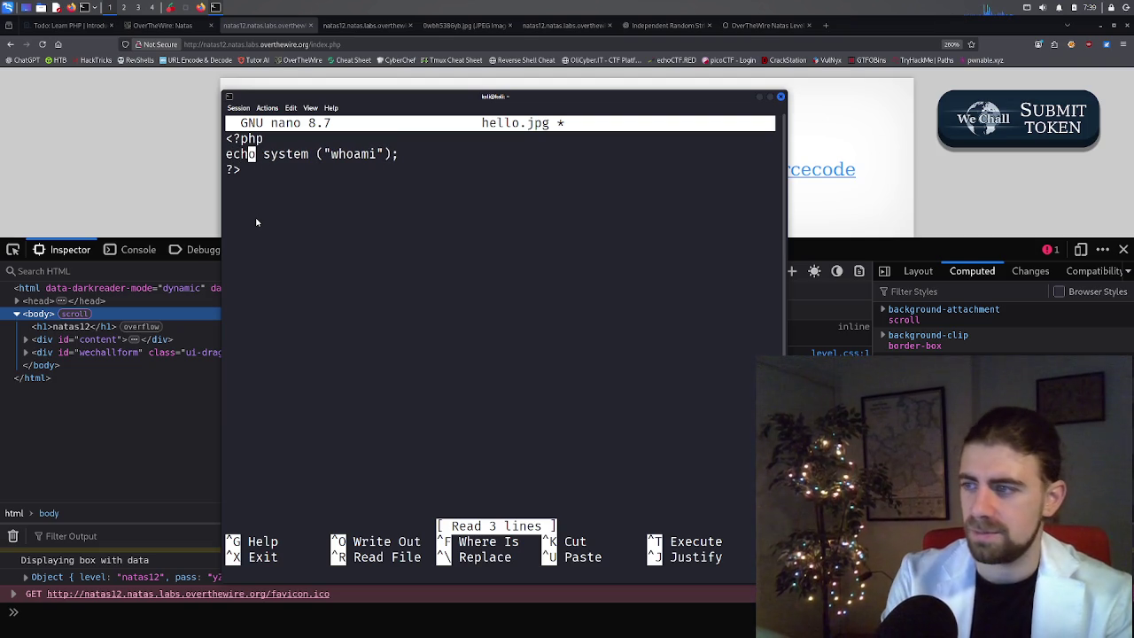
Save hello.jpg under the same name and return to Firefox.
{"action": "key", "text": "ctrl+x"}
{"action": "key", "text": "y"}
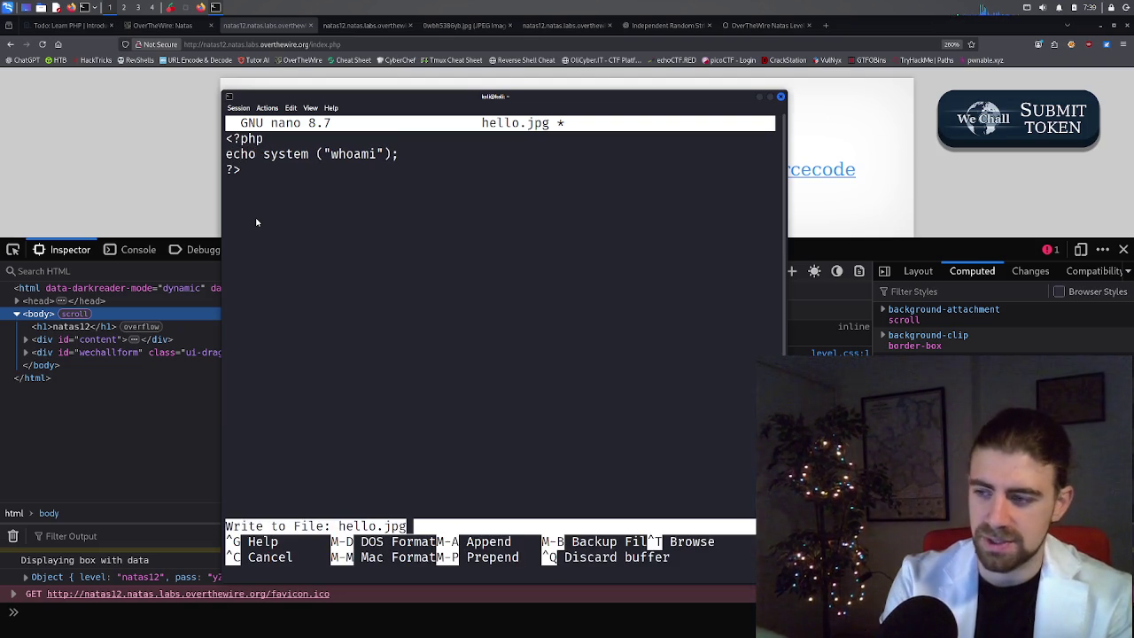
{"action": "key", "text": "Return"}
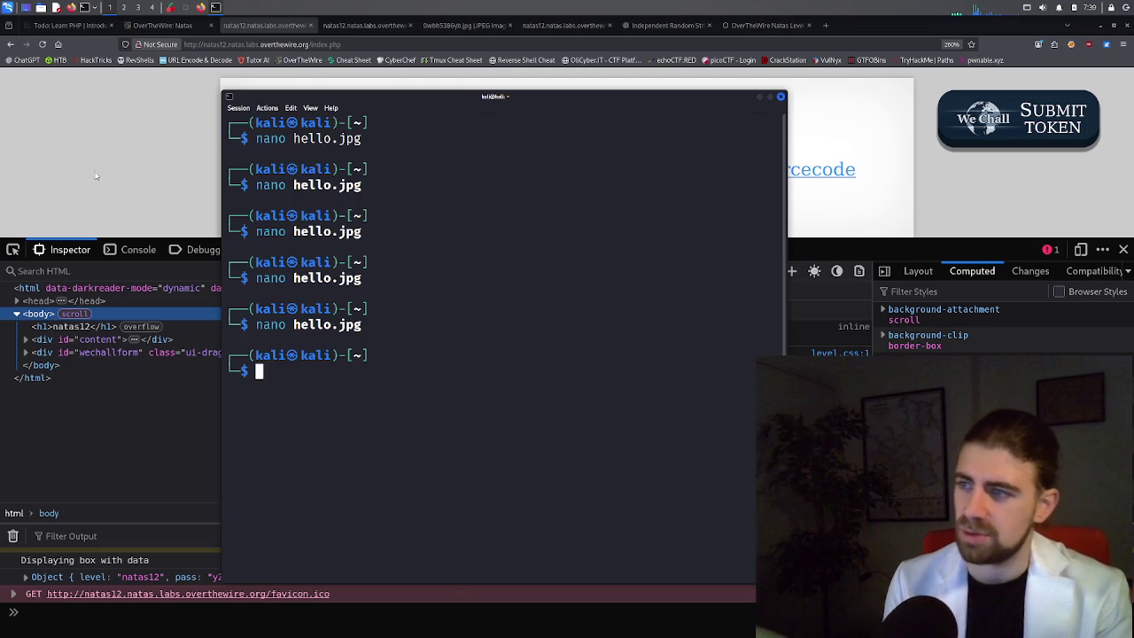
{"action": "key", "text": "alt+Tab"}
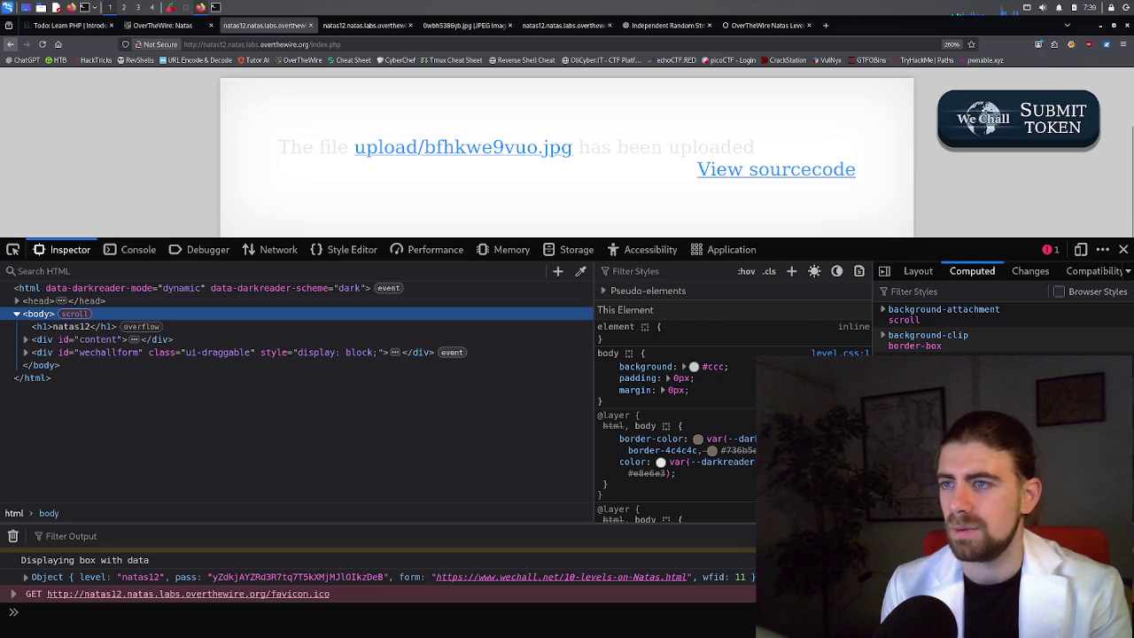
Upload the echo-edited hello.jpg to natas12, producing upload/mylcxc9meh.jpg.
{"action": "left_click", "coordinate": [9, 44]}
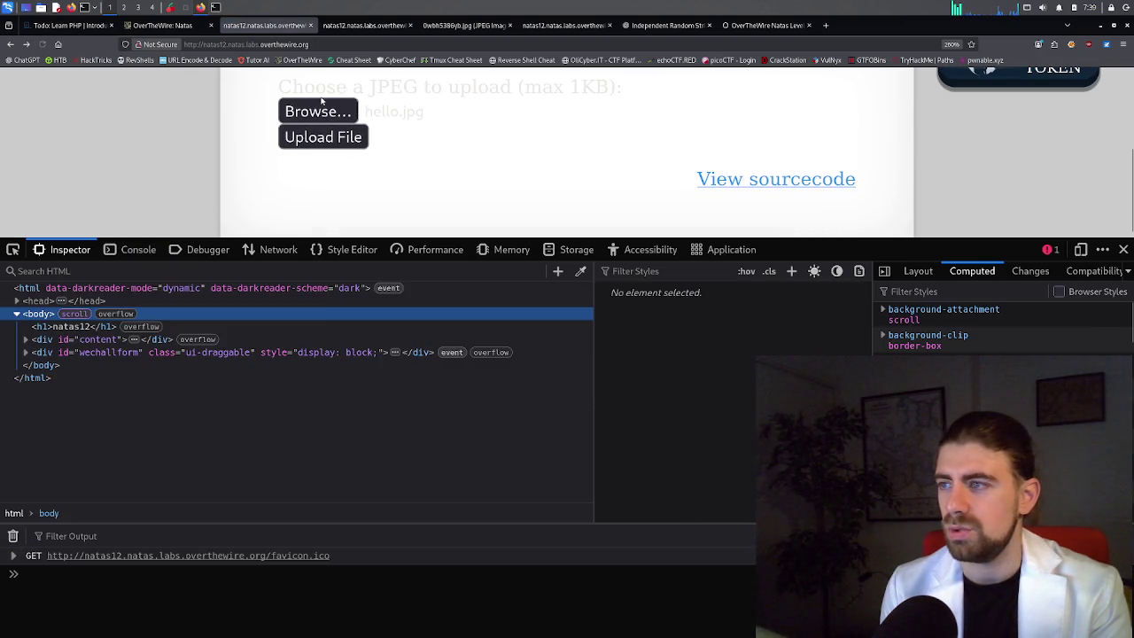
{"action": "left_click", "coordinate": [322, 103]}
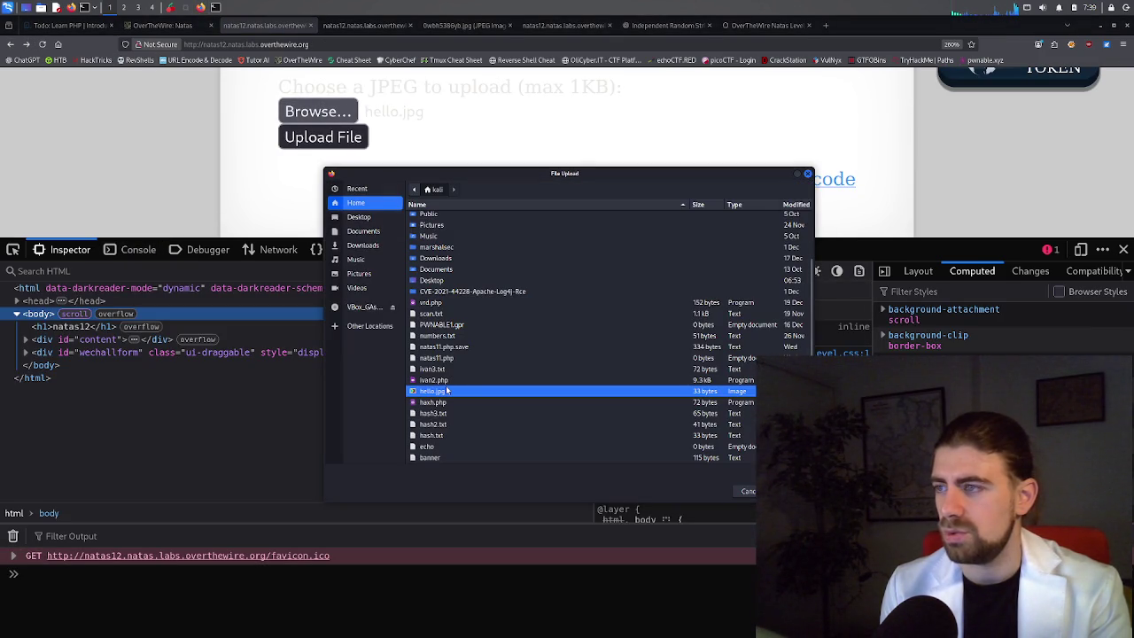
{"action": "double_click", "coordinate": [448, 391]}
{"action": "left_click", "coordinate": [342, 136]}
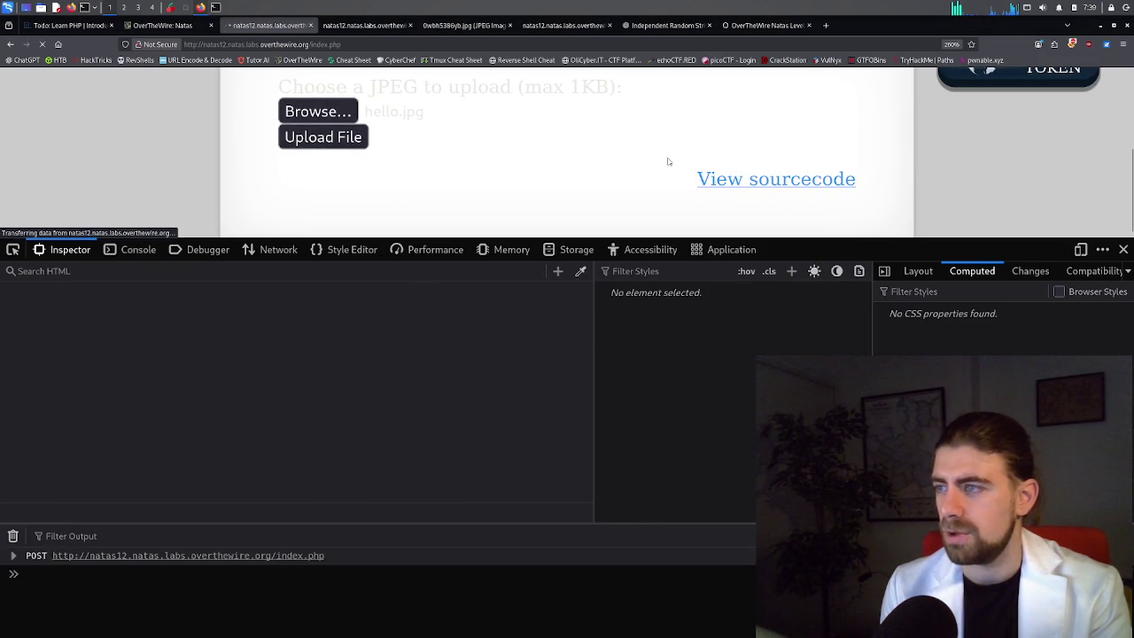
Expand the wechallform, form, content and viewsource nodes in the Inspector.
{"action": "scroll", "coordinate": [600, 177], "scroll_direction": "down", "scroll_amount": 1}
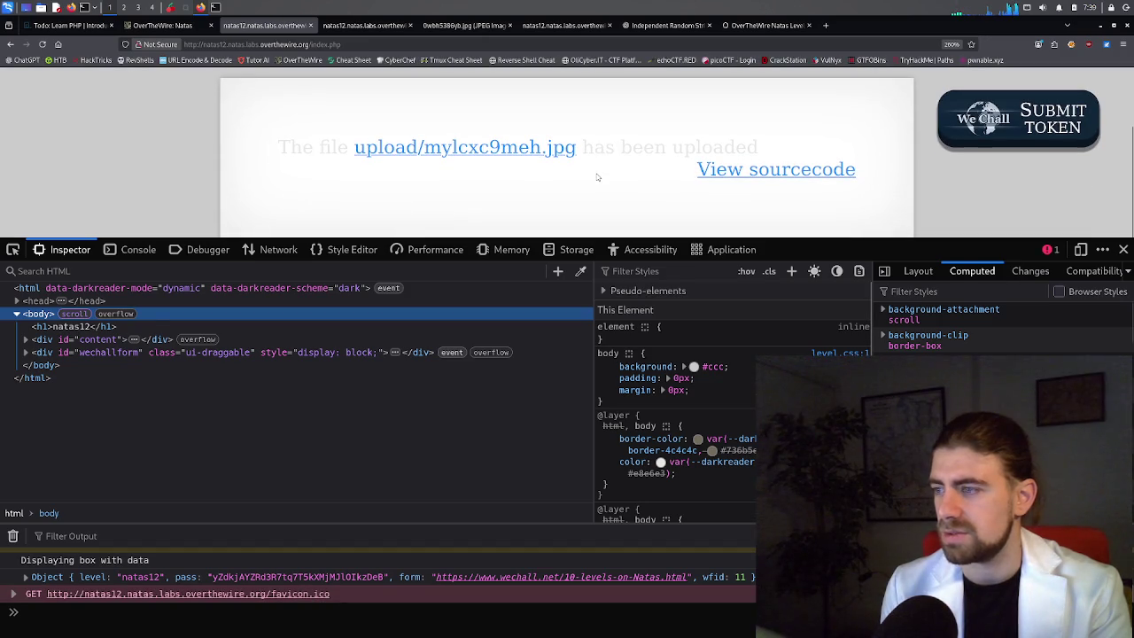
{"action": "left_click", "coordinate": [26, 352]}
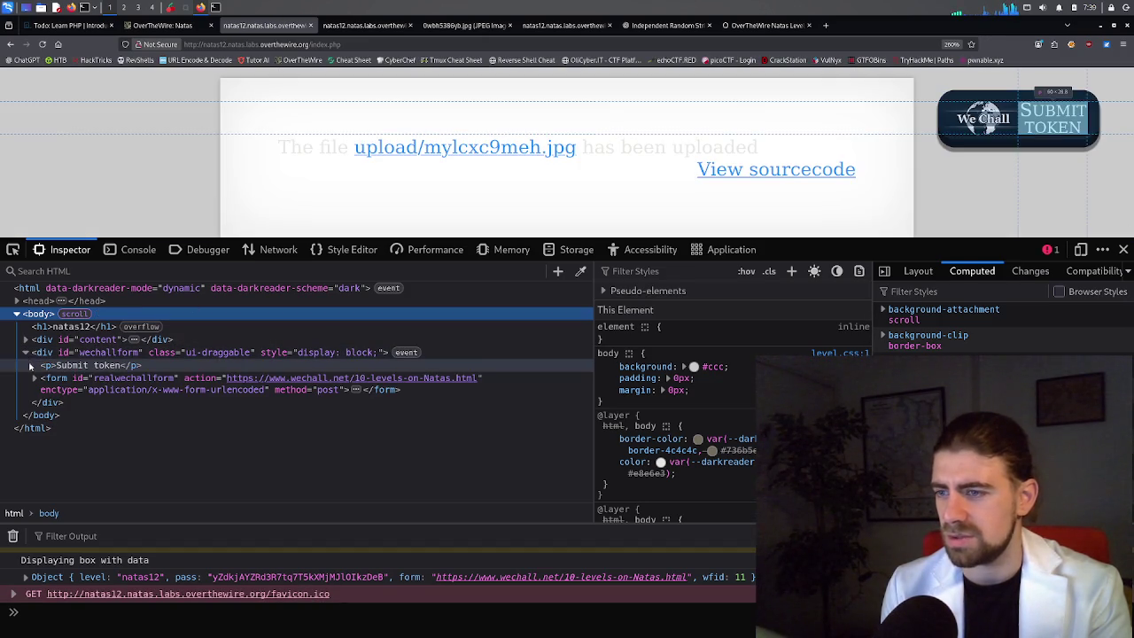
{"action": "left_click", "coordinate": [35, 378]}
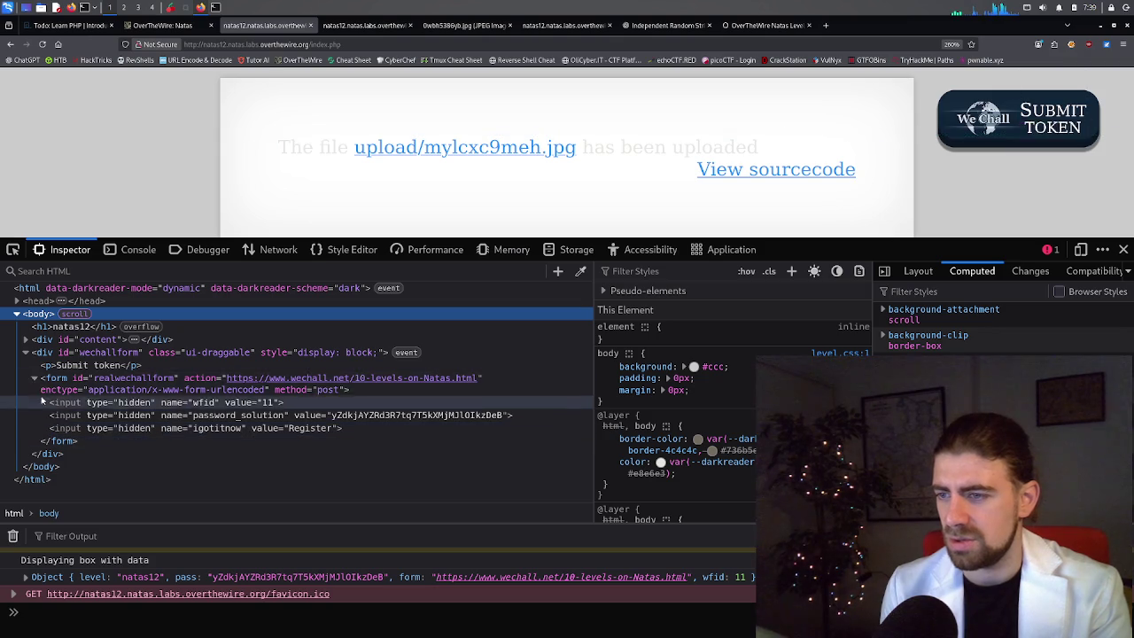
{"action": "left_click", "coordinate": [25, 340]}
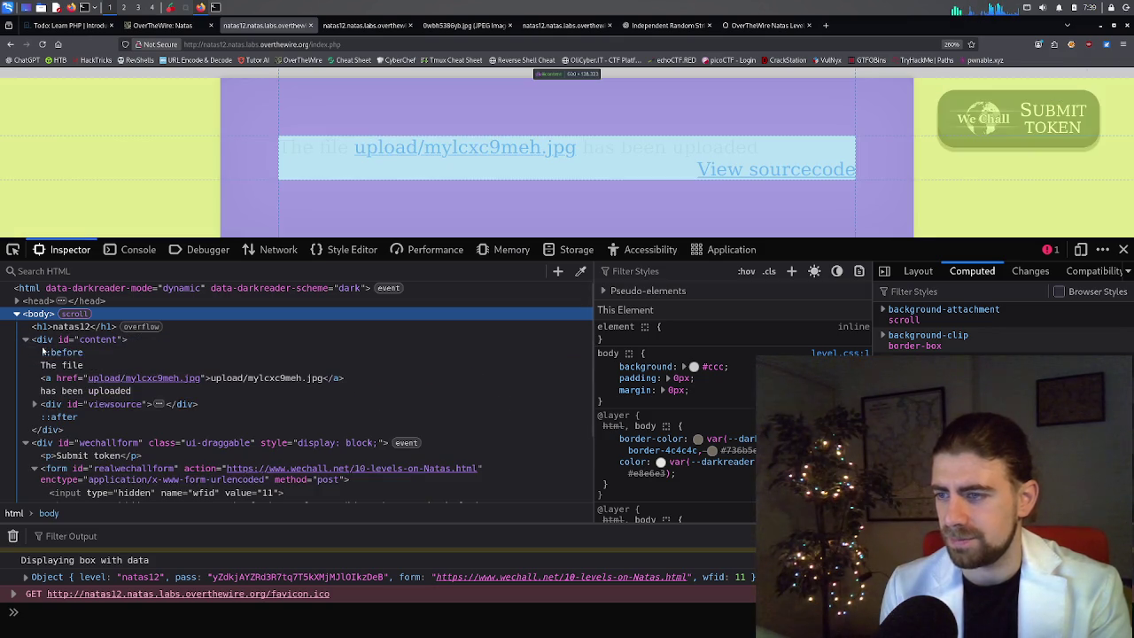
{"action": "left_click", "coordinate": [34, 404]}
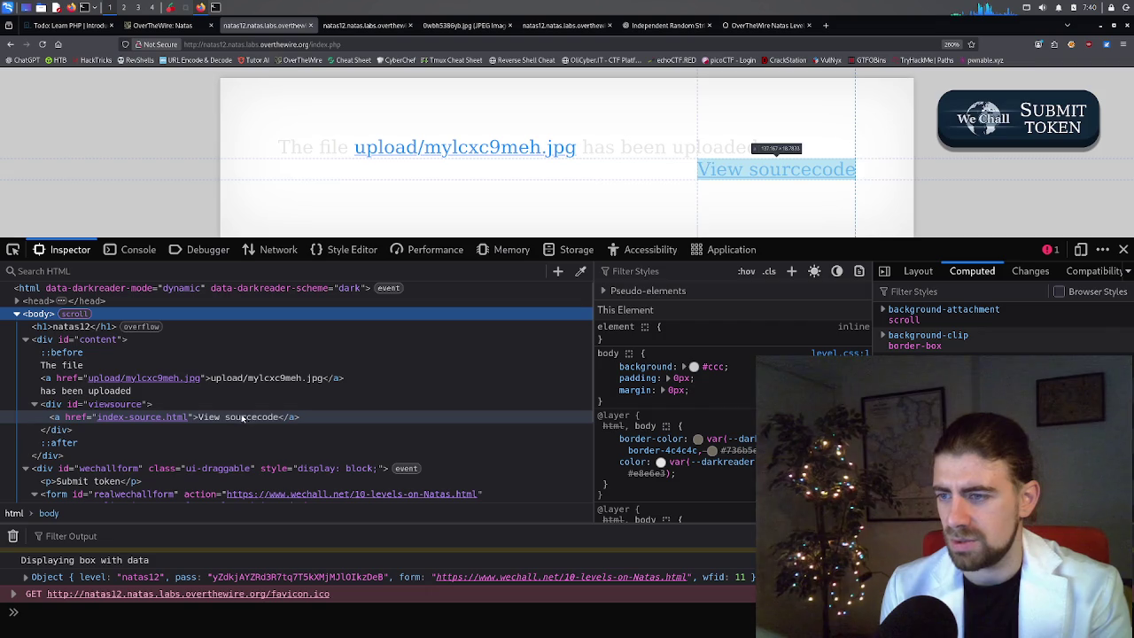
{"action": "scroll", "coordinate": [177, 418], "scroll_direction": "down", "scroll_amount": 2}
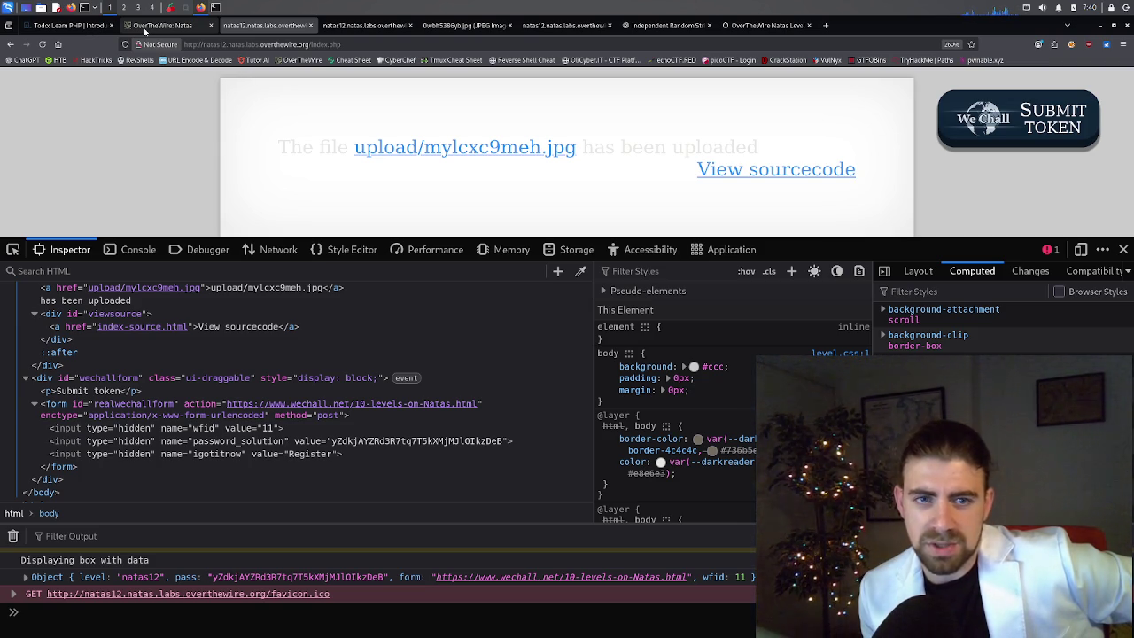
Open upload/mylcxc9meh.jpg in a new tab, see it fail to display, then recall 'nano hello.jpg' in the terminal.
{"action": "middle_click", "coordinate": [551, 151]}
{"action": "left_click", "coordinate": [368, 27]}
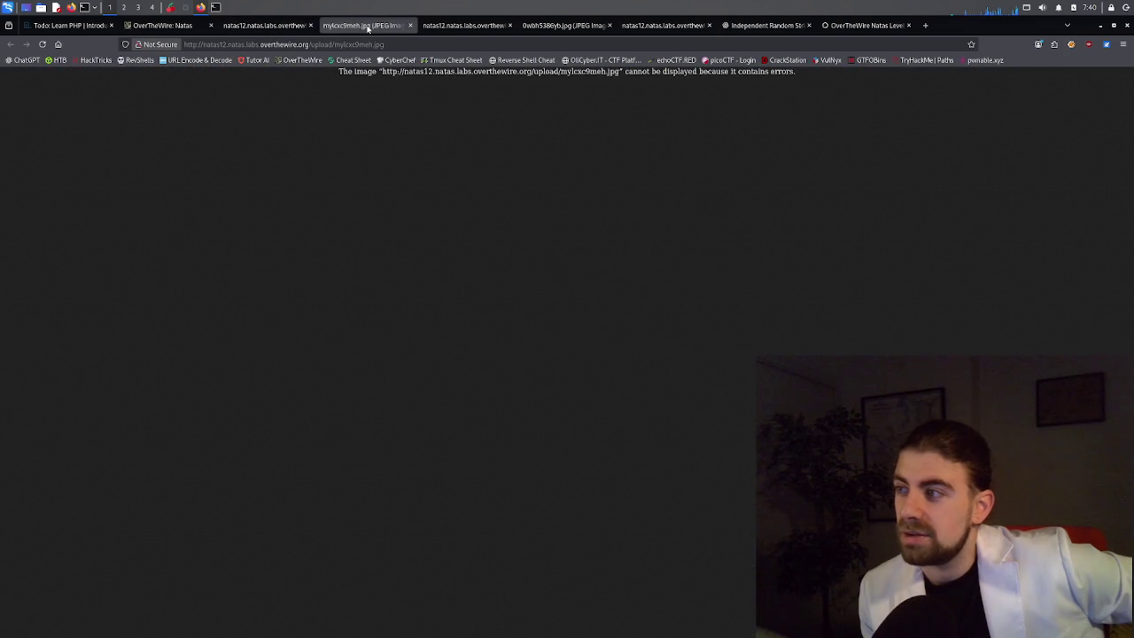
{"action": "left_click", "coordinate": [262, 25]}
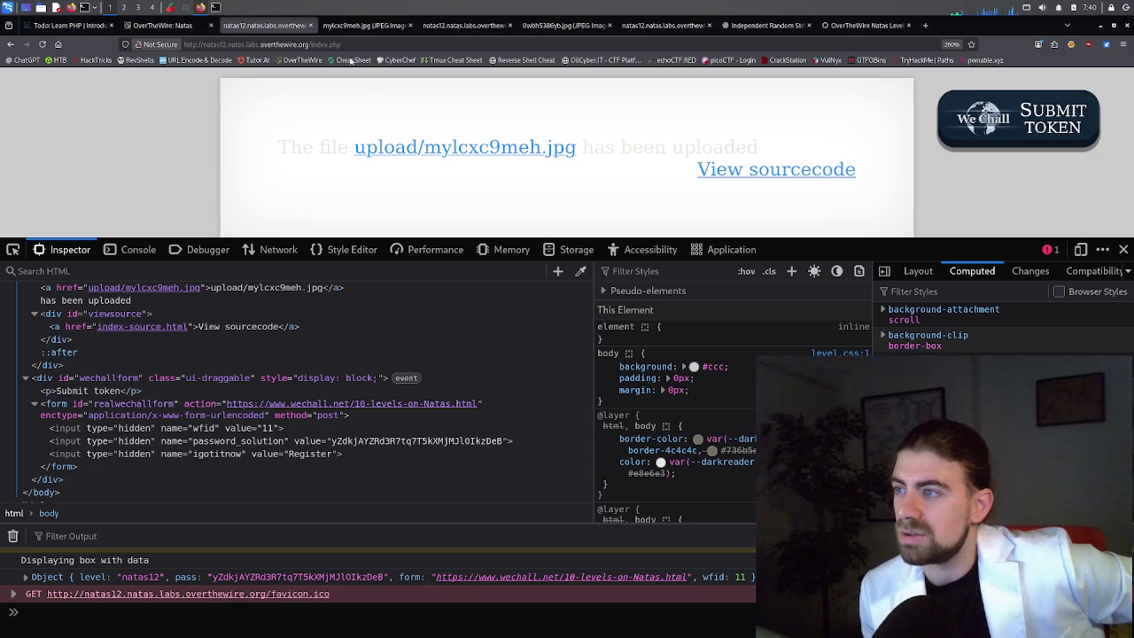
{"action": "left_click", "coordinate": [368, 27]}
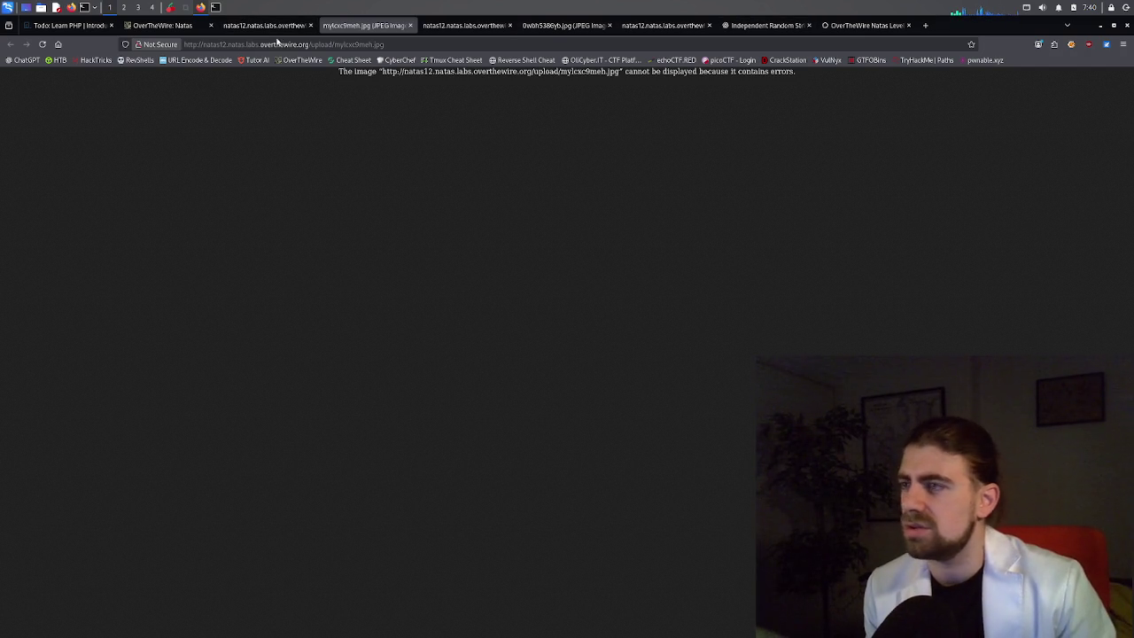
{"action": "left_click", "coordinate": [216, 7]}
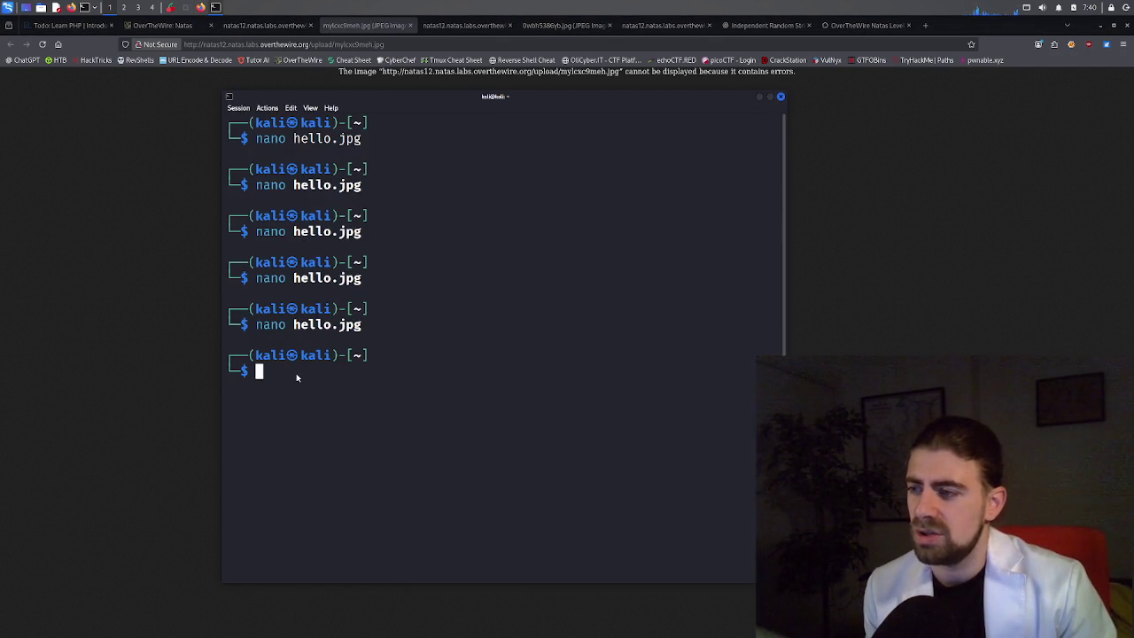
{"action": "key", "text": "Up"}
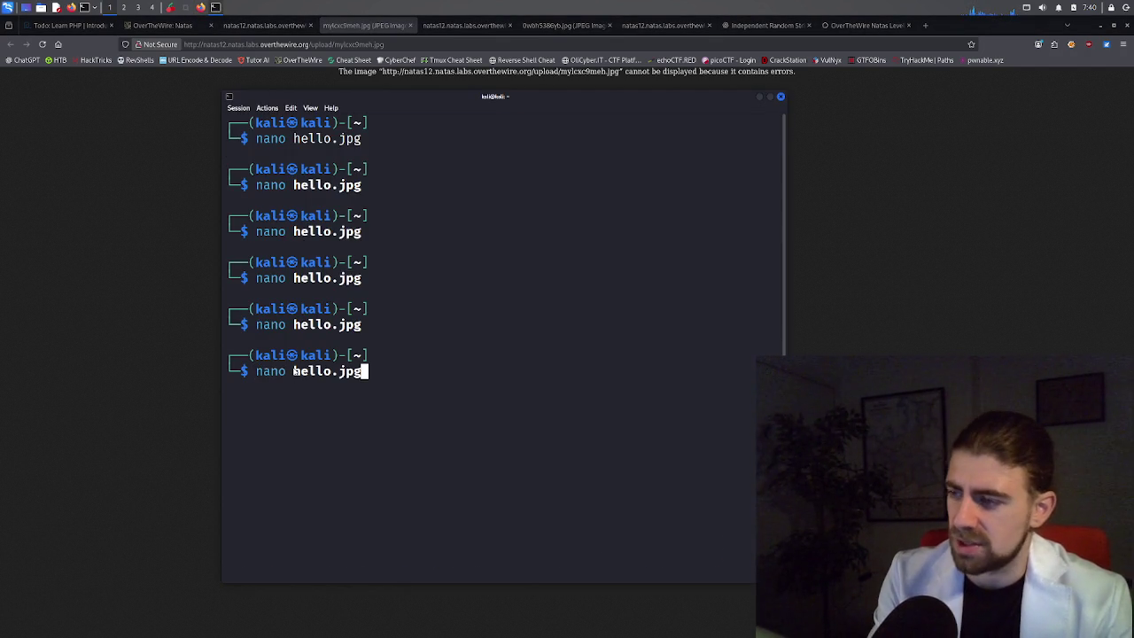
Open hello.jpg in nano and copy its three lines: <?php, echo system("whoami"); and ?>.
{"action": "key", "text": "Return"}
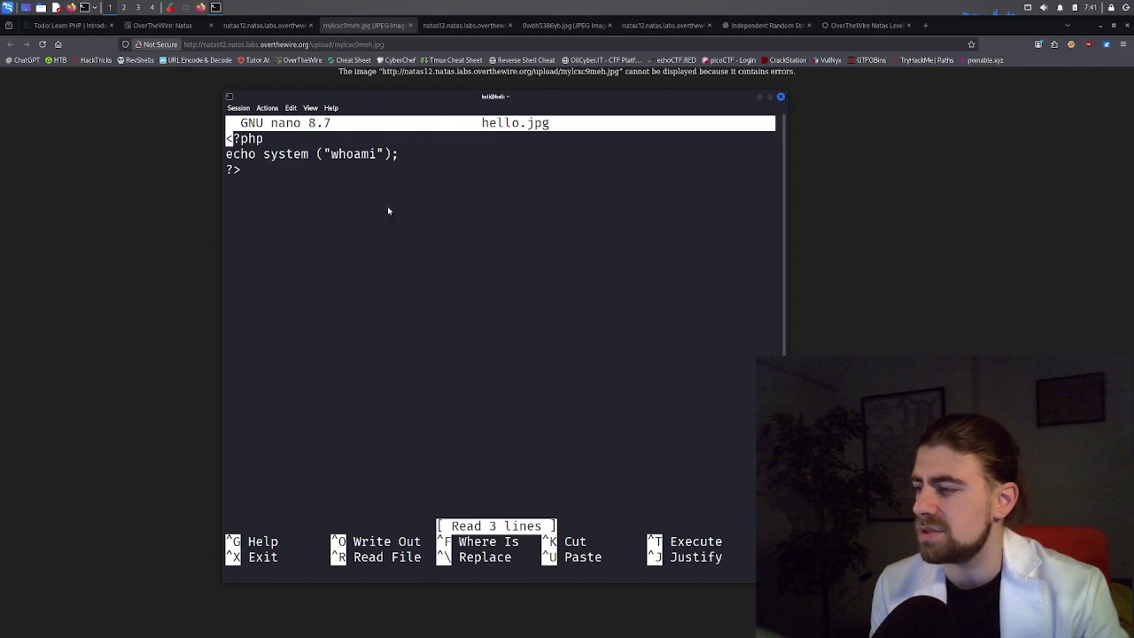
{"action": "key", "text": "Down"}
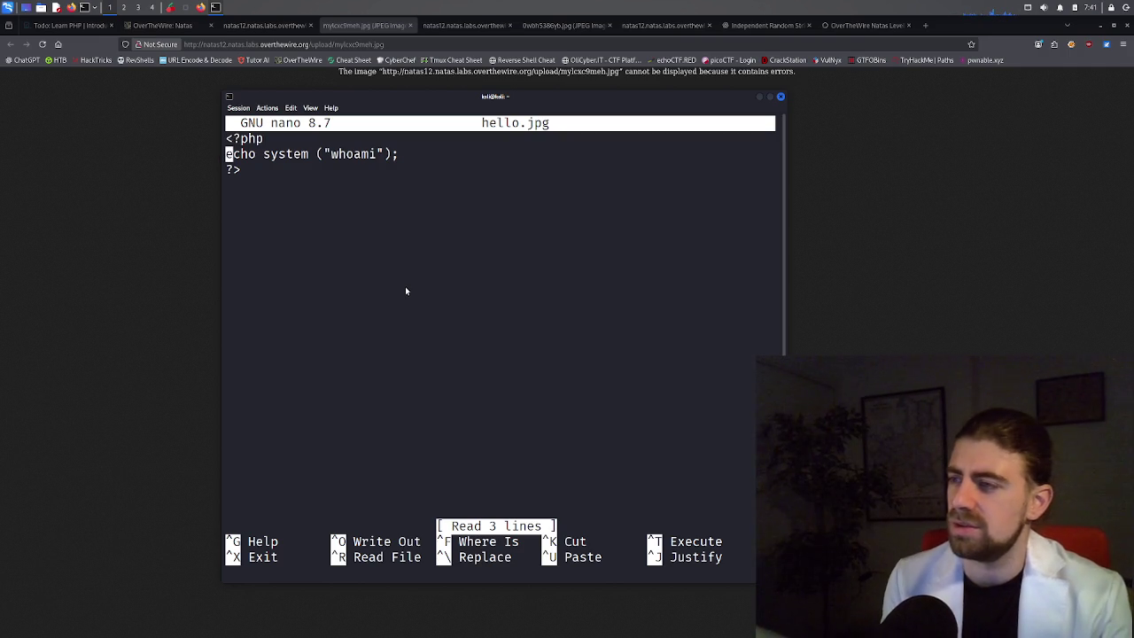
{"action": "left_click_drag", "start_coordinate": [227, 179], "coordinate": [226, 142]}
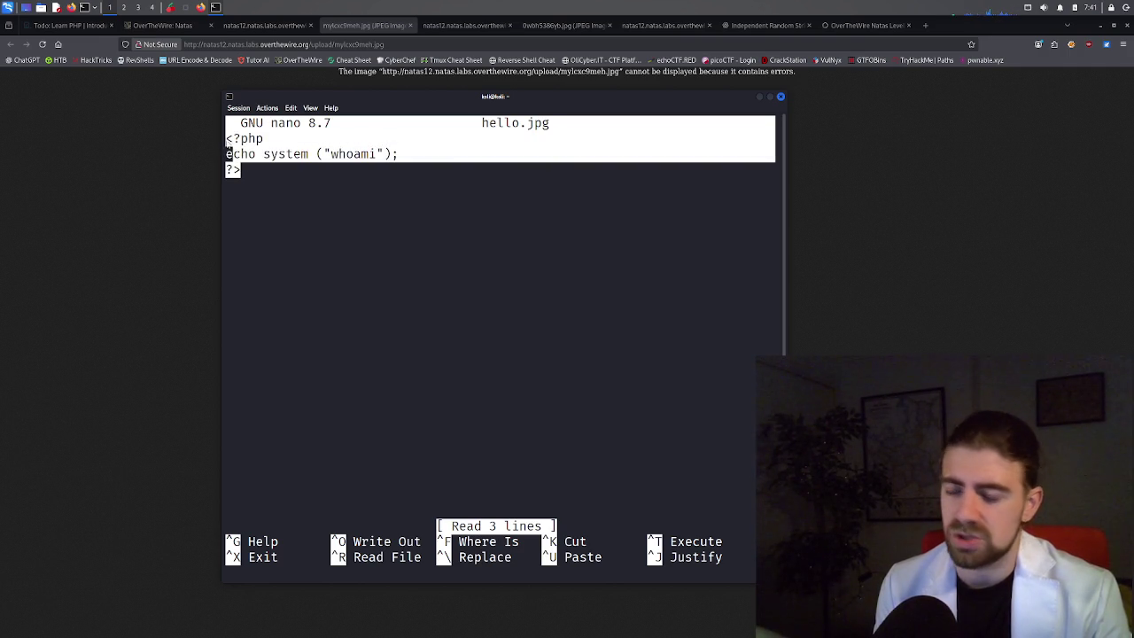
{"action": "right_click", "coordinate": [227, 143]}
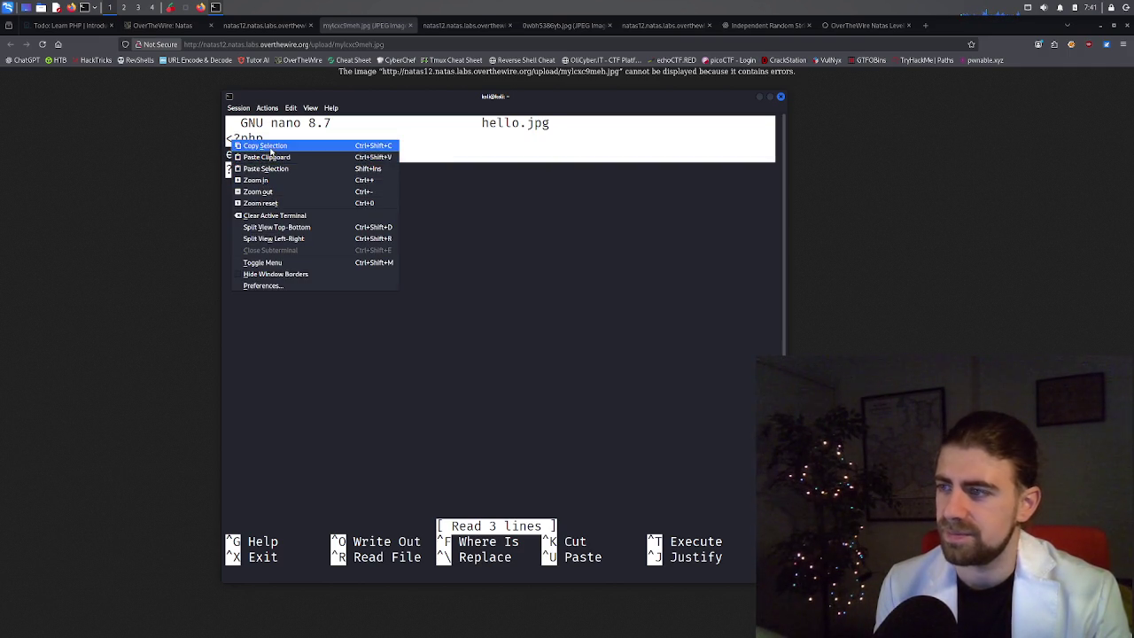
{"action": "left_click", "coordinate": [265, 146]}
Ask ChatGPT 'Is this good syntax?' with the pasted PHP whoami snippet.
{"action": "left_click", "coordinate": [767, 25]}
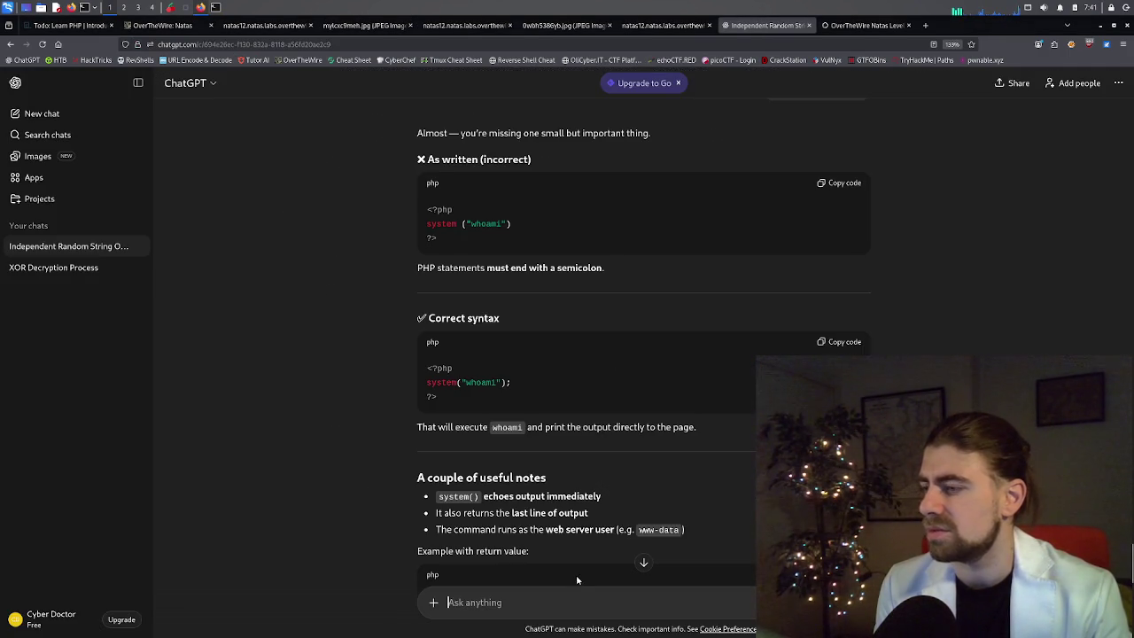
{"action": "type", "text": "Is"}
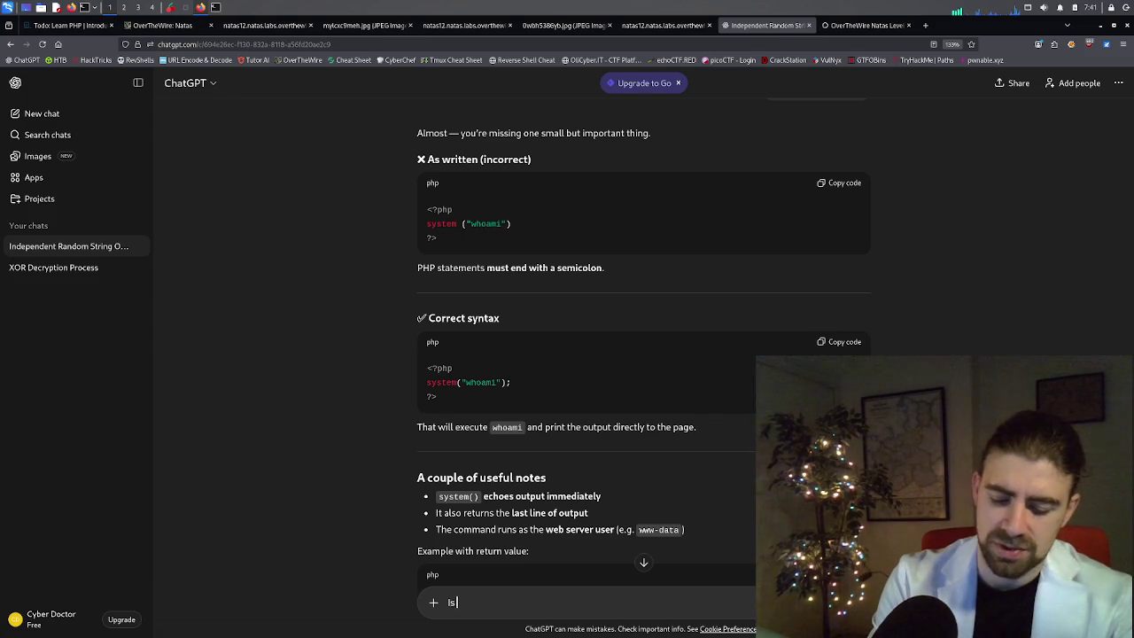
{"action": "type", "text": " this good s"}
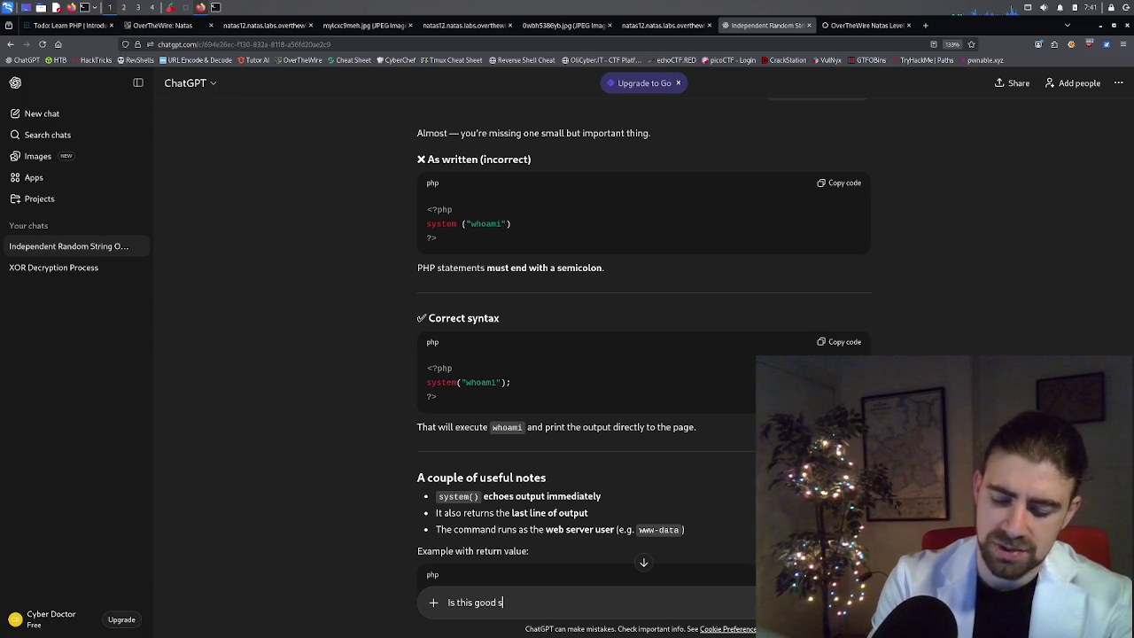
{"action": "type", "text": "yntax?"}
{"action": "key", "text": "shift+Return"}
{"action": "key", "text": "shift+Return"}
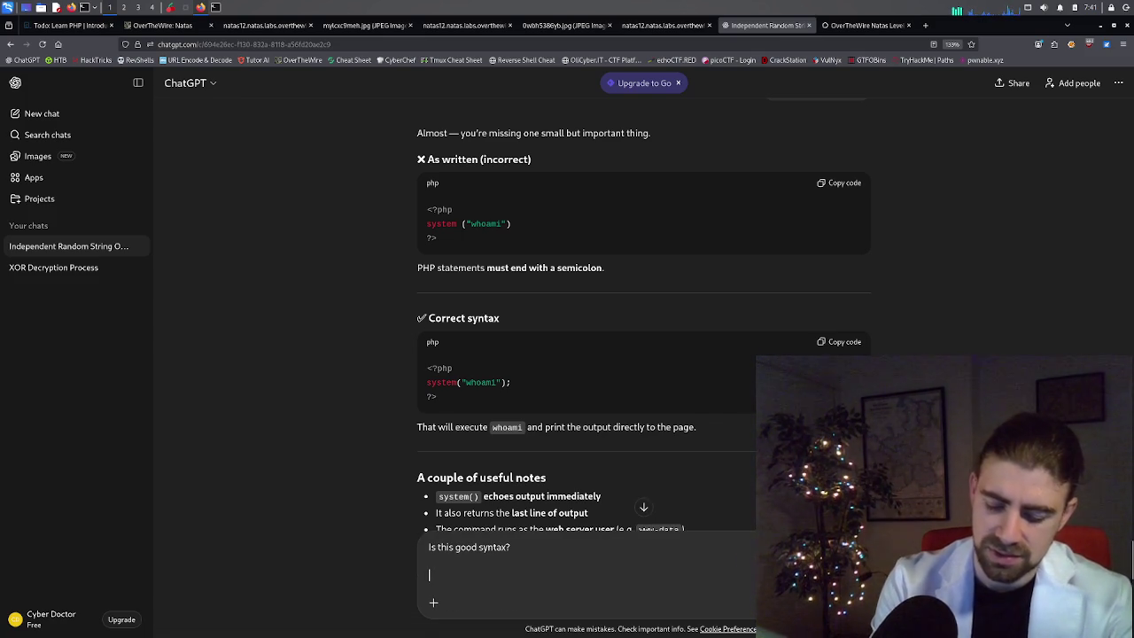
{"action": "key", "text": "ctrl+v"}
{"action": "key", "text": "Return"}
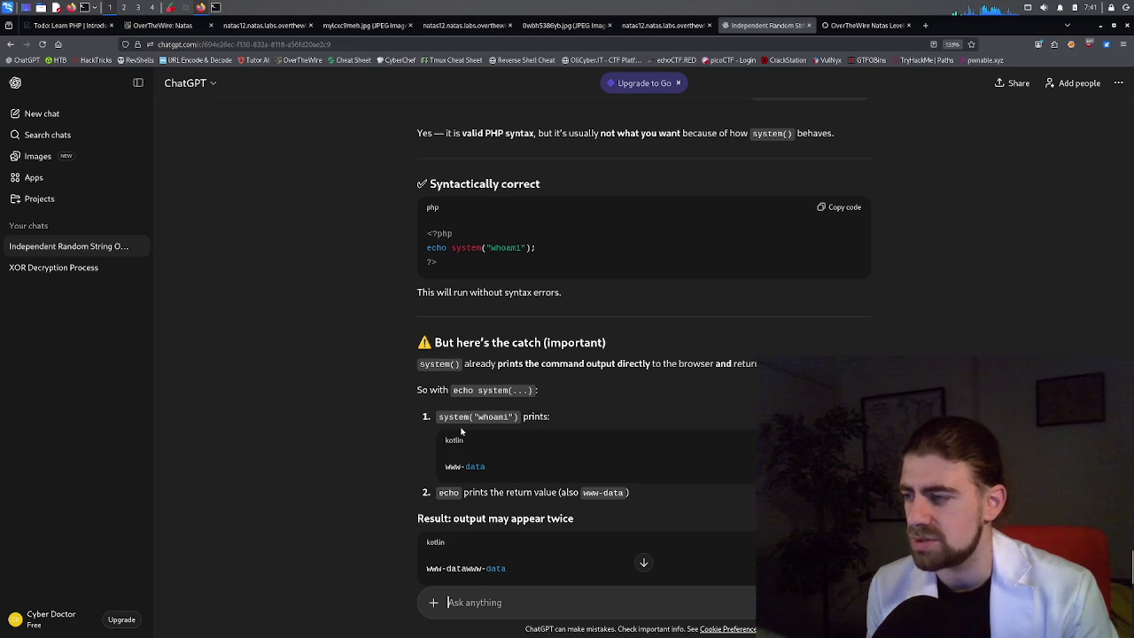
Copy the shell_exec and echo $output lines from ChatGPT's reply.
{"action": "scroll", "coordinate": [496, 444], "scroll_direction": "down", "scroll_amount": 2}
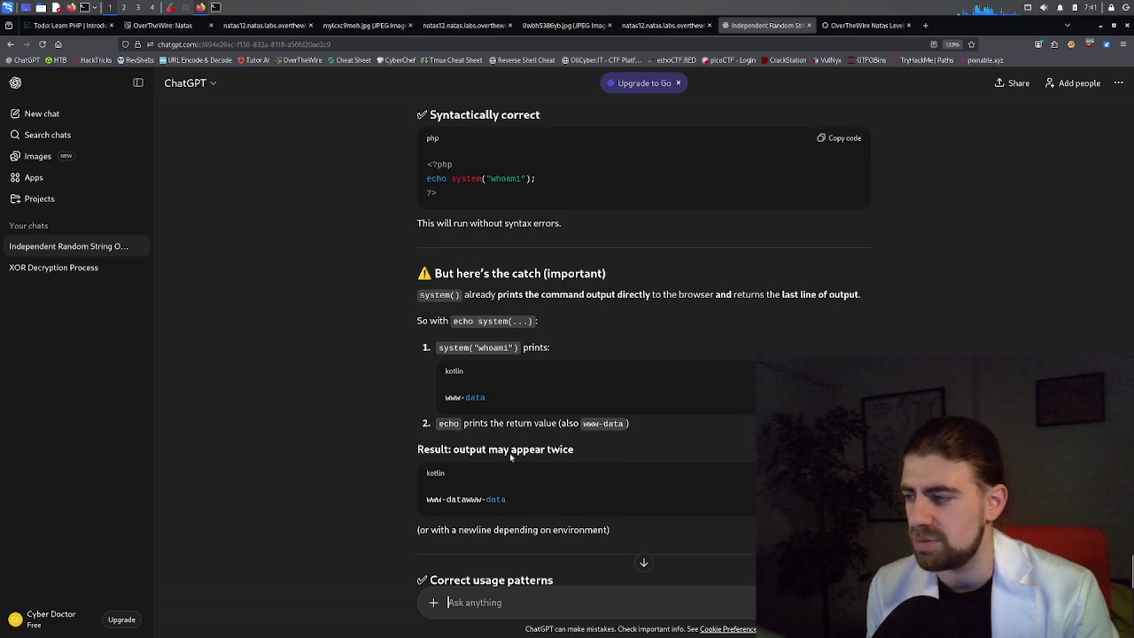
{"action": "scroll", "coordinate": [531, 457], "scroll_direction": "down", "scroll_amount": 4}
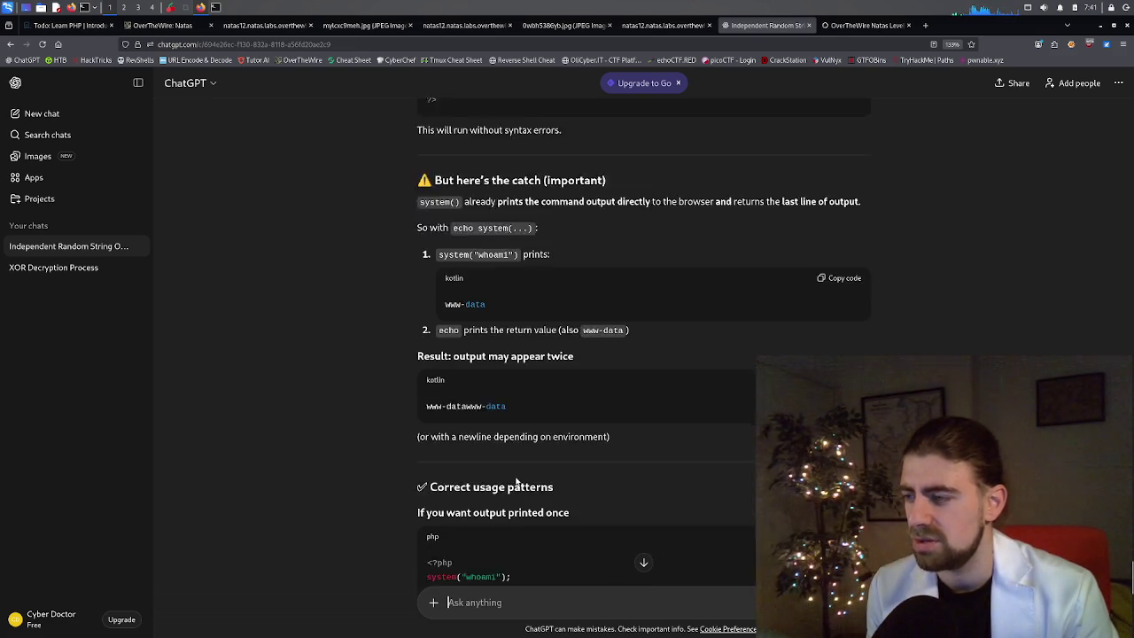
{"action": "scroll", "coordinate": [517, 481], "scroll_direction": "down", "scroll_amount": 2}
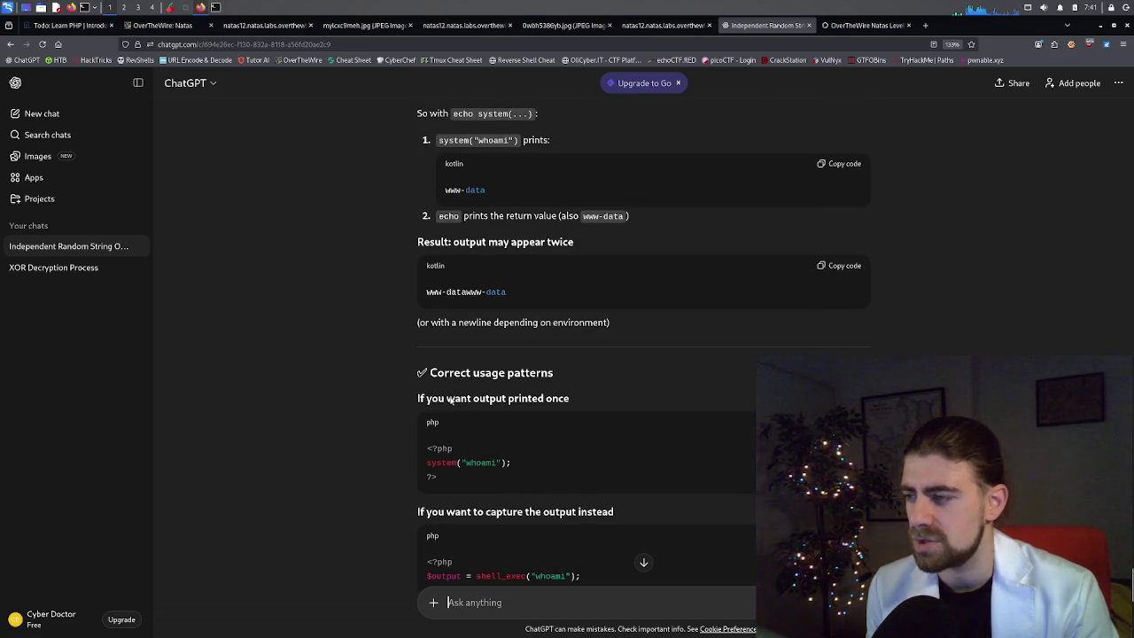
{"action": "scroll", "coordinate": [479, 416], "scroll_direction": "down", "scroll_amount": 2}
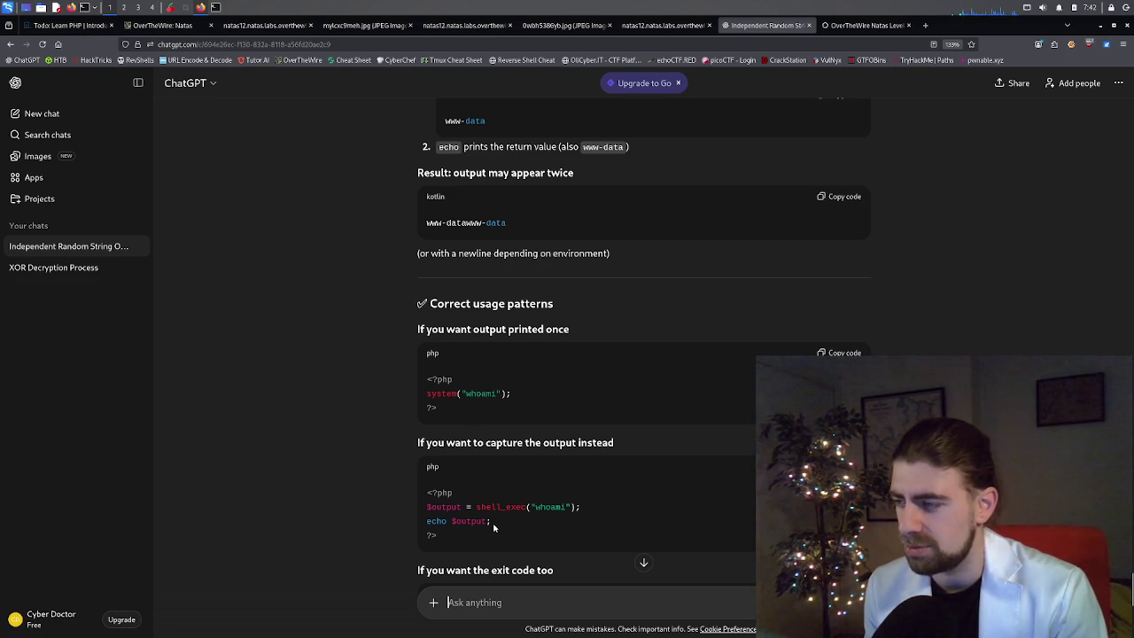
{"action": "mouse_move", "coordinate": [494, 526]}
{"action": "left_mouse_down"}
{"action": "mouse_move", "coordinate": [415, 516]}
{"action": "mouse_move", "coordinate": [429, 510]}
{"action": "left_mouse_up"}
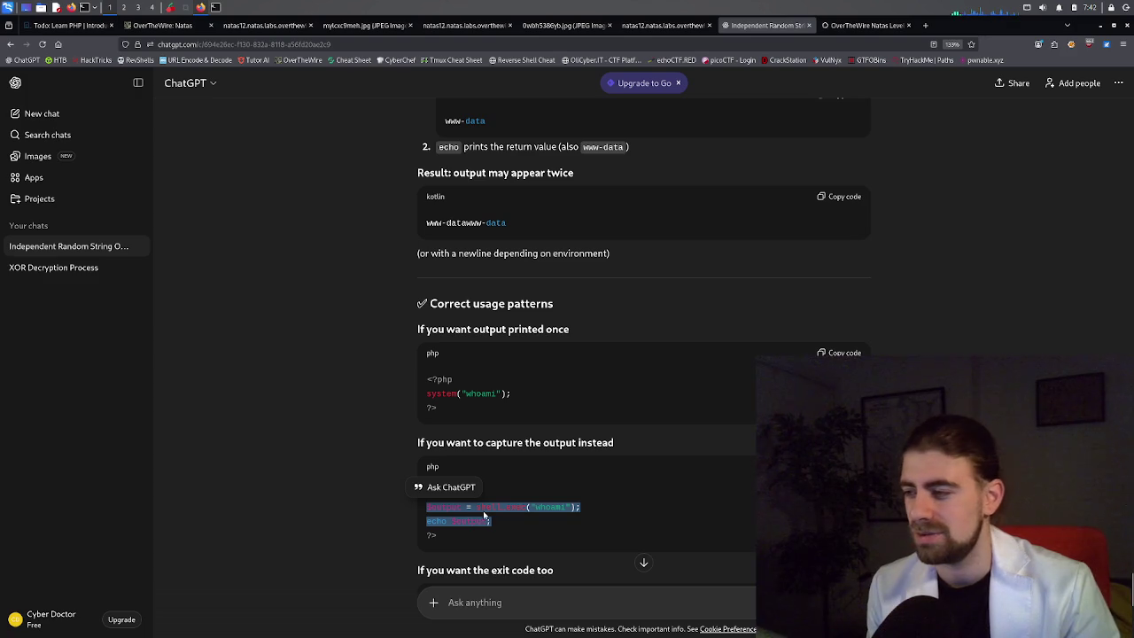
{"action": "right_click", "coordinate": [490, 511]}
{"action": "left_click", "coordinate": [504, 362]}
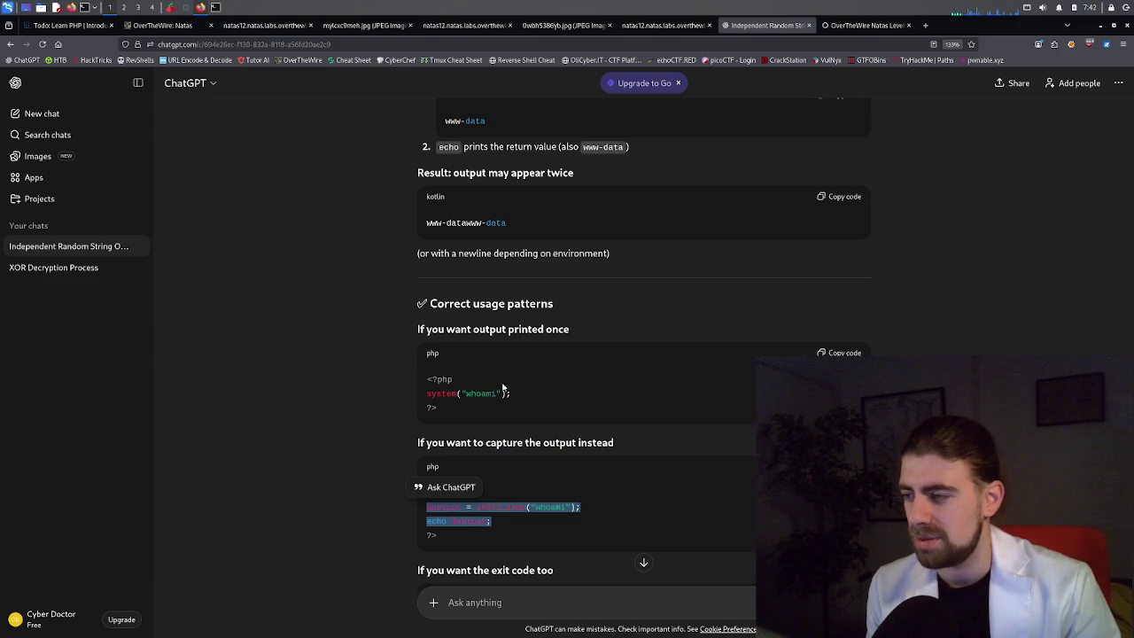
{"action": "left_click", "coordinate": [464, 19]}
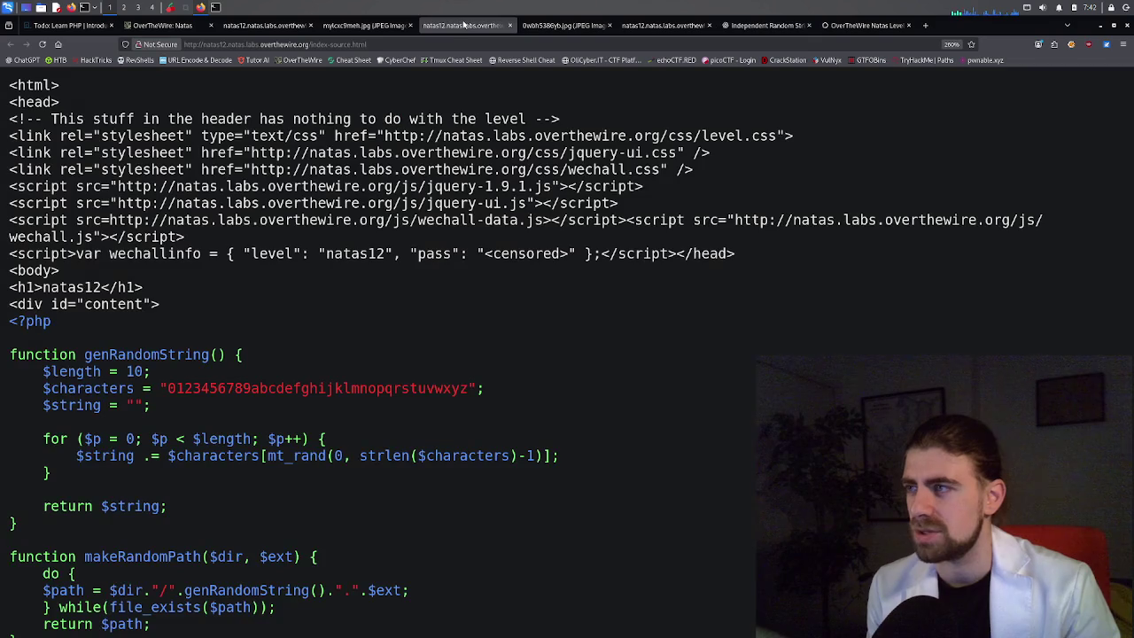
Flip through the mylcxc9meh.jpg, upload result and OverTheWire tabs, then bring nano with hello.jpg back.
{"action": "left_click", "coordinate": [367, 25]}
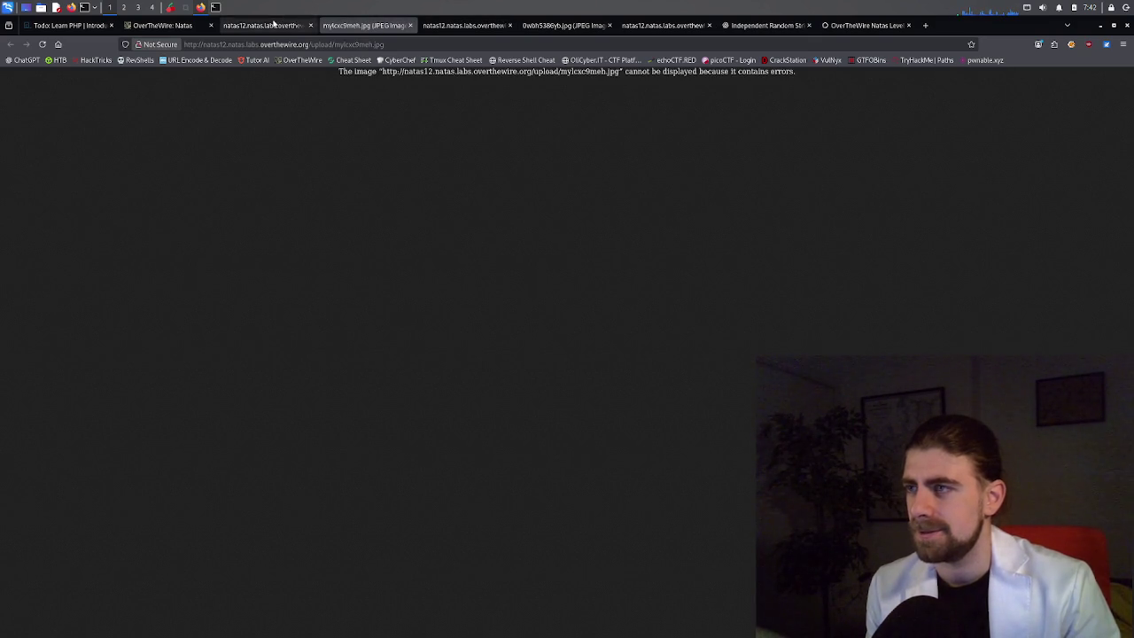
{"action": "left_click", "coordinate": [274, 24]}
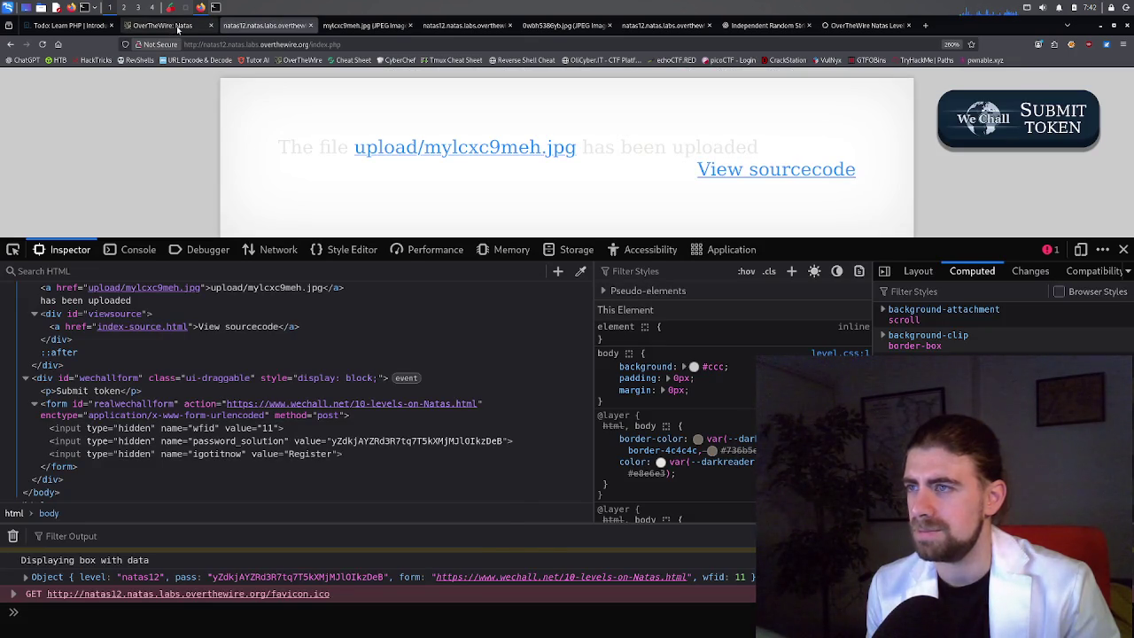
{"action": "left_click", "coordinate": [176, 27]}
{"action": "left_click", "coordinate": [248, 28]}
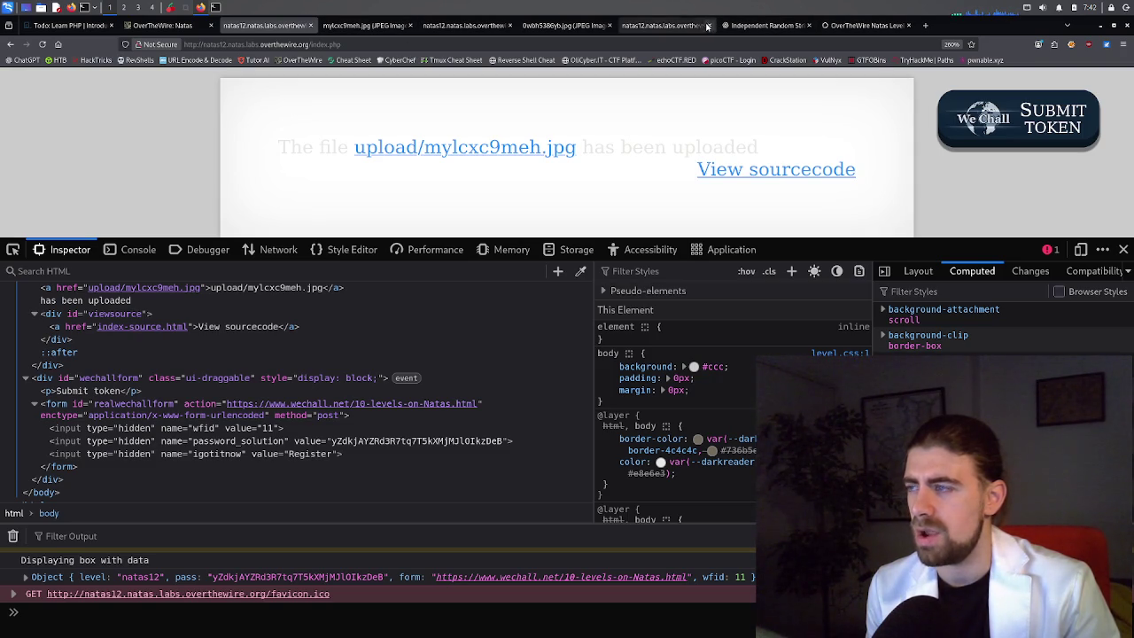
{"action": "left_click", "coordinate": [216, 8]}
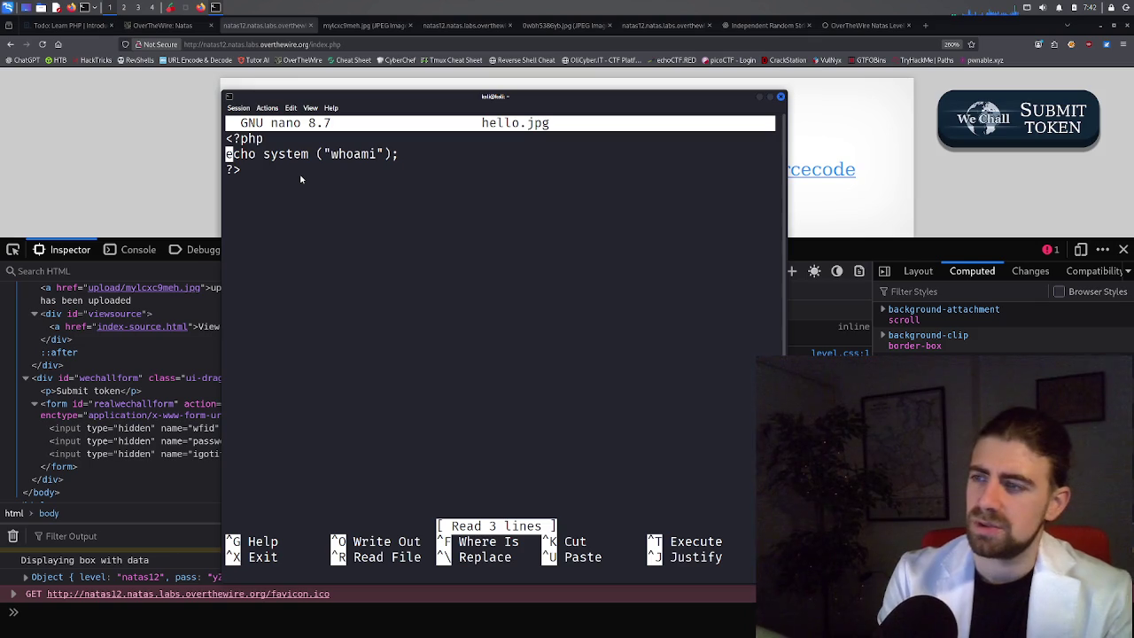
Replace the echo system line with the pasted $output = shell_exec("whoami"); echo $output; lines.
{"action": "key", "text": "ctrl+Right"}
{"action": "key", "text": "Down"}
{"action": "key", "text": "Down"}
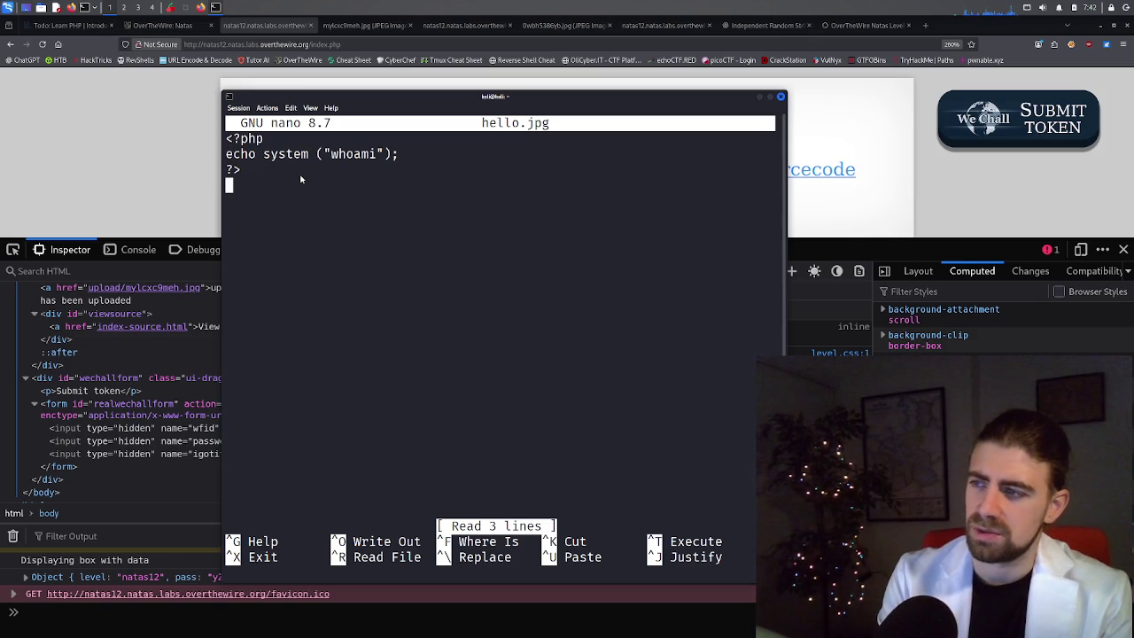
{"action": "key", "text": "Up"}
{"action": "key", "text": "Up"}
{"action": "key", "text": "Down"}
{"action": "key", "text": "BackSpace"}
{"action": "key", "text": "BackSpace"}
{"action": "key", "text": "BackSpace"}
{"action": "key", "text": "BackSpace"}
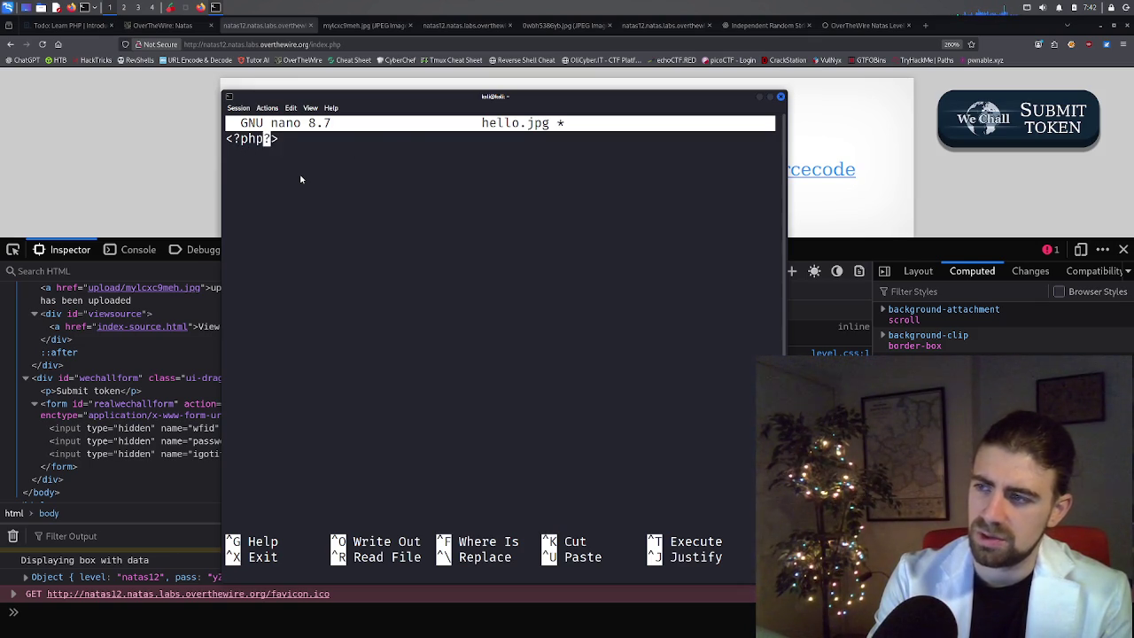
{"action": "key", "text": "Return"}
{"action": "key", "text": "Return"}
{"action": "key", "text": "Return"}
{"action": "key", "text": "Up"}
{"action": "key", "text": "Up"}
{"action": "key", "text": "Up"}
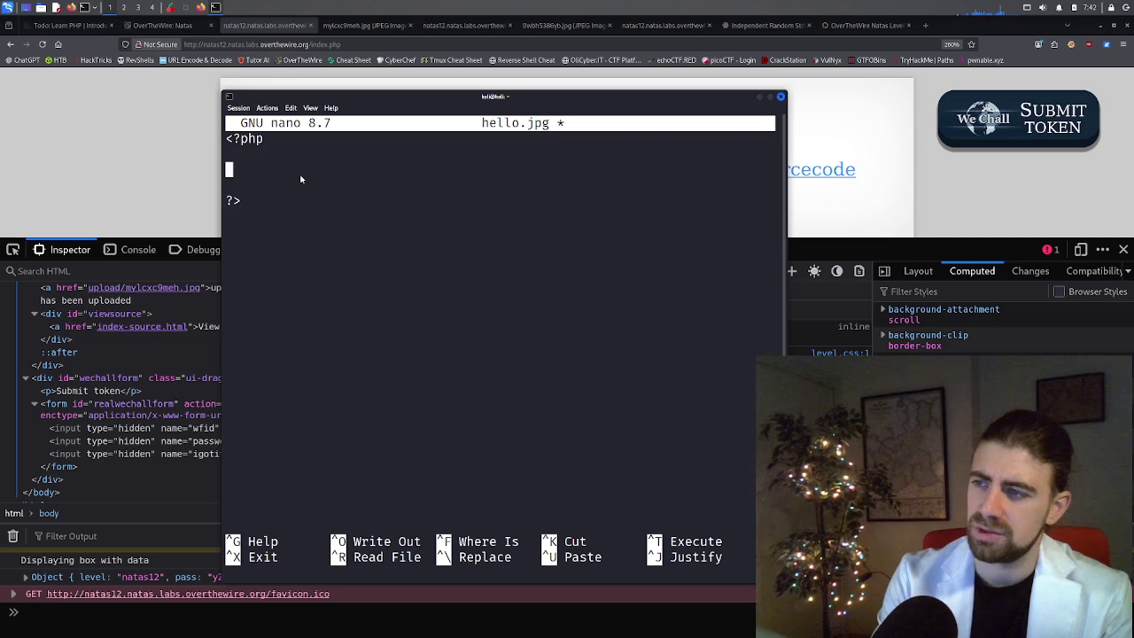
{"action": "key", "text": "Down"}
{"action": "key", "text": "Down"}
{"action": "key", "text": "Down"}
{"action": "key", "text": "Up"}
{"action": "key", "text": "Up"}
{"action": "key", "text": "Up"}
{"action": "key", "text": "ctrl+shift+v"}
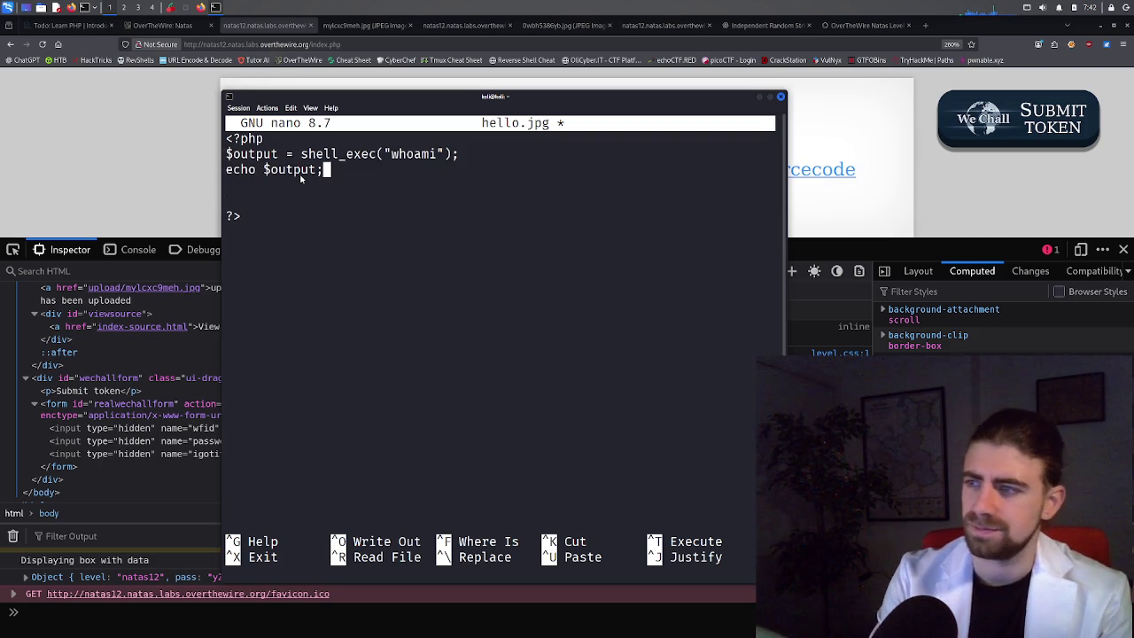
{"action": "key", "text": "Delete"}
{"action": "key", "text": "Delete"}
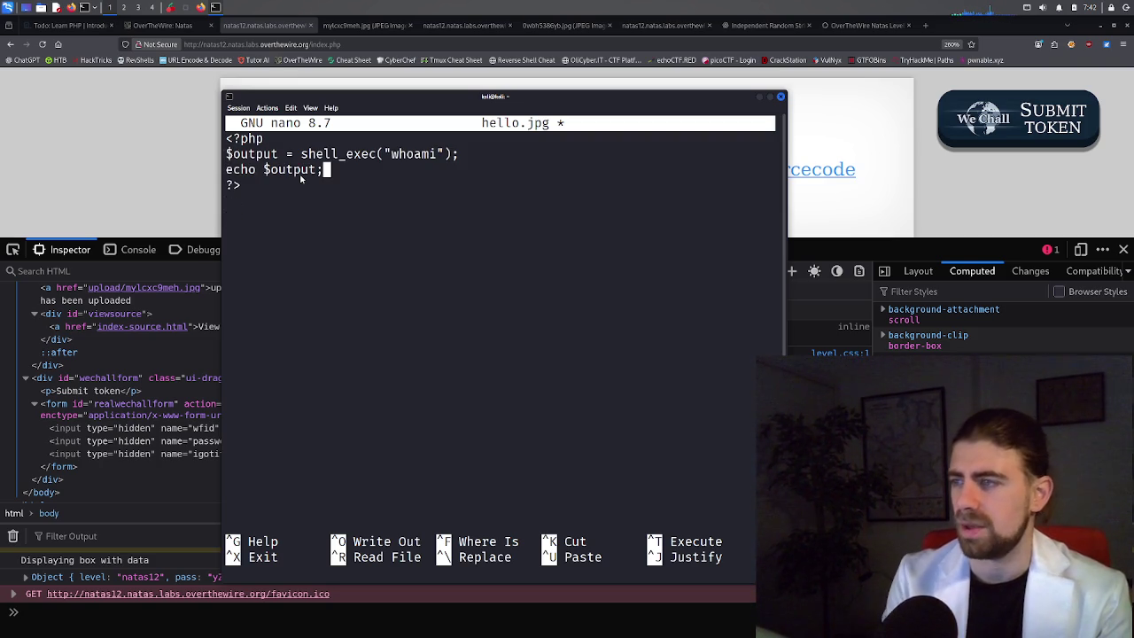
Save hello.jpg under the same name and return to the browser.
{"action": "key", "text": "ctrl+x"}
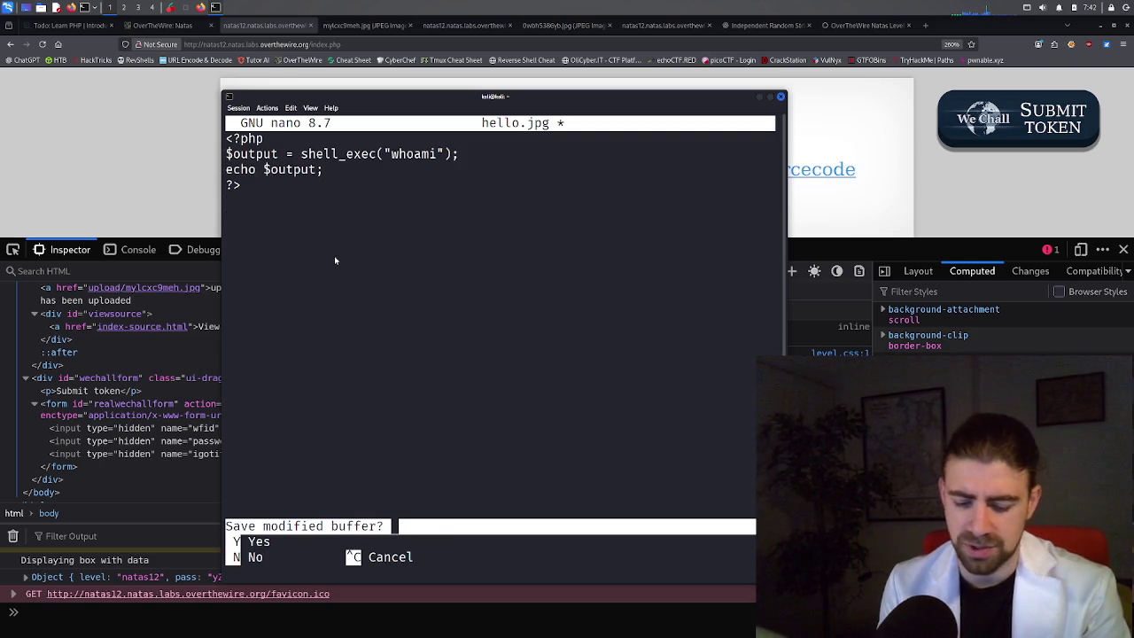
{"action": "key", "text": "y"}
{"action": "key", "text": "Return"}
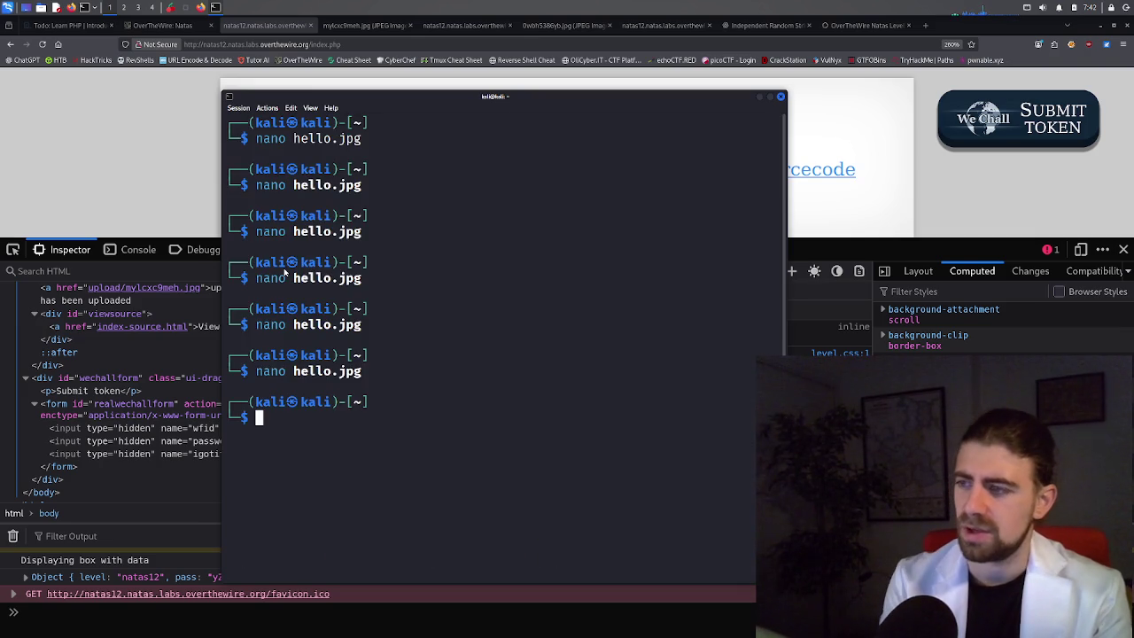
{"action": "key", "text": "alt+Tab"}
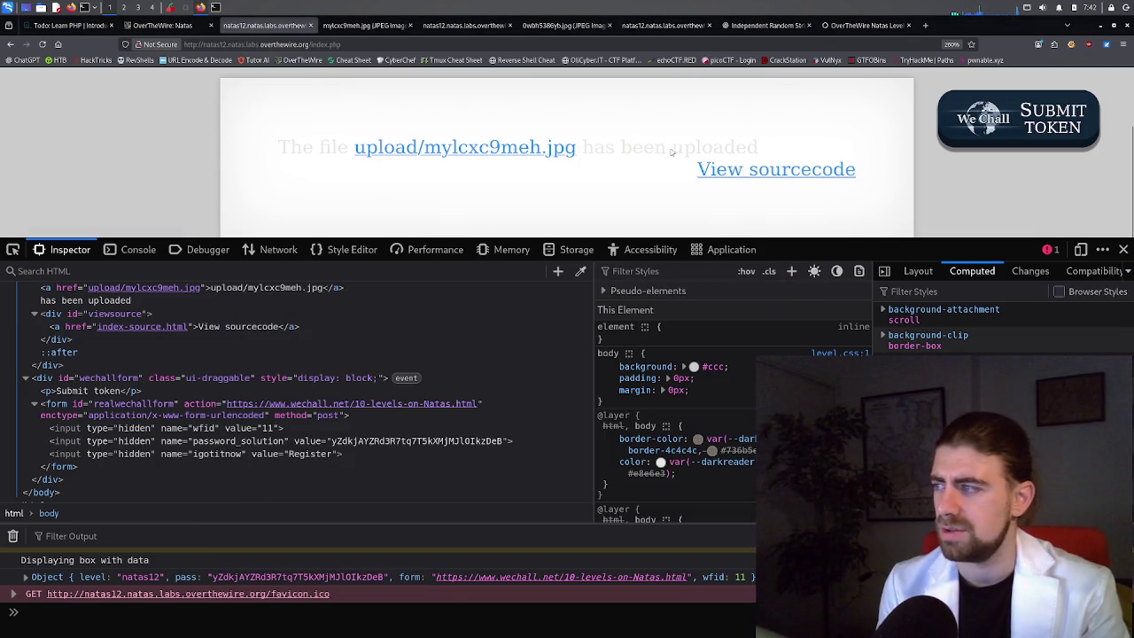
Upload the shell_exec hello.jpg as upload/s4uzr6q2go.jpg and open it, which reports it contains errors.
{"action": "key", "text": "alt+Left"}
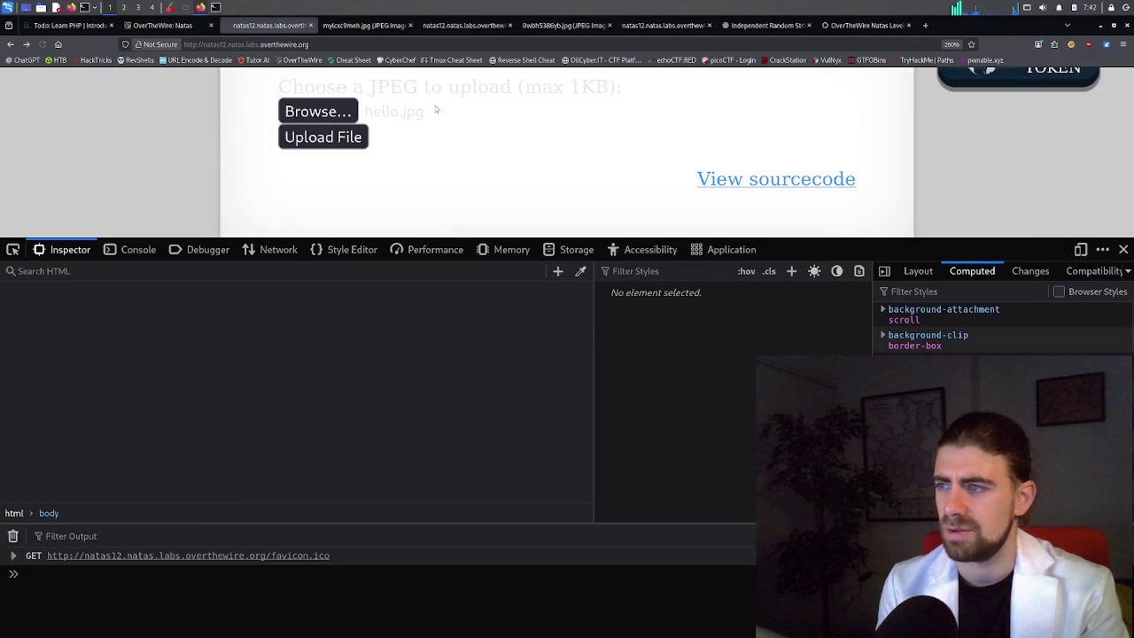
{"action": "left_click", "coordinate": [436, 108]}
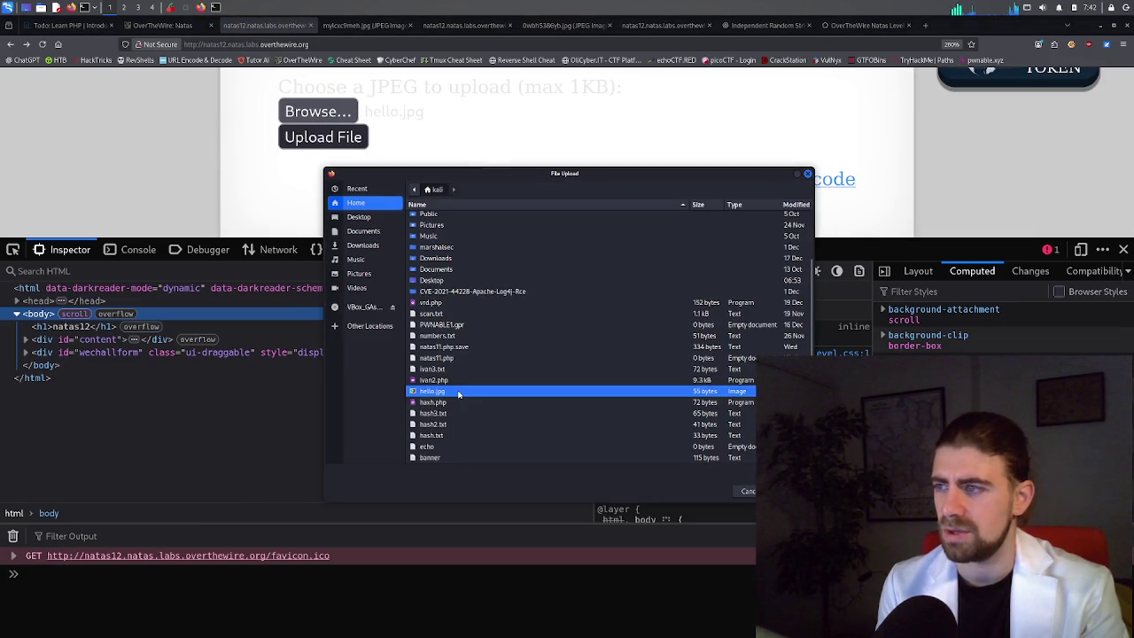
{"action": "double_click", "coordinate": [459, 392]}
{"action": "left_click", "coordinate": [351, 138]}
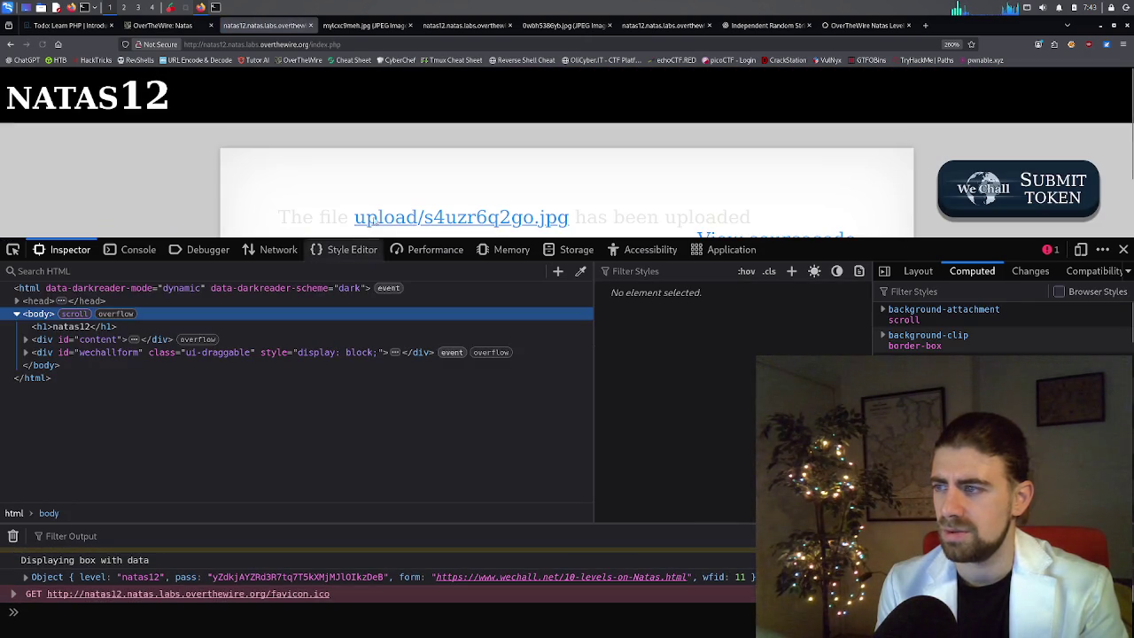
{"action": "middle_click", "coordinate": [421, 217]}
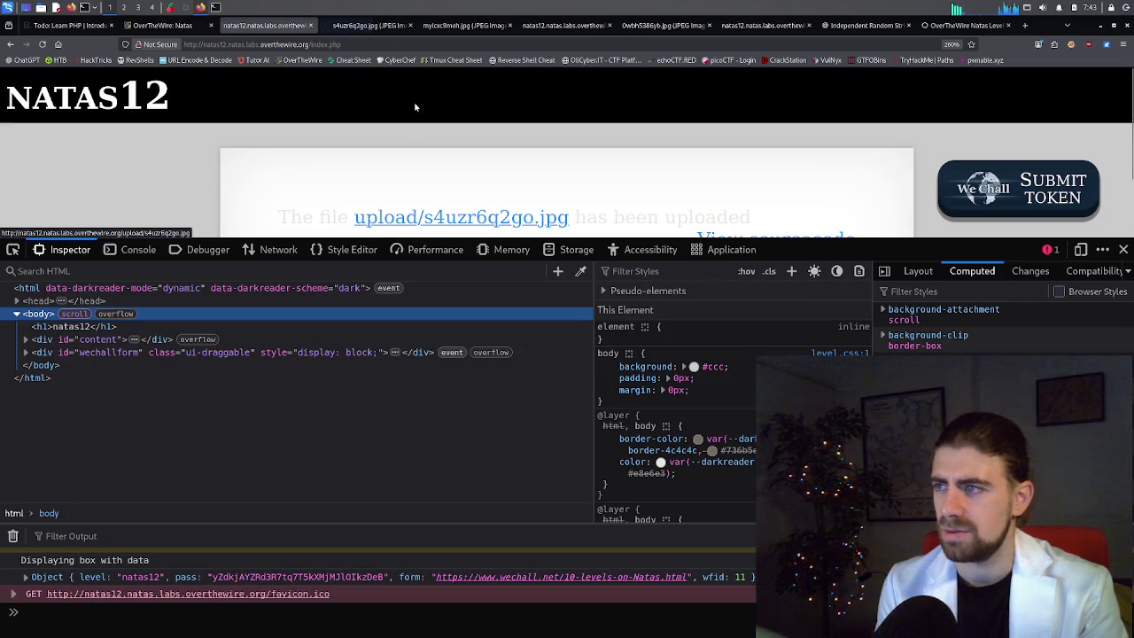
{"action": "left_click", "coordinate": [371, 26]}
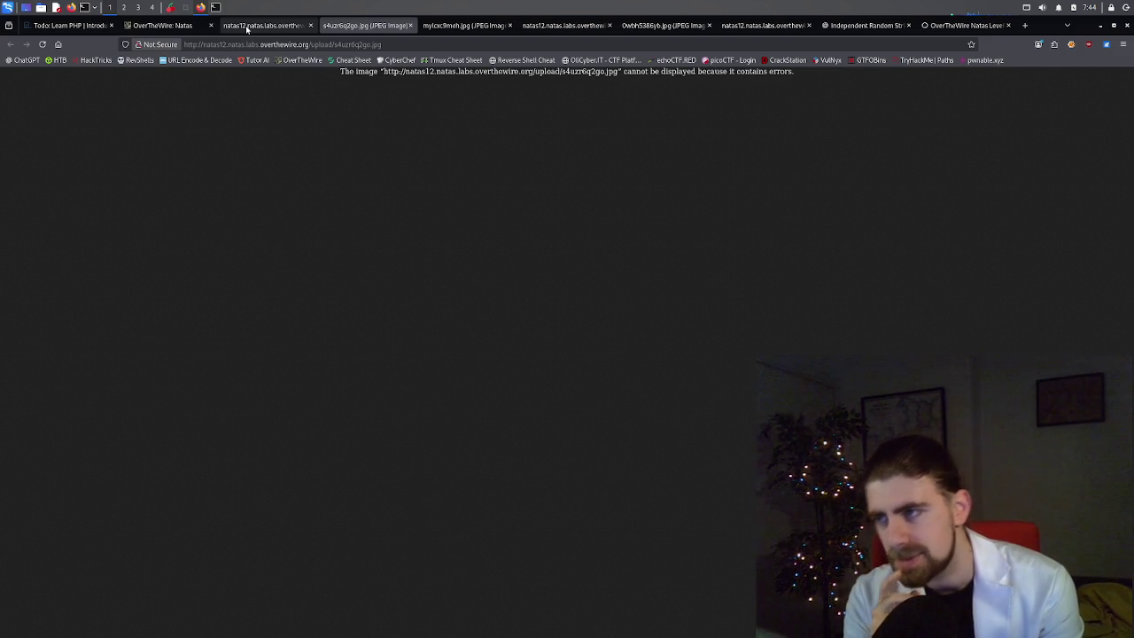
Ask ChatGPT 'what is the mime type of an upload'.
{"action": "left_click", "coordinate": [851, 23]}
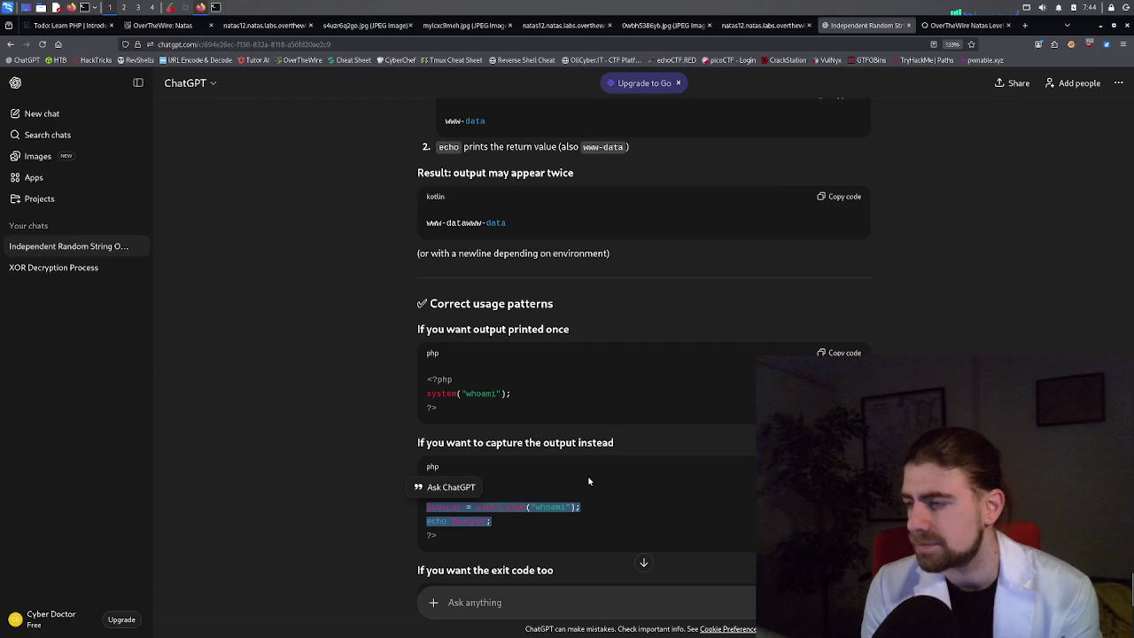
{"action": "type", "text": "wha"}
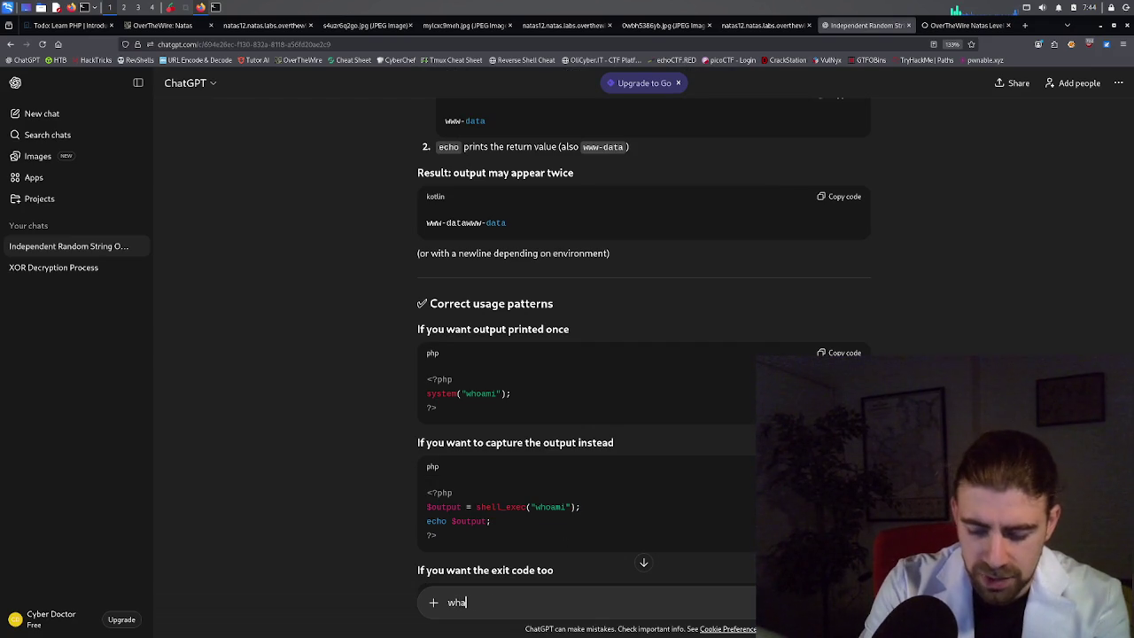
{"action": "type", "text": "t is the mime t"}
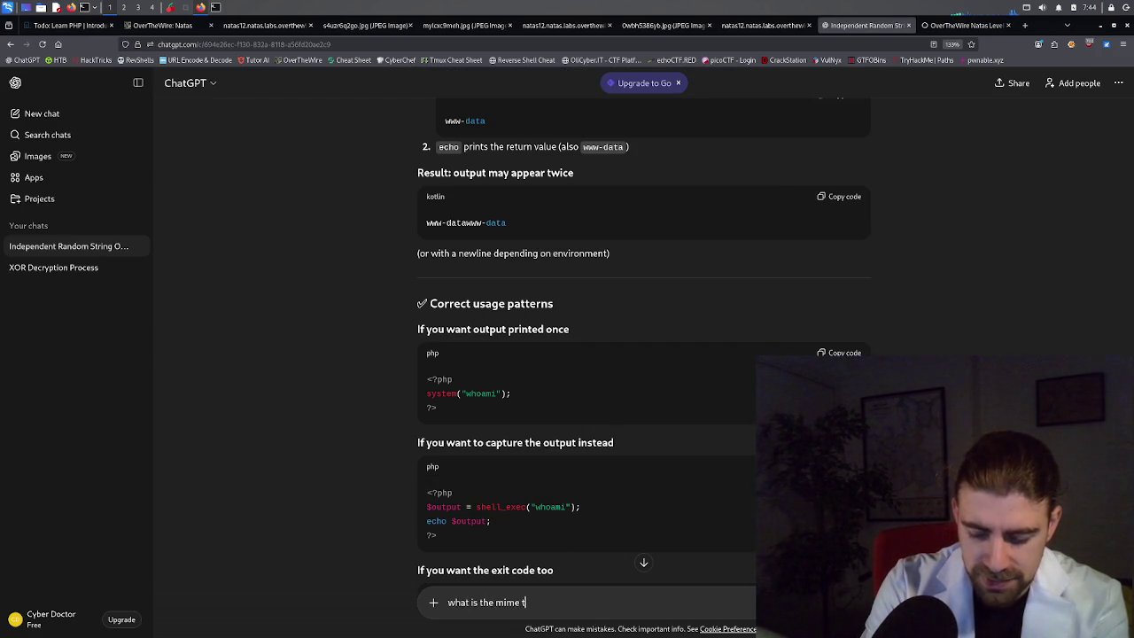
{"action": "type", "text": "ype of"}
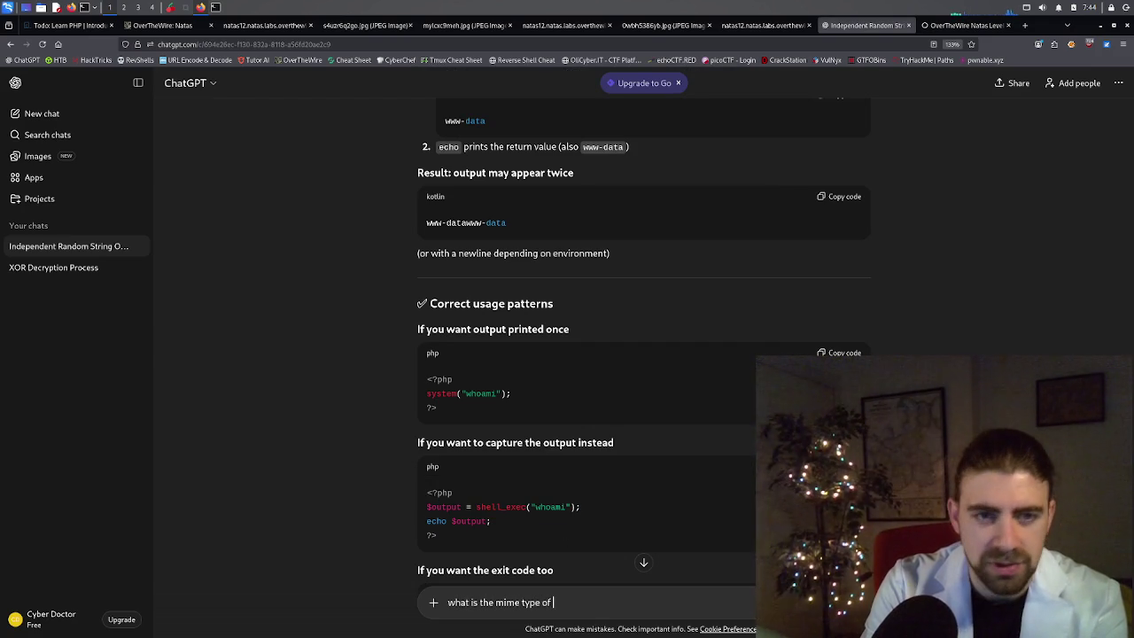
{"action": "type", "text": " an"}
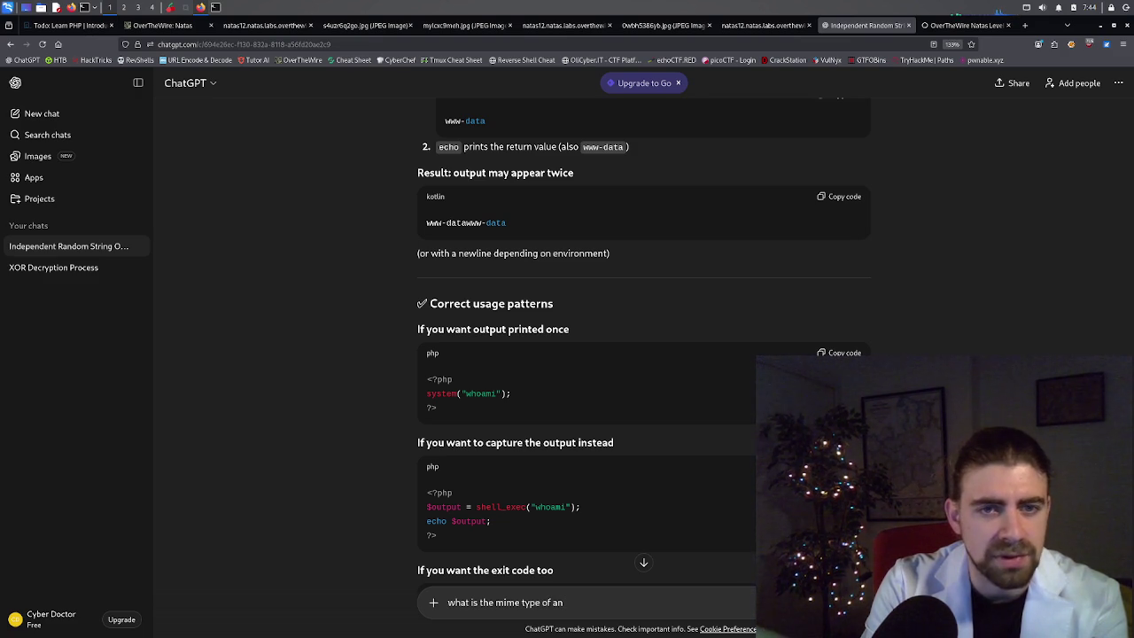
{"action": "type", "text": " in"}
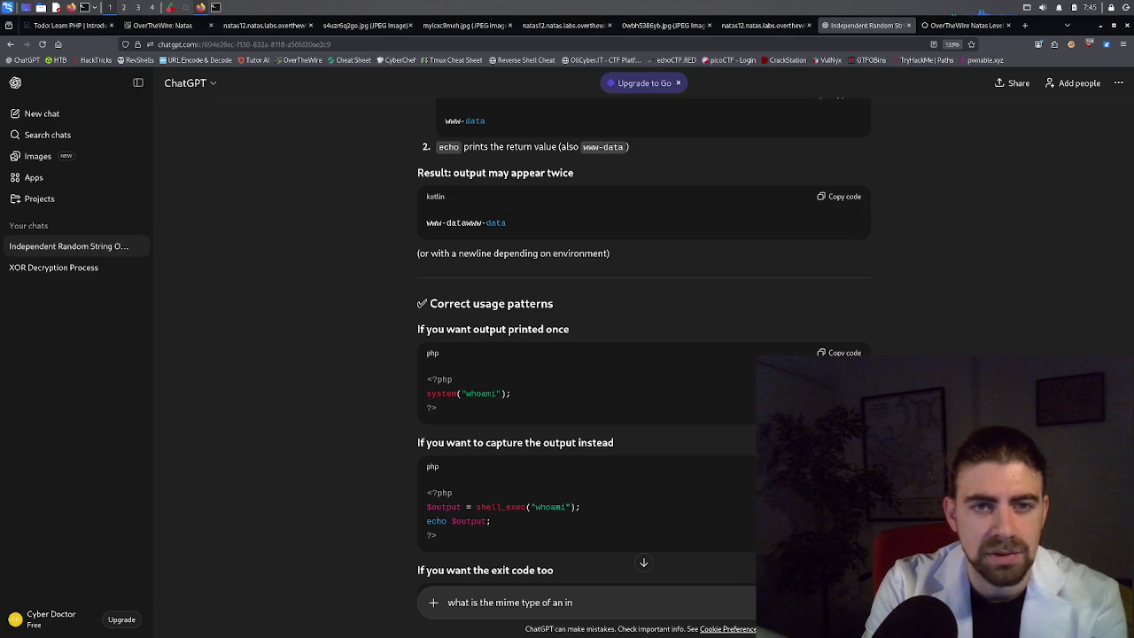
{"action": "key", "text": "BackSpace"}
{"action": "key", "text": "BackSpace"}
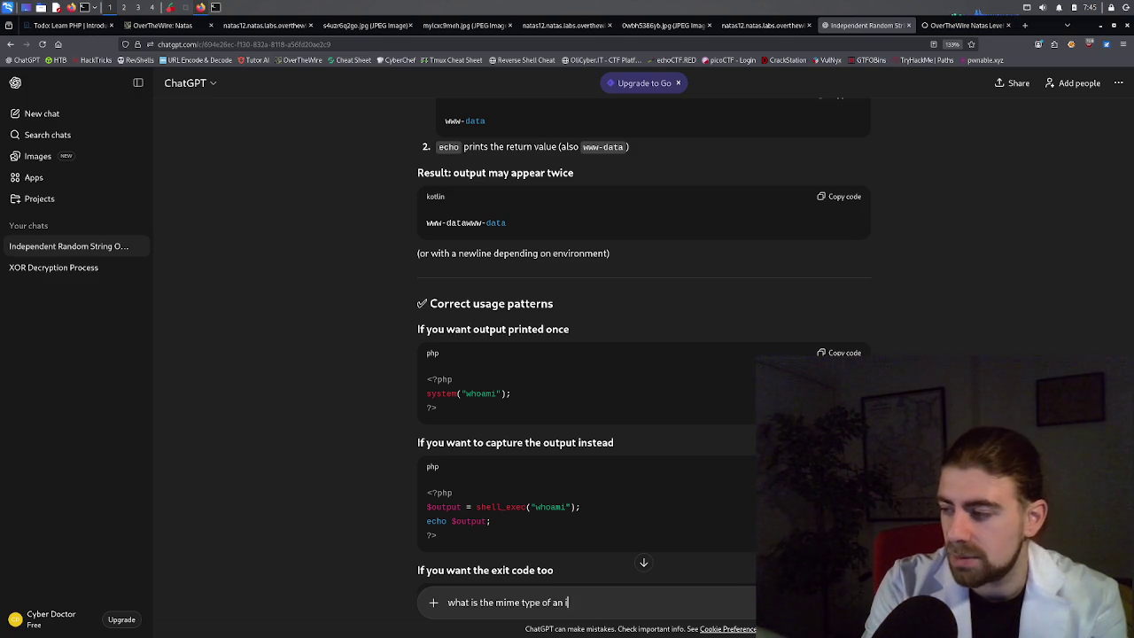
{"action": "type", "text": "upoload"}
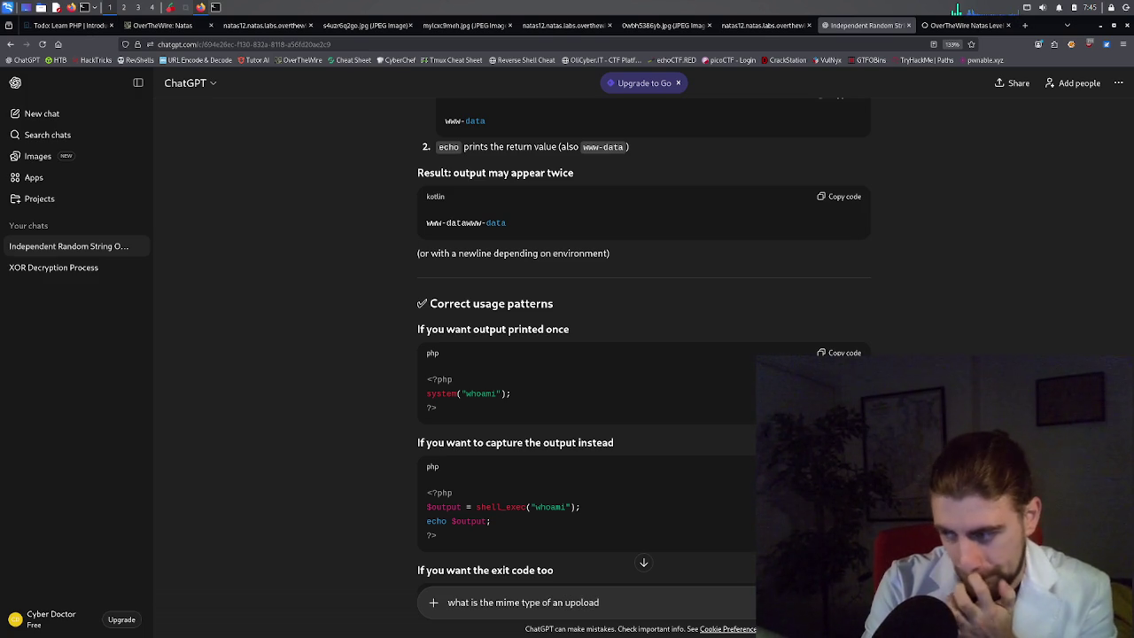
{"action": "key", "text": "Return"}
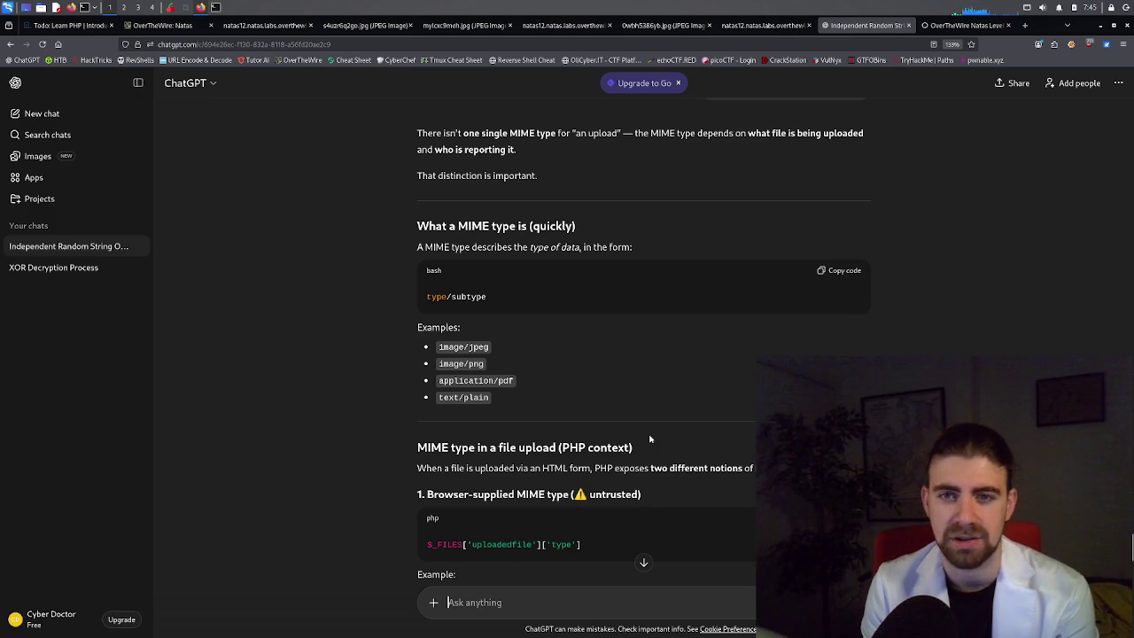
Read and highlight the answer's $_FILES['uploadedfile']['type'] line and its untrusted browser-supplied MIME type explanation.
{"action": "scroll", "coordinate": [654, 441], "scroll_direction": "down", "scroll_amount": 3}
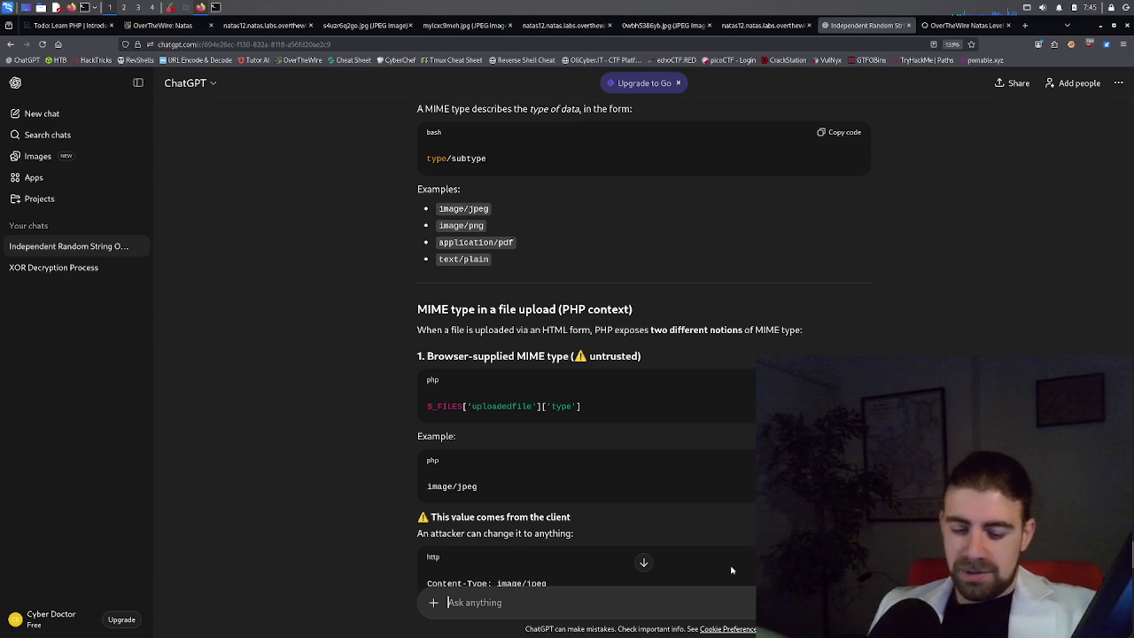
{"action": "left_click_drag", "start_coordinate": [582, 406], "coordinate": [426, 416]}
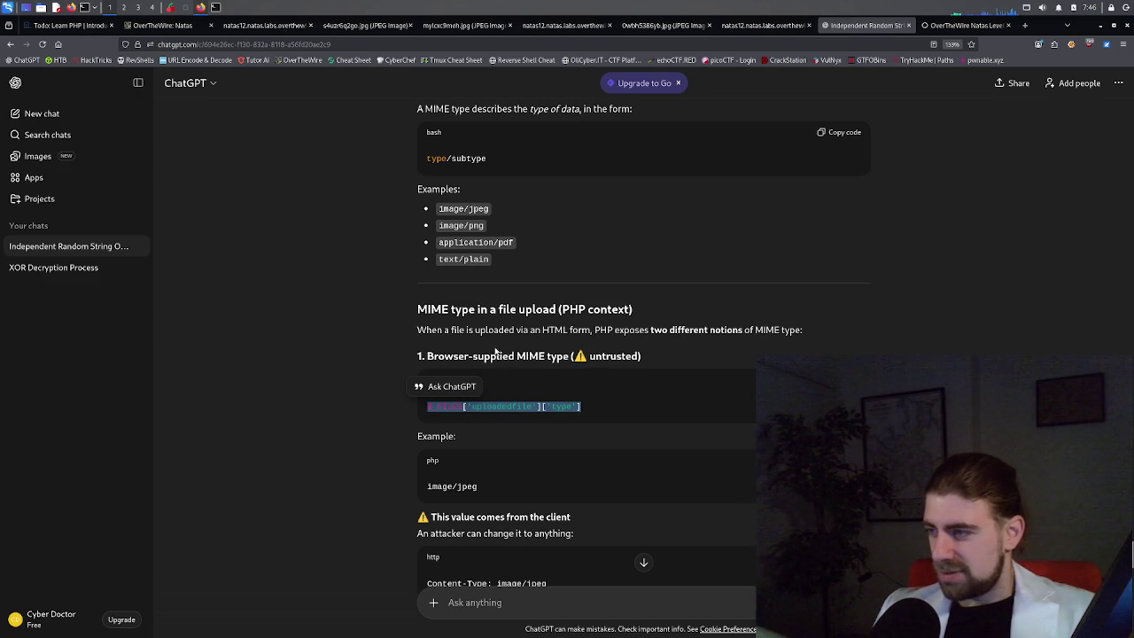
{"action": "triple_click", "coordinate": [522, 360]}
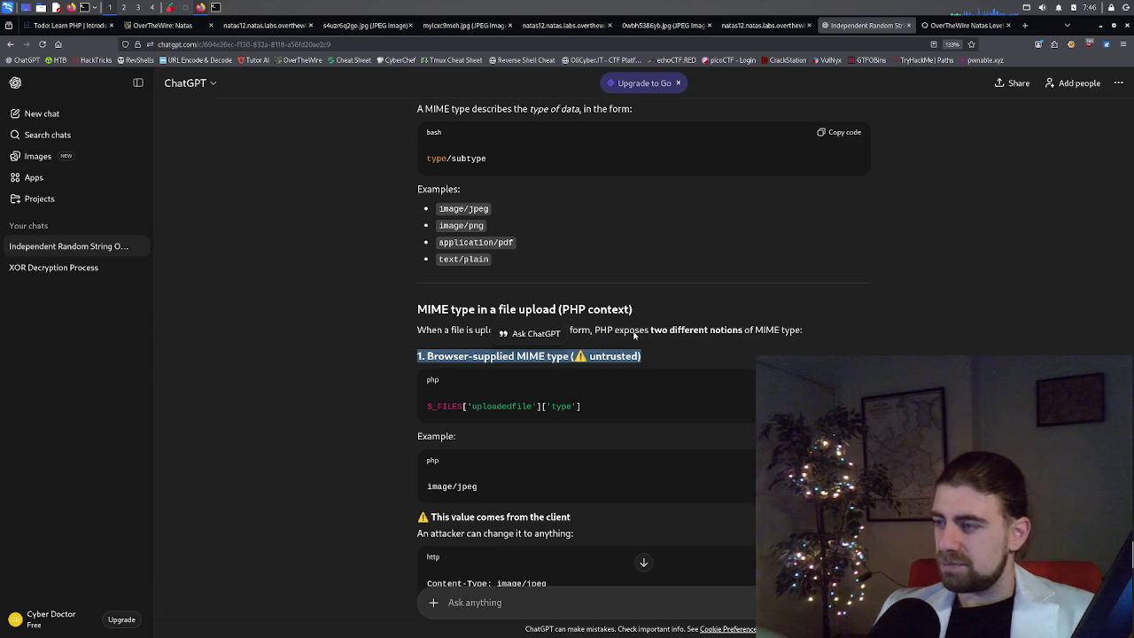
{"action": "scroll", "coordinate": [630, 367], "scroll_direction": "down", "scroll_amount": 3}
{"action": "left_click", "coordinate": [555, 383]}
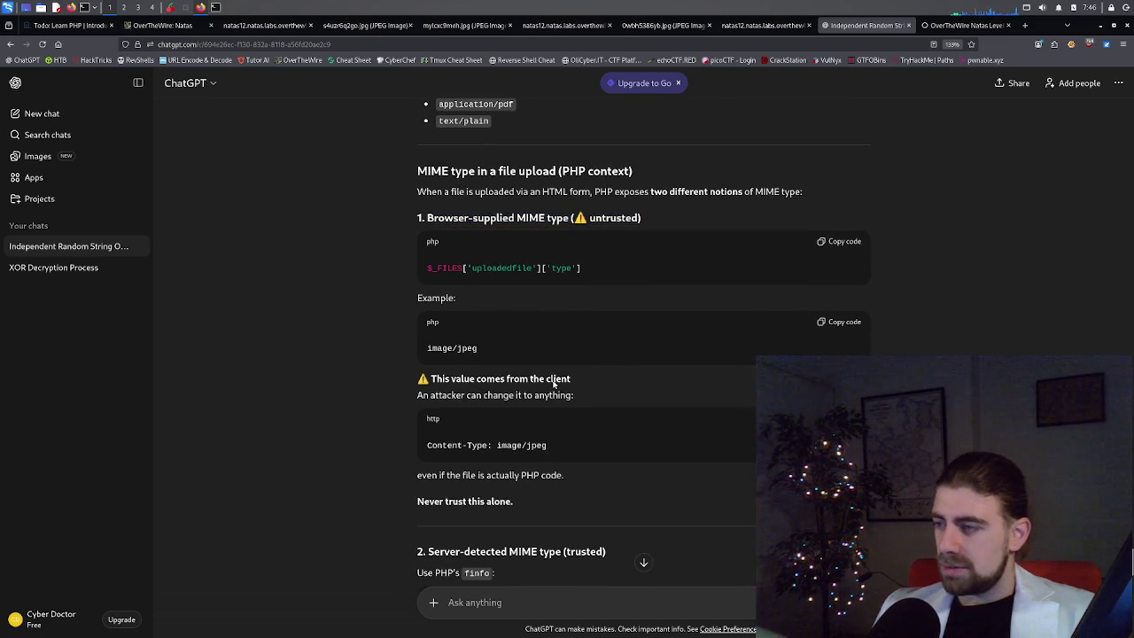
{"action": "triple_click", "coordinate": [554, 382]}
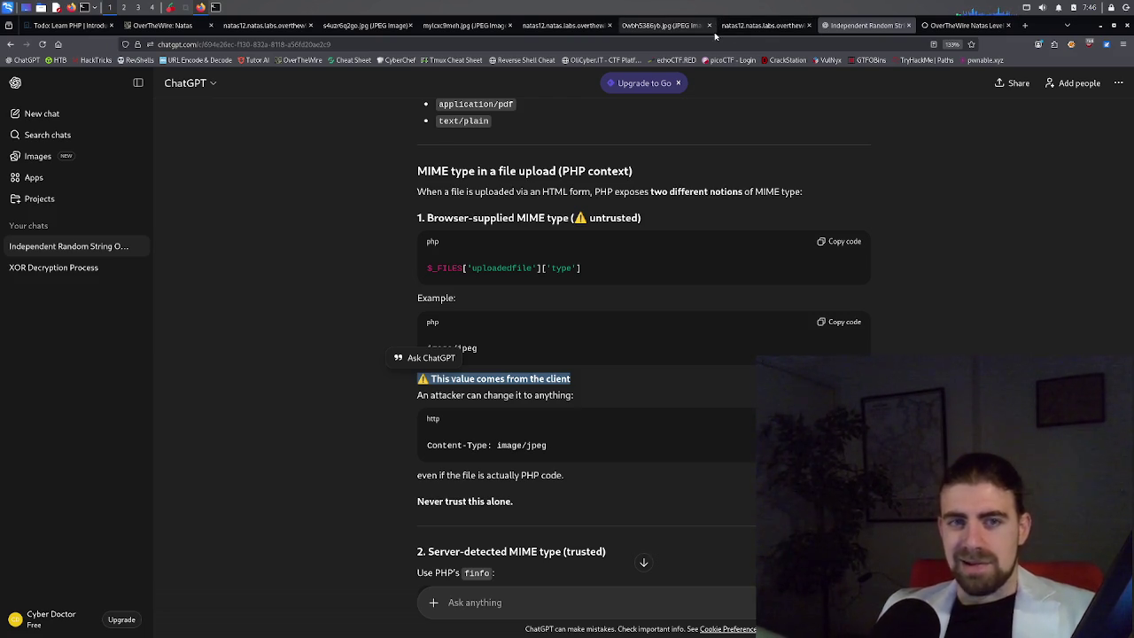
{"action": "left_click", "coordinate": [767, 27]}
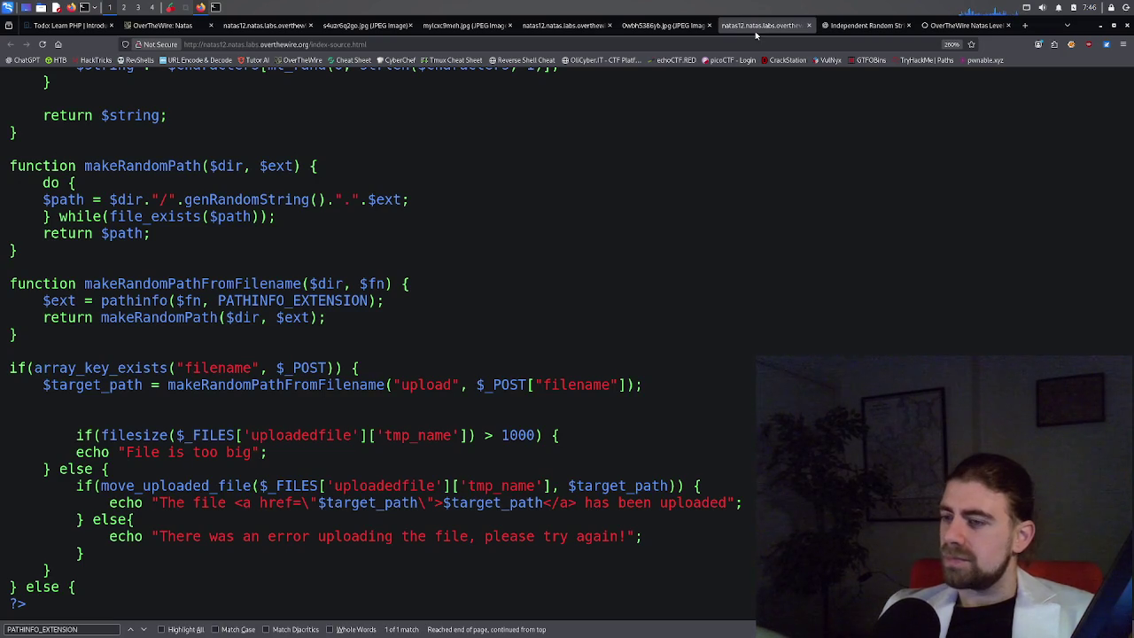
Look through the natas12 source tabs and the broken mylcxc9meh.jpg upload, then bring up a Kali terminal.
{"action": "left_click", "coordinate": [644, 30]}
{"action": "left_click", "coordinate": [542, 32]}
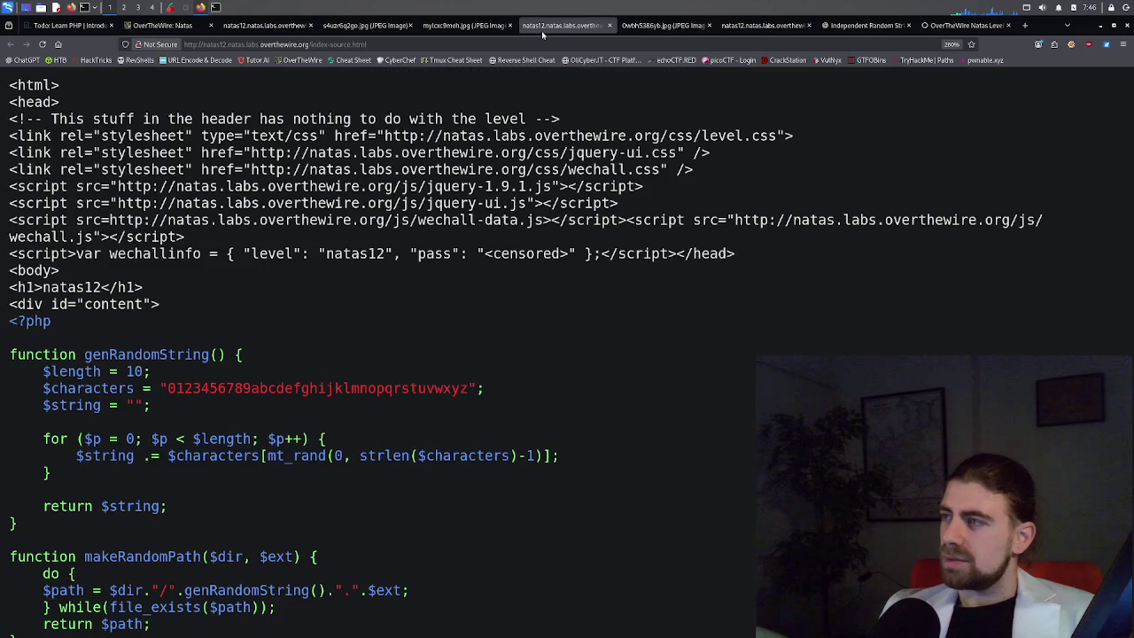
{"action": "left_click", "coordinate": [468, 26]}
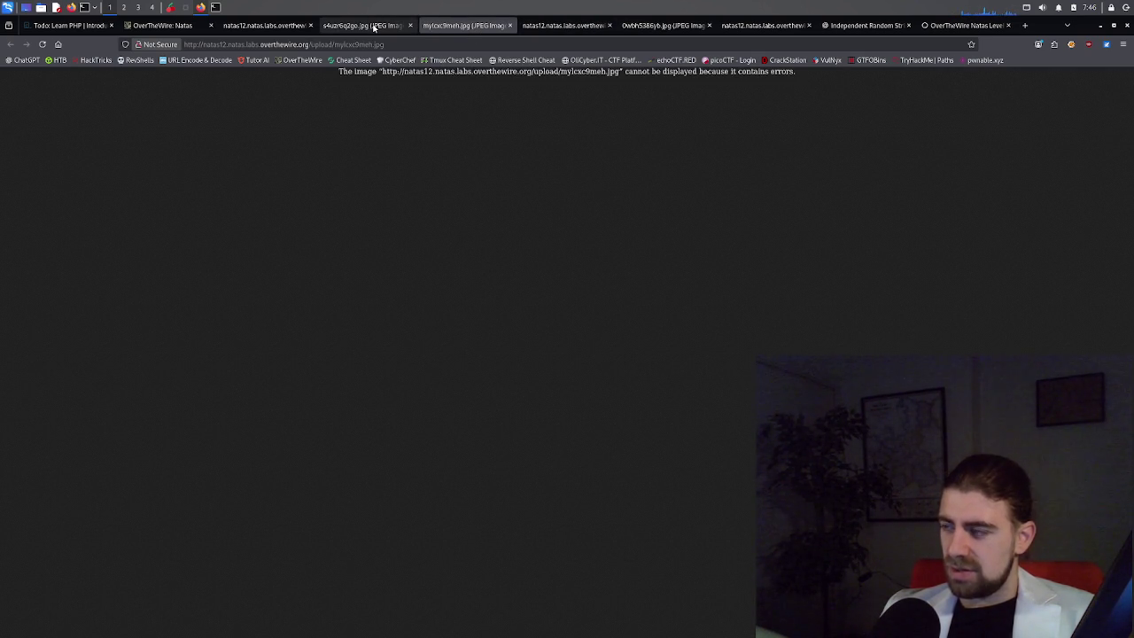
{"action": "left_click", "coordinate": [217, 8]}
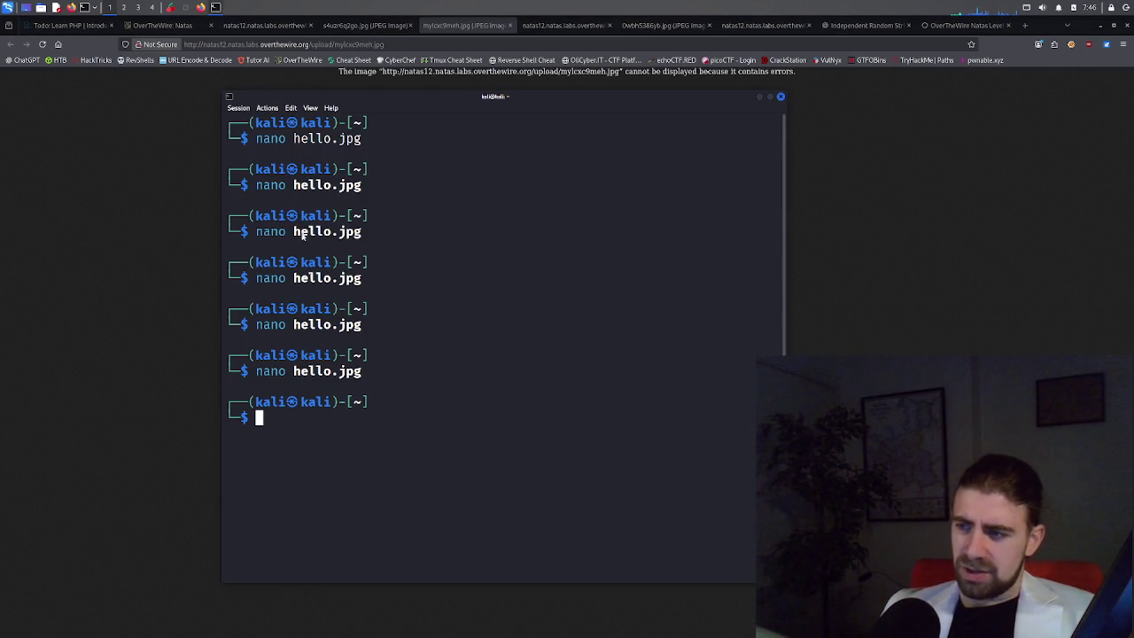
Reopen hello.jpg in nano and read its shell_exec whoami and echo lines without editing, then return to Firefox.
{"action": "key", "text": "Up"}
{"action": "key", "text": "Return"}
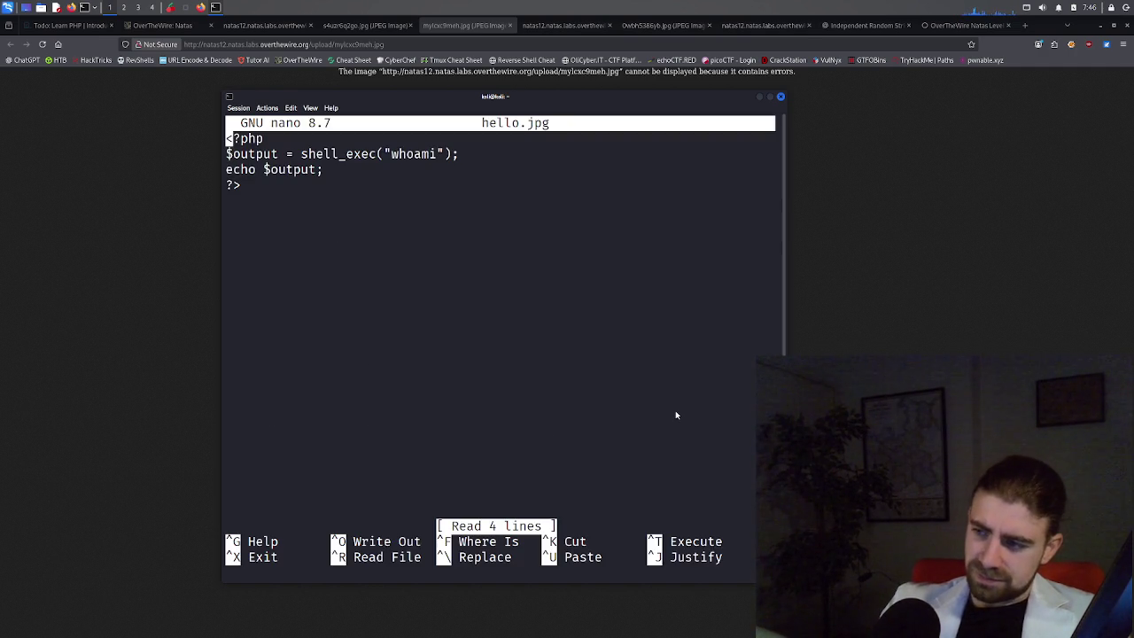
{"action": "key", "text": "Down"}
{"action": "key", "text": "Down"}
{"action": "key", "text": "Down"}
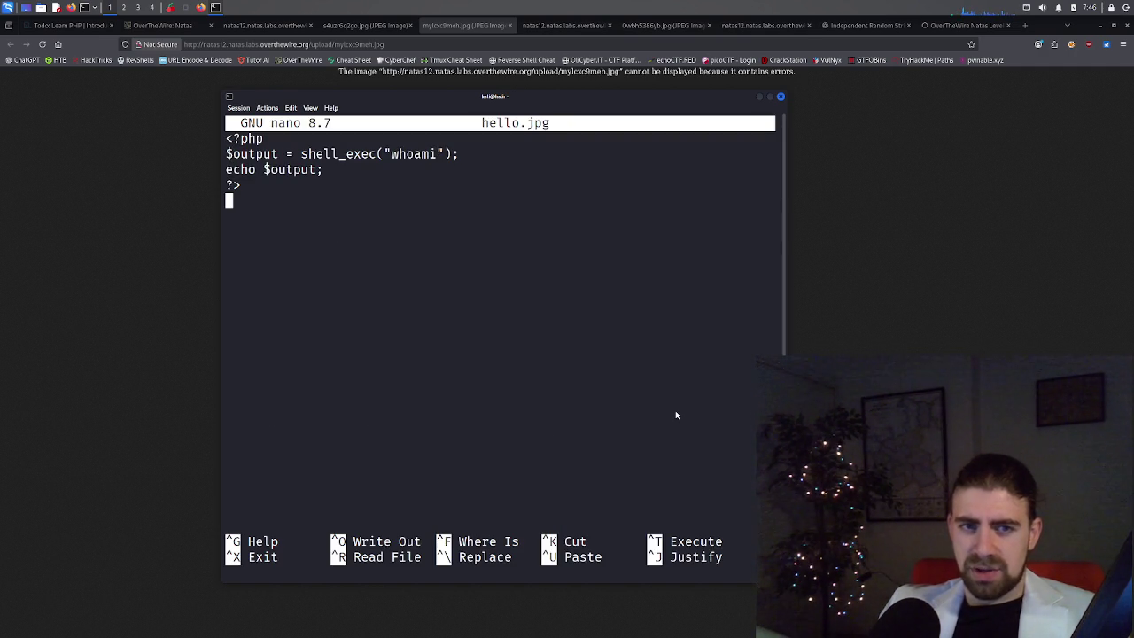
{"action": "key", "text": "Up"}
{"action": "key", "text": "Left"}
{"action": "key", "text": "Left"}
{"action": "key", "text": "Left"}
{"action": "key", "text": "Left"}
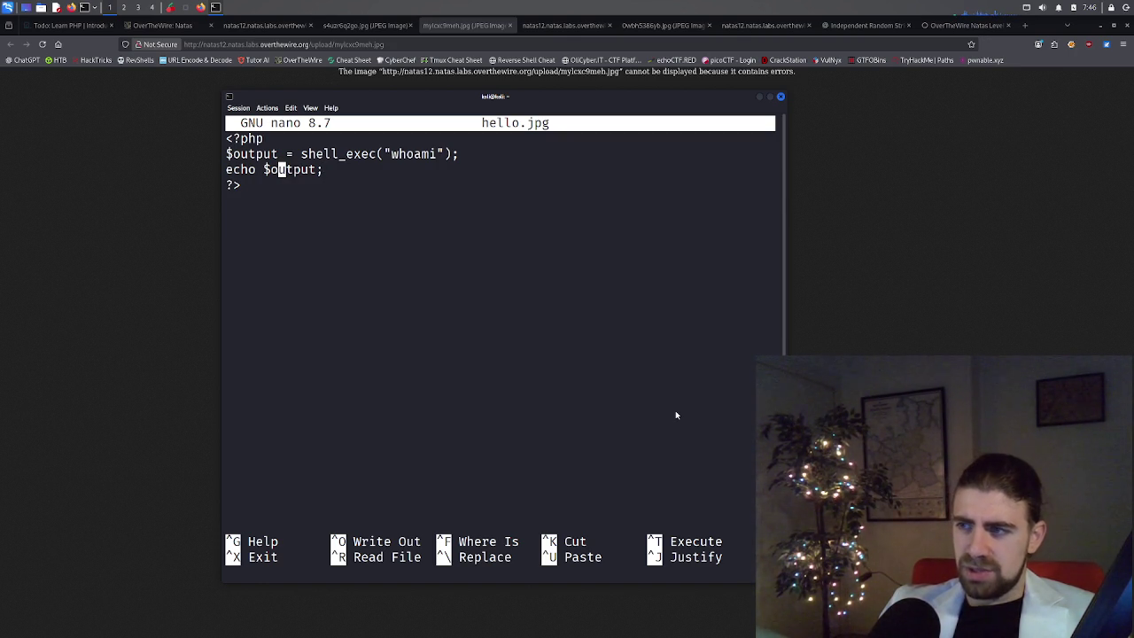
{"action": "key", "text": "Left"}
{"action": "key", "text": "Left"}
{"action": "key", "text": "Left"}
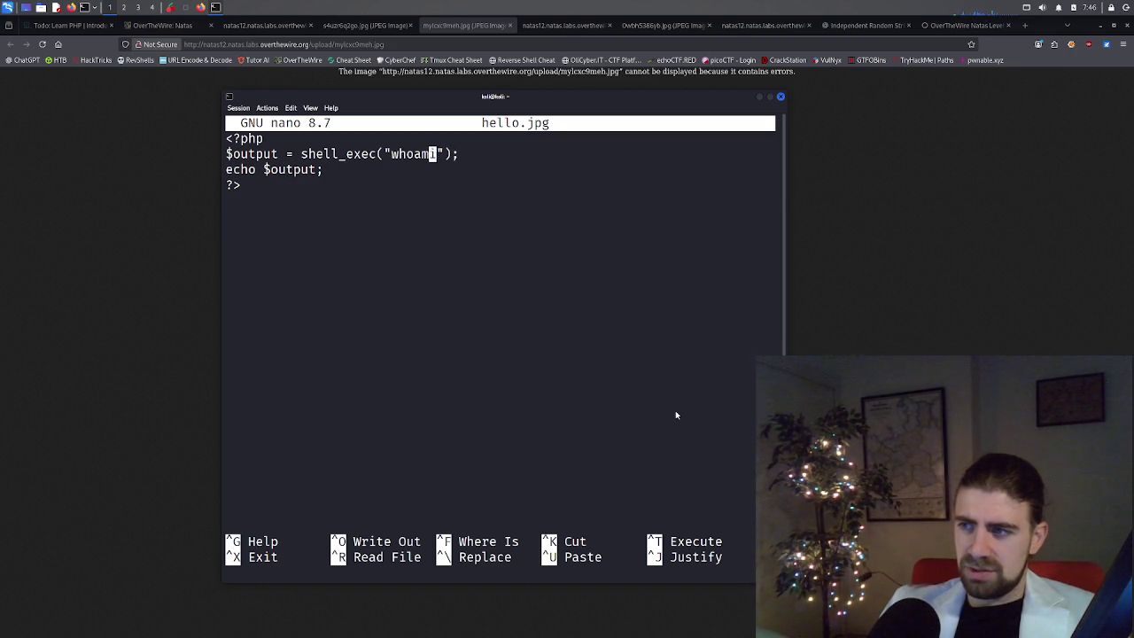
{"action": "key", "text": "Left"}
{"action": "key", "text": "Left"}
{"action": "key", "text": "Left"}
{"action": "key", "text": "Down"}
{"action": "key", "text": "Down"}
{"action": "key", "text": "Down"}
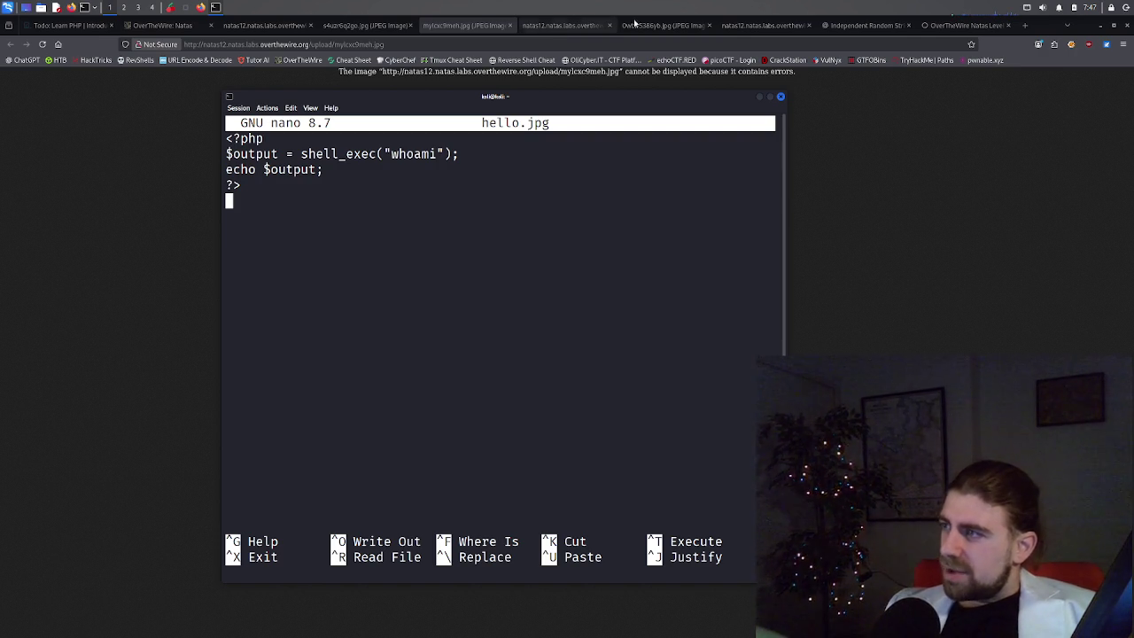
{"action": "left_click", "coordinate": [675, 25]}
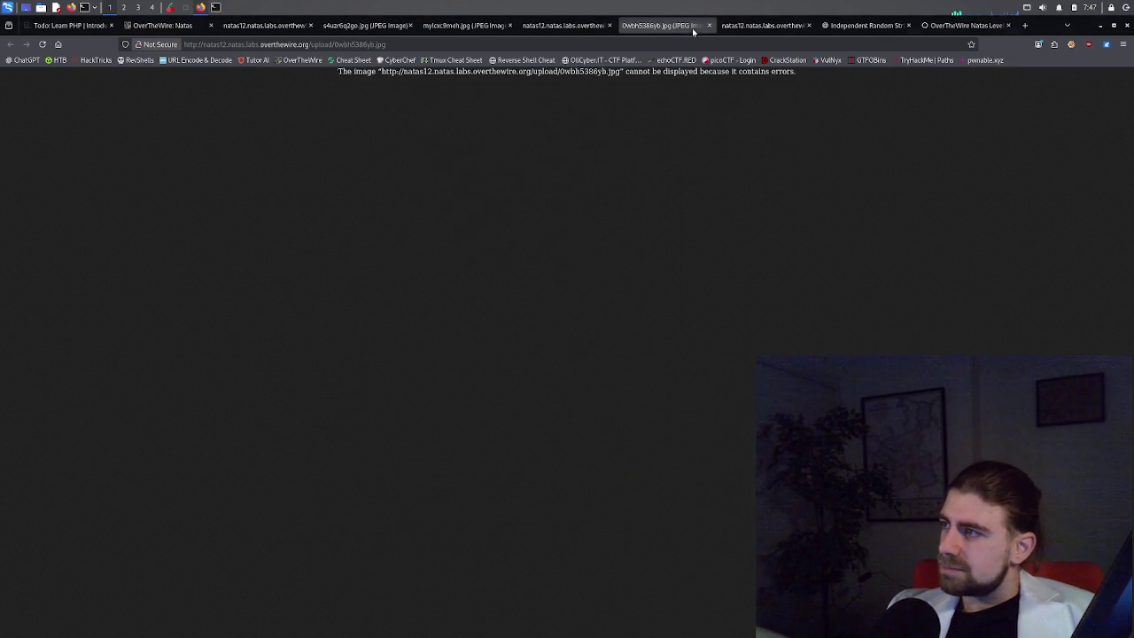
Highlight 'filename' in the natas12 POST check, then close the nano terminal and start a fresh one.
{"action": "left_click", "coordinate": [723, 26]}
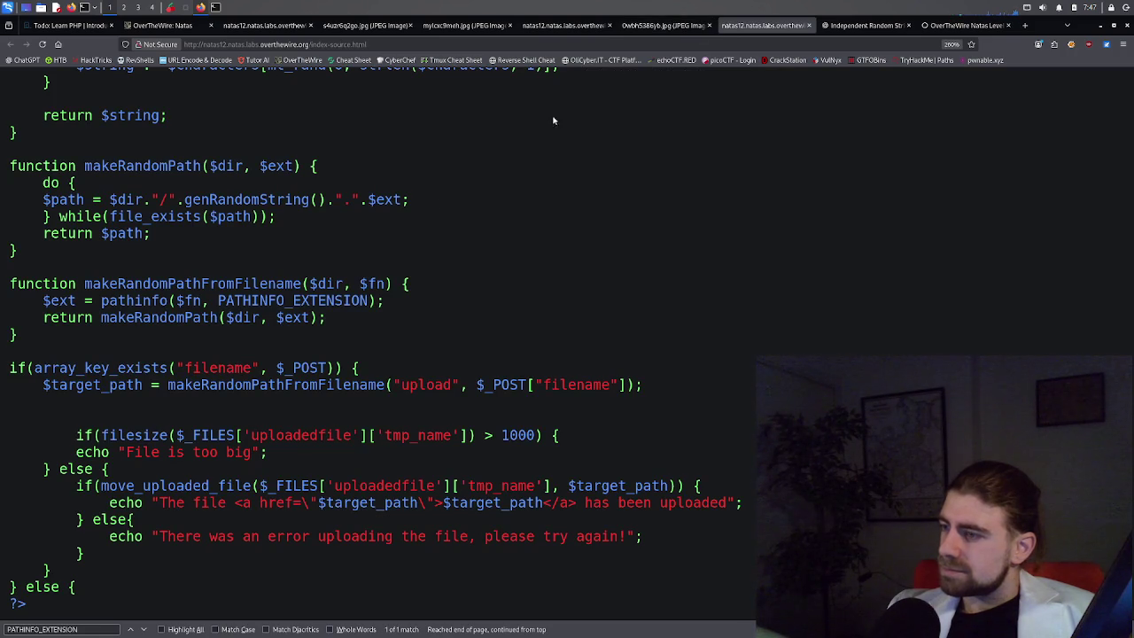
{"action": "double_click", "coordinate": [222, 376]}
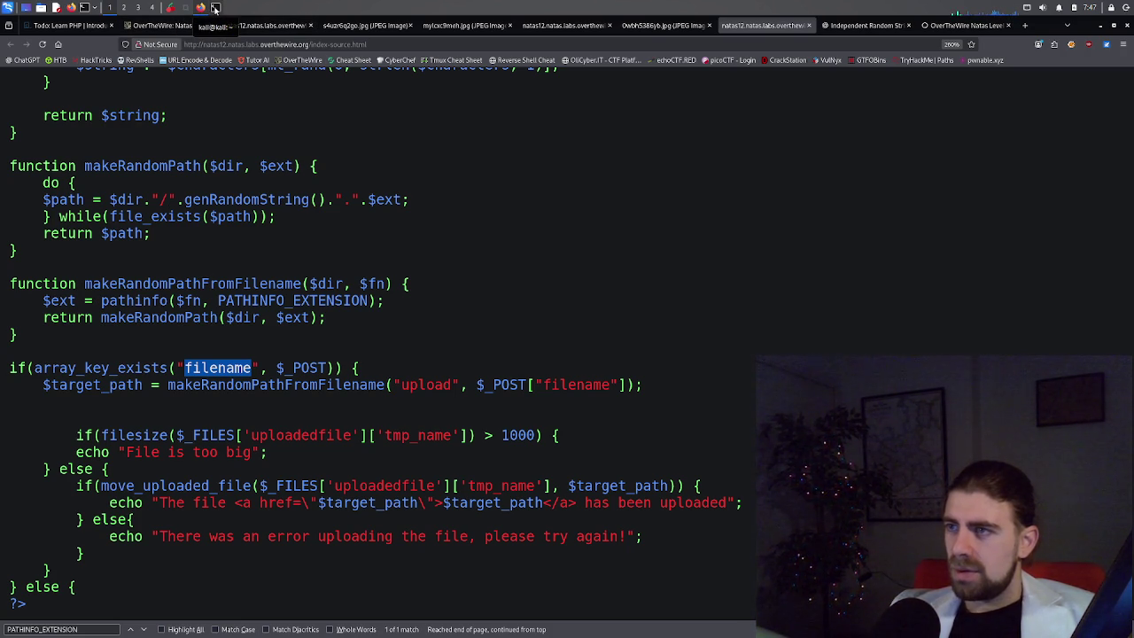
{"action": "left_click", "coordinate": [214, 9]}
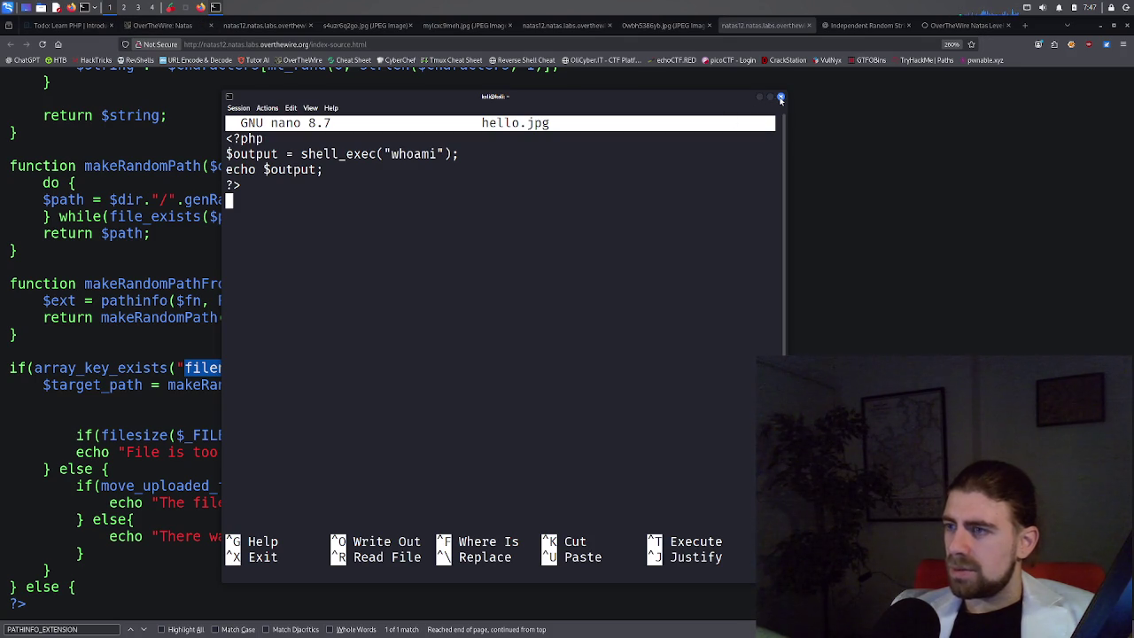
{"action": "left_click", "coordinate": [780, 99]}
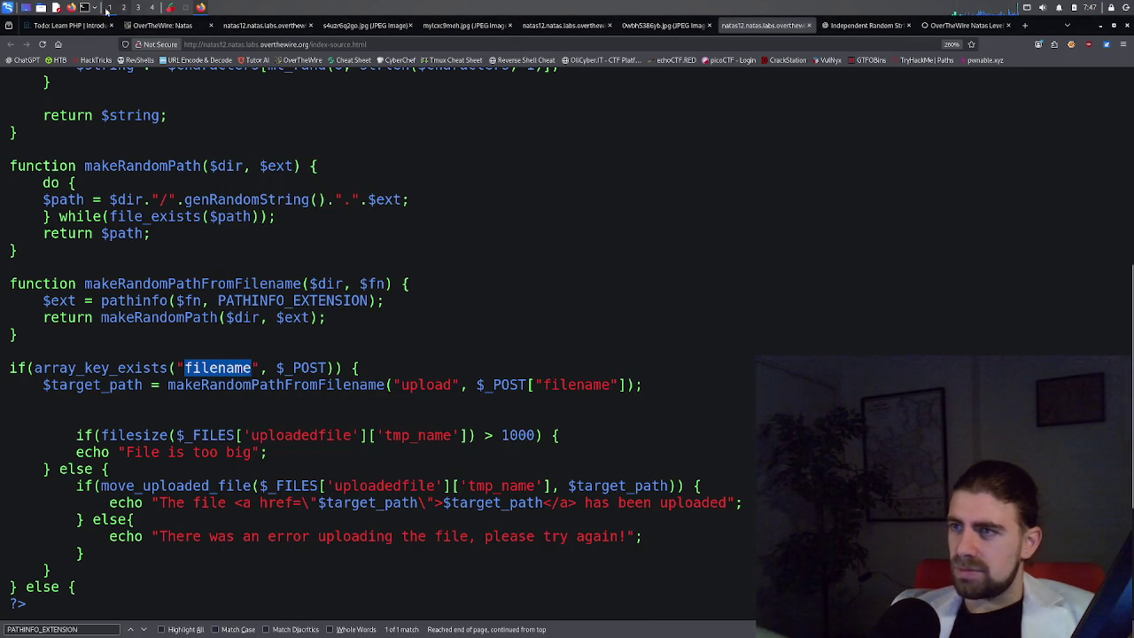
{"action": "left_click", "coordinate": [215, 9]}
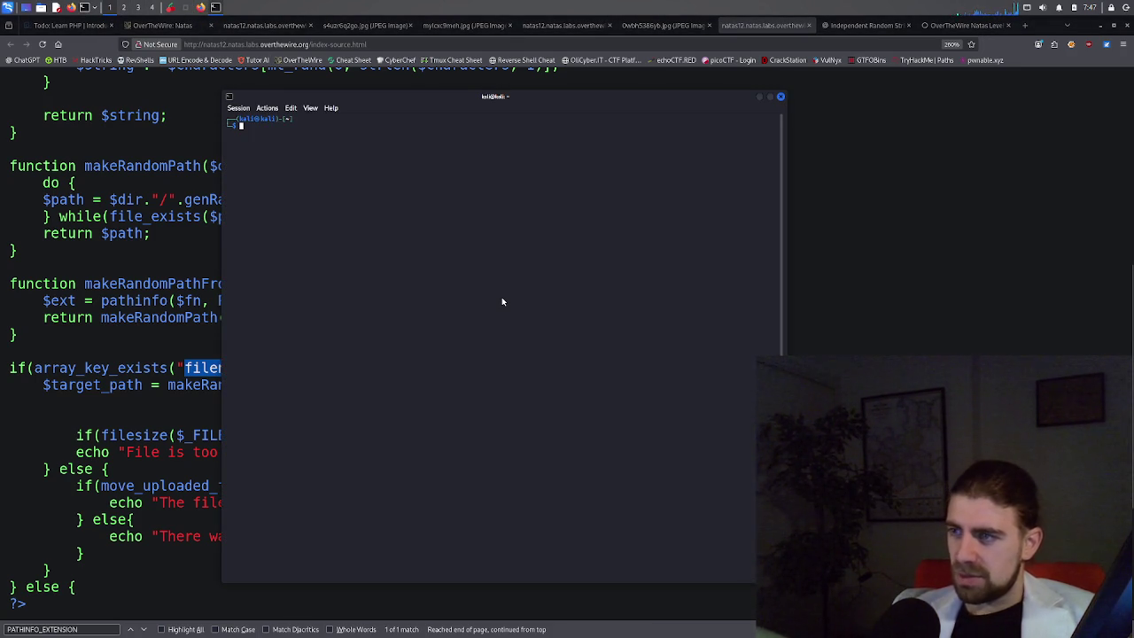
Enlarge the terminal text, try 'mc hello.jpg', and decline installing the missing mc package.
{"action": "key", "text": "ctrl+plus"}
{"action": "key", "text": "ctrl+plus"}
{"action": "key", "text": "ctrl+plus"}
{"action": "key", "text": "ctrl+plus"}
{"action": "type", "text": "mc hll"}
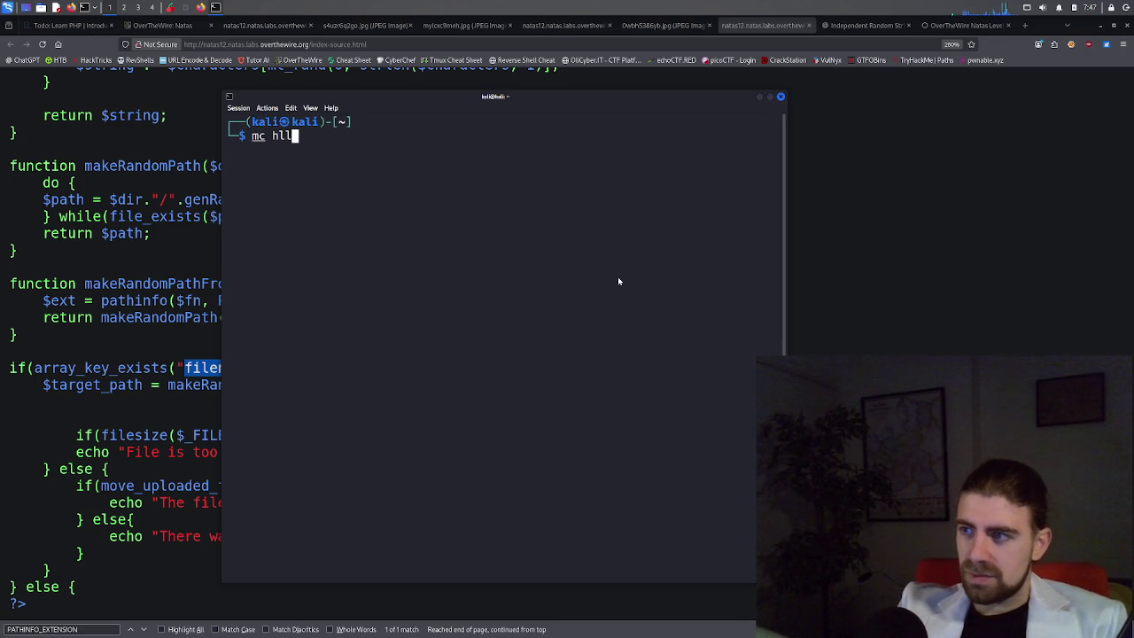
{"action": "key", "text": "BackSpace"}
{"action": "key", "text": "Tab"}
{"action": "type", "text": "ell"}
{"action": "key", "text": "Tab"}
{"action": "key", "text": "Return"}
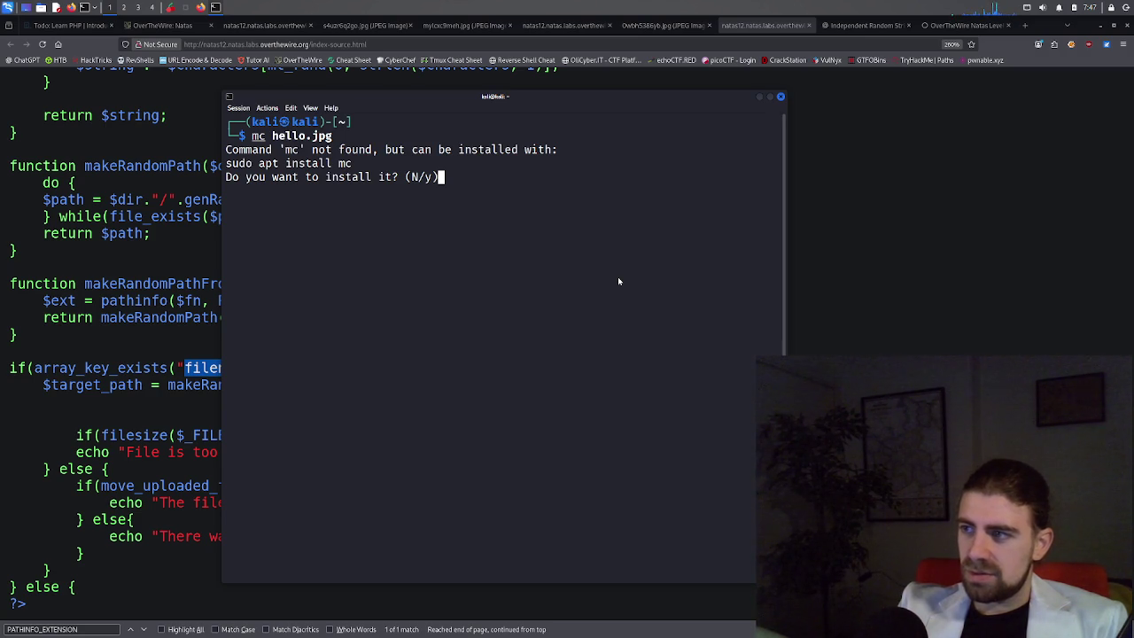
{"action": "type", "text": "N"}
{"action": "key", "text": "Return"}
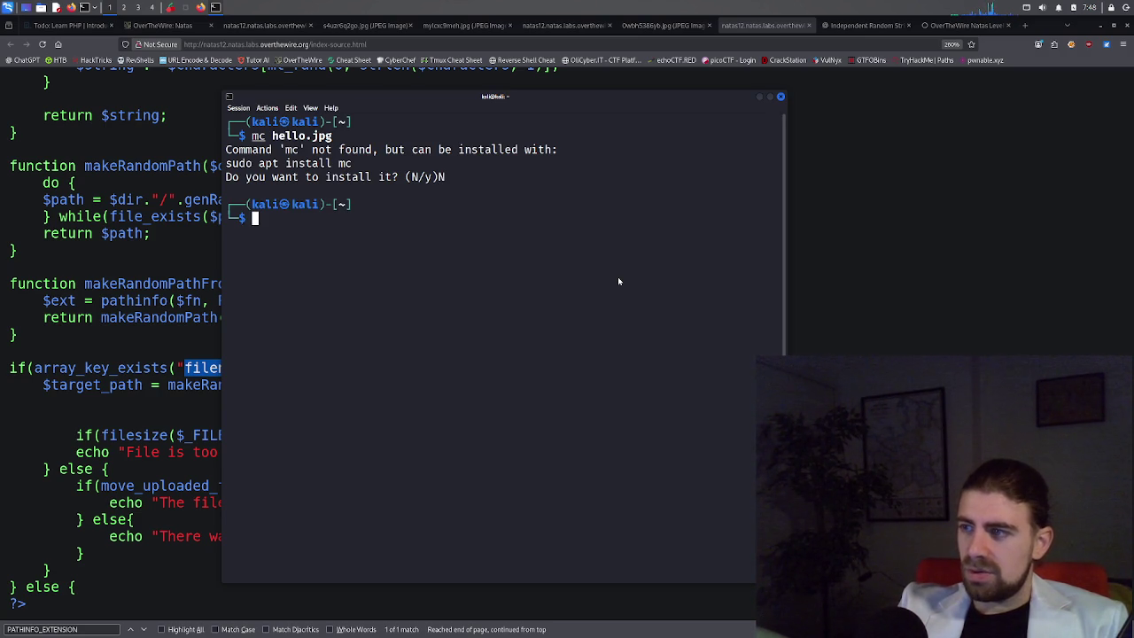
Edit the recalled command to 'mv hello.jpg image.php', run it, and return to Firefox.
{"action": "key", "text": "Up"}
{"action": "key", "text": "Left"}
{"action": "key", "text": "Left"}
{"action": "key", "text": "Left"}
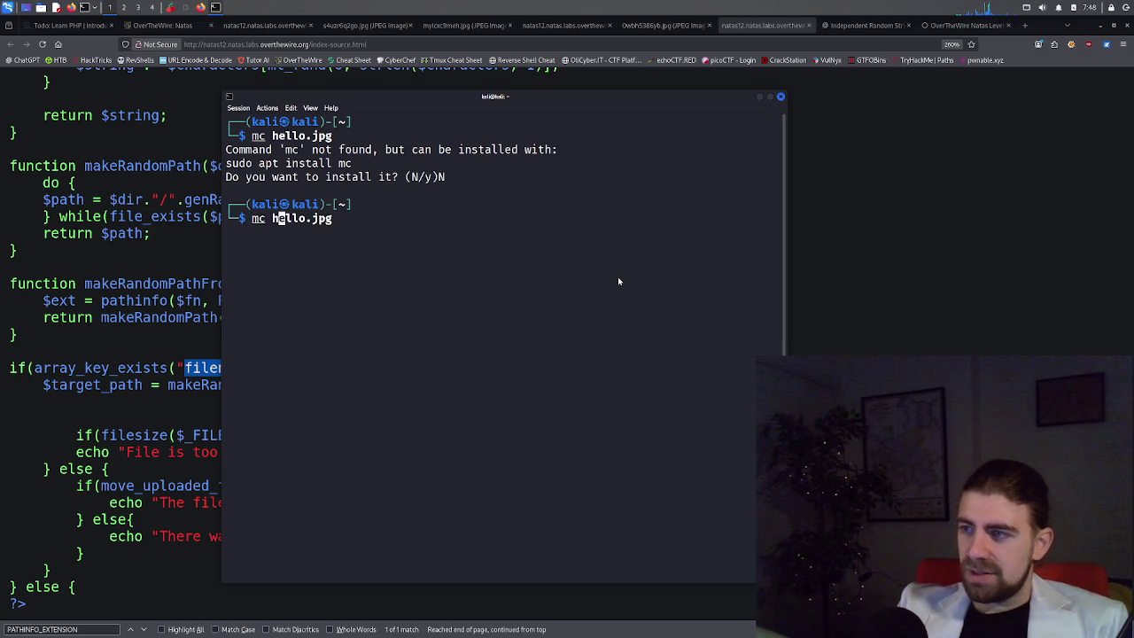
{"action": "type", "text": "0"}
{"action": "key", "text": "BackSpace"}
{"action": "key", "text": "BackSpace"}
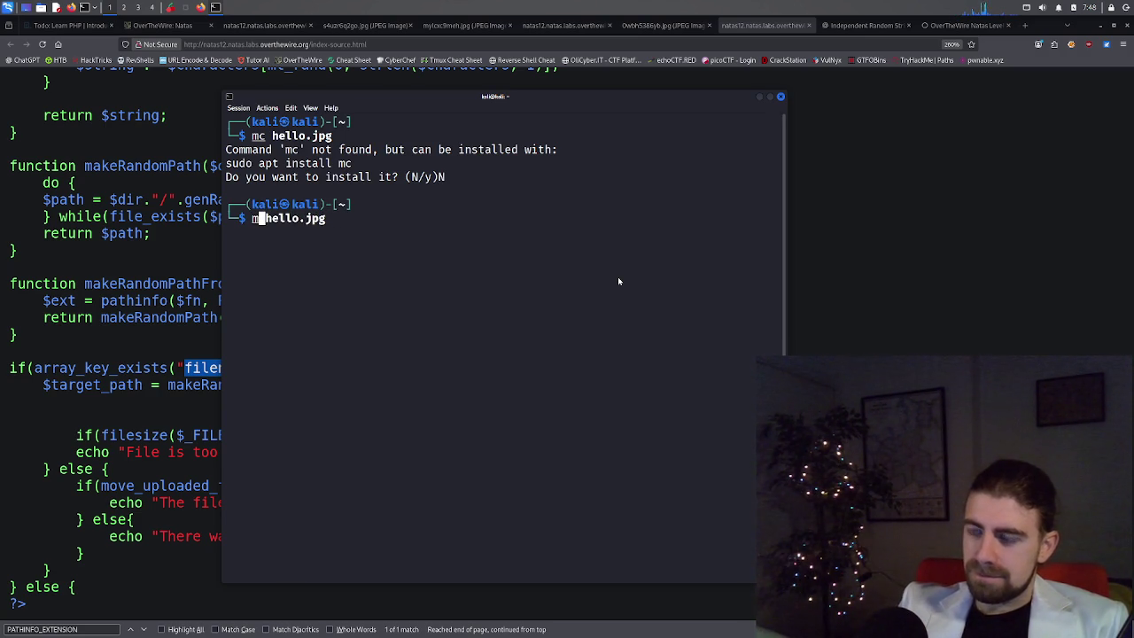
{"action": "type", "text": "v"}
{"action": "key", "text": "End"}
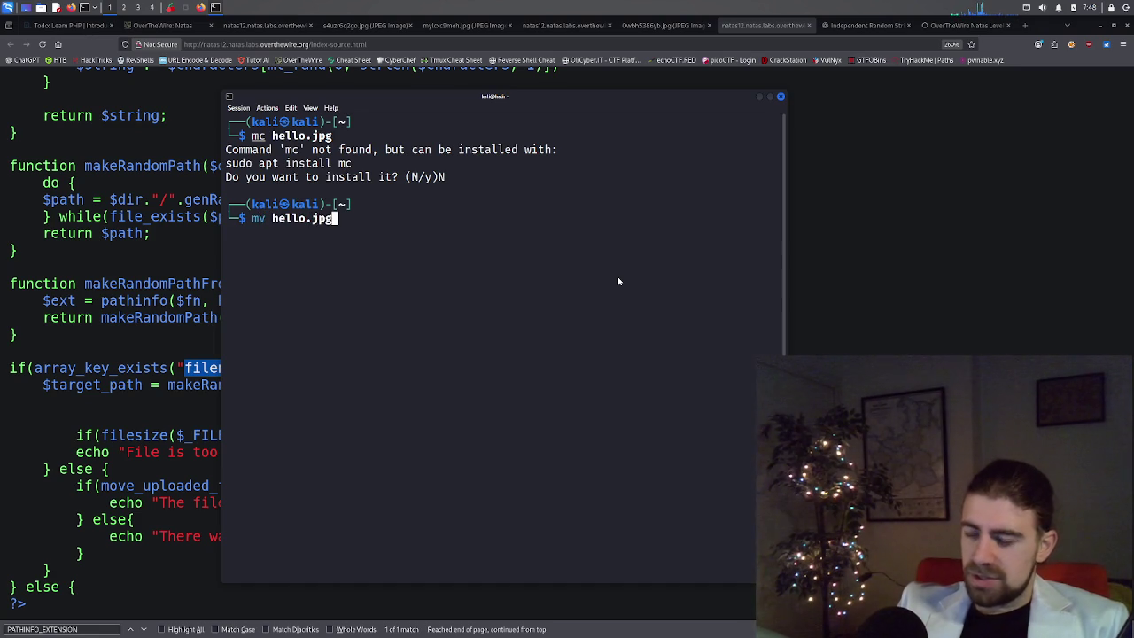
{"action": "type", "text": "ima"}
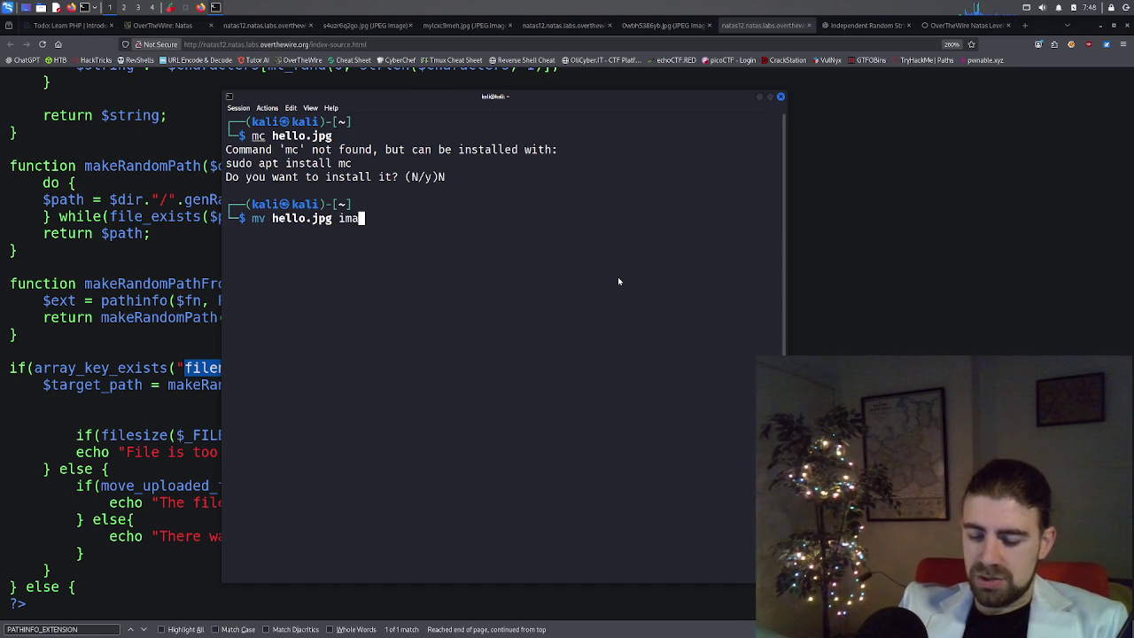
{"action": "type", "text": "ge"}
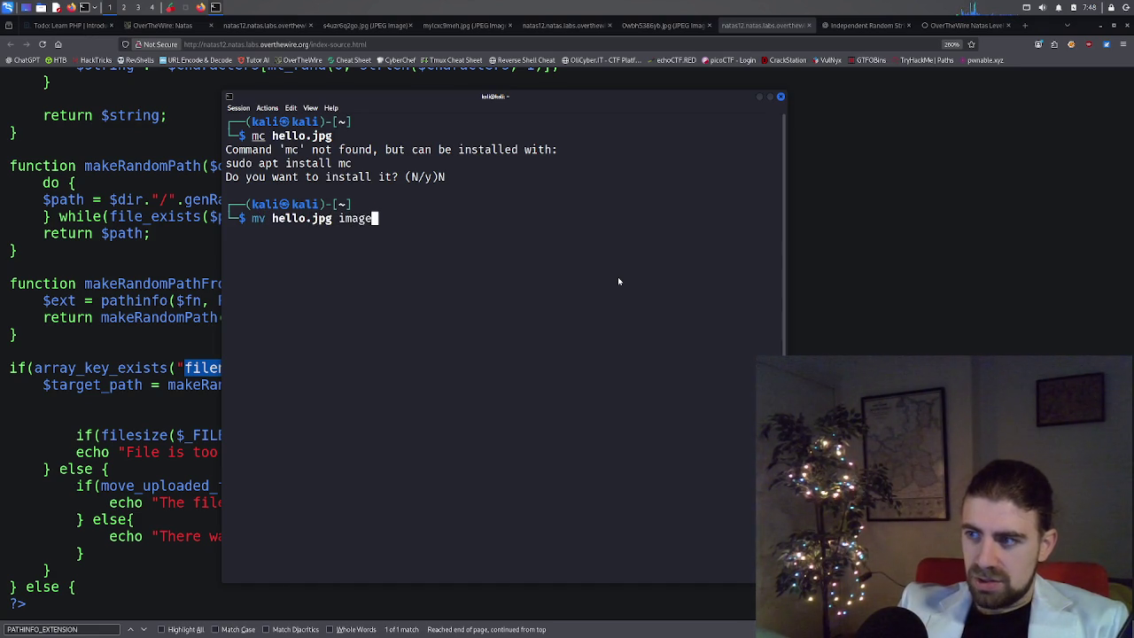
{"action": "type", "text": ".php"}
{"action": "key", "text": "Return"}
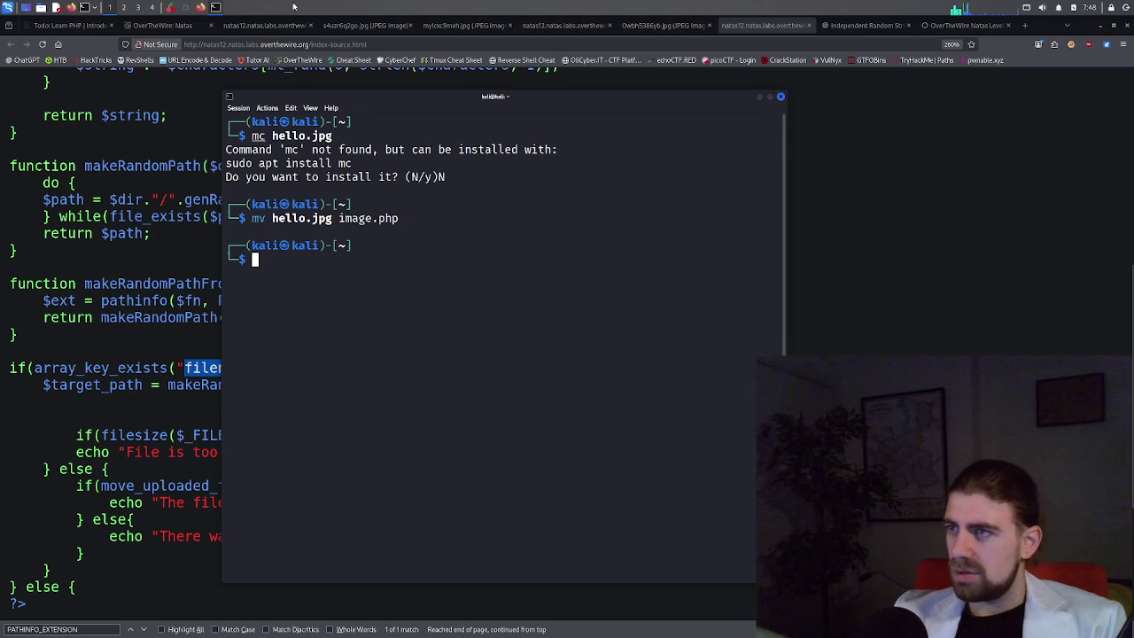
{"action": "left_click", "coordinate": [164, 25]}
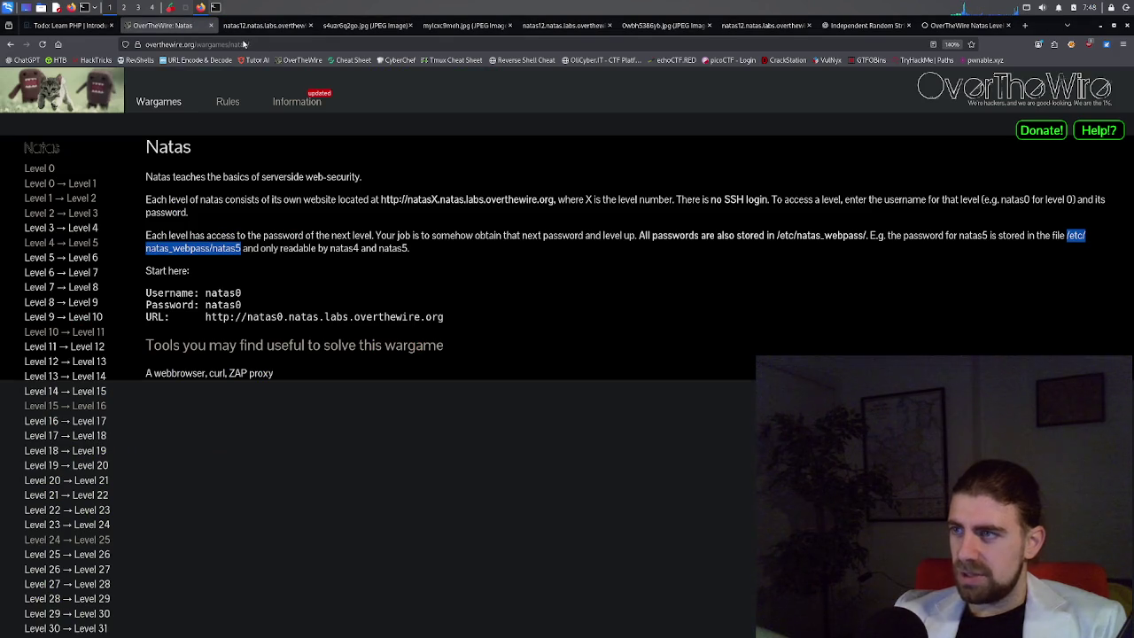
Upload image.php via the natas12 form and open the resulting upload/sh6sp159zp.jpg link in a new tab.
{"action": "left_click", "coordinate": [247, 26]}
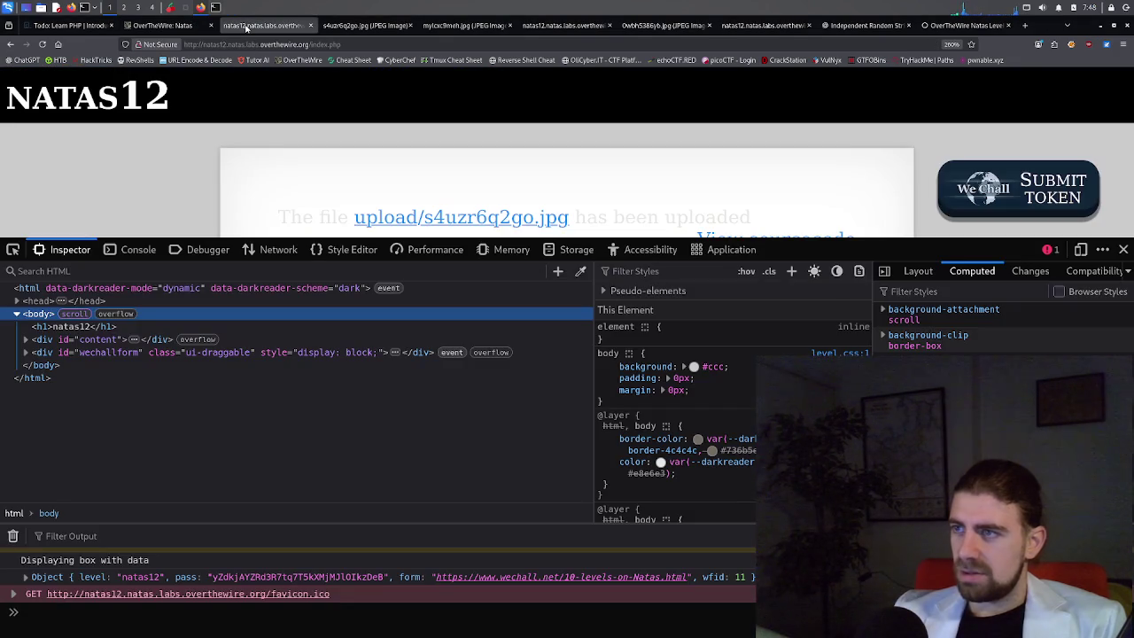
{"action": "left_click", "coordinate": [11, 44]}
{"action": "left_click", "coordinate": [316, 111]}
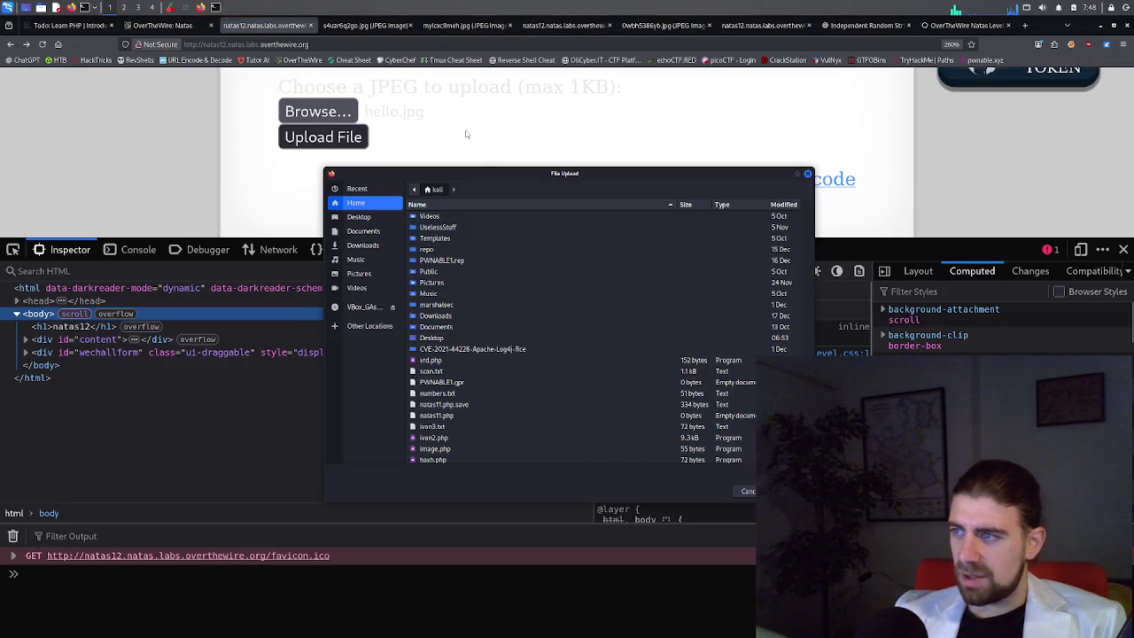
{"action": "scroll", "coordinate": [446, 416], "scroll_direction": "down", "scroll_amount": 3}
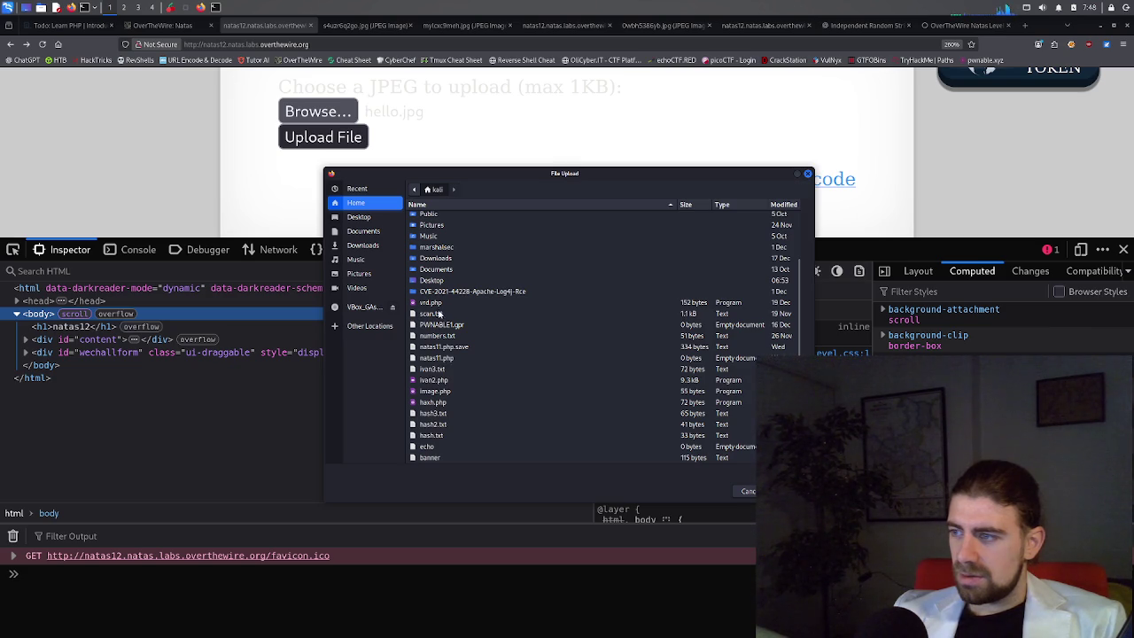
{"action": "left_click", "coordinate": [440, 392]}
{"action": "double_click", "coordinate": [441, 394]}
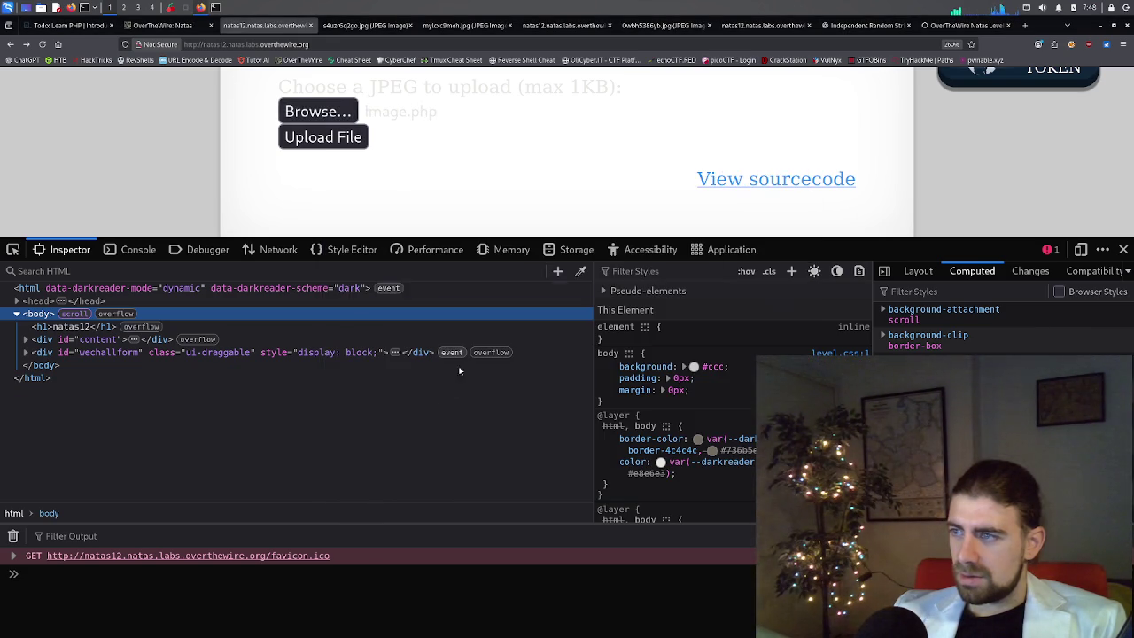
{"action": "left_click", "coordinate": [337, 139]}
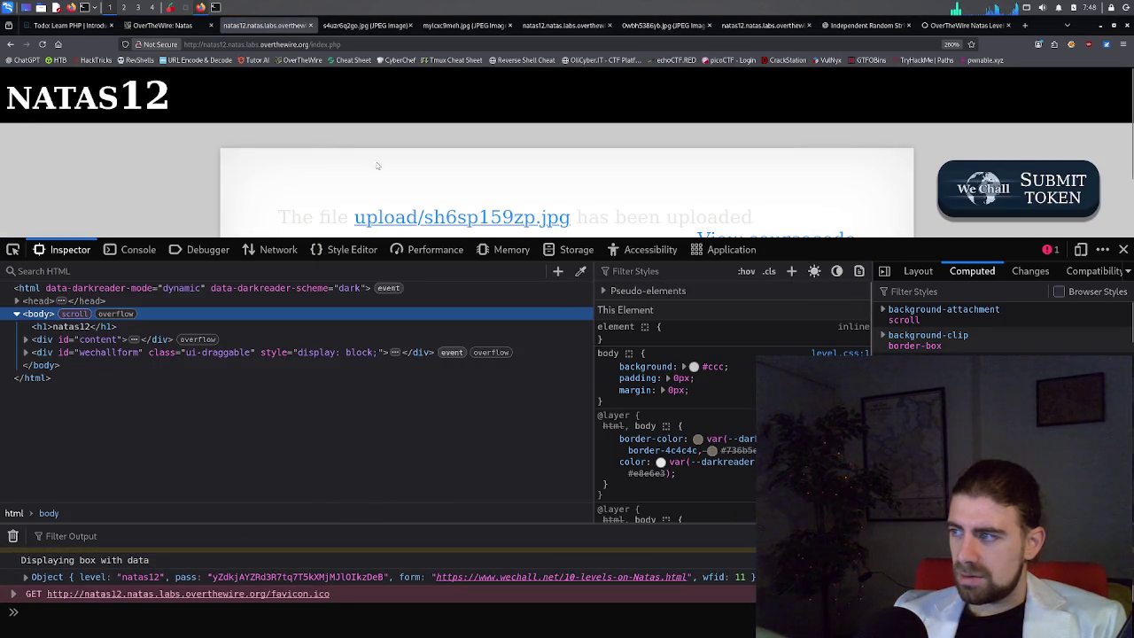
{"action": "scroll", "coordinate": [398, 182], "scroll_direction": "down", "scroll_amount": 1}
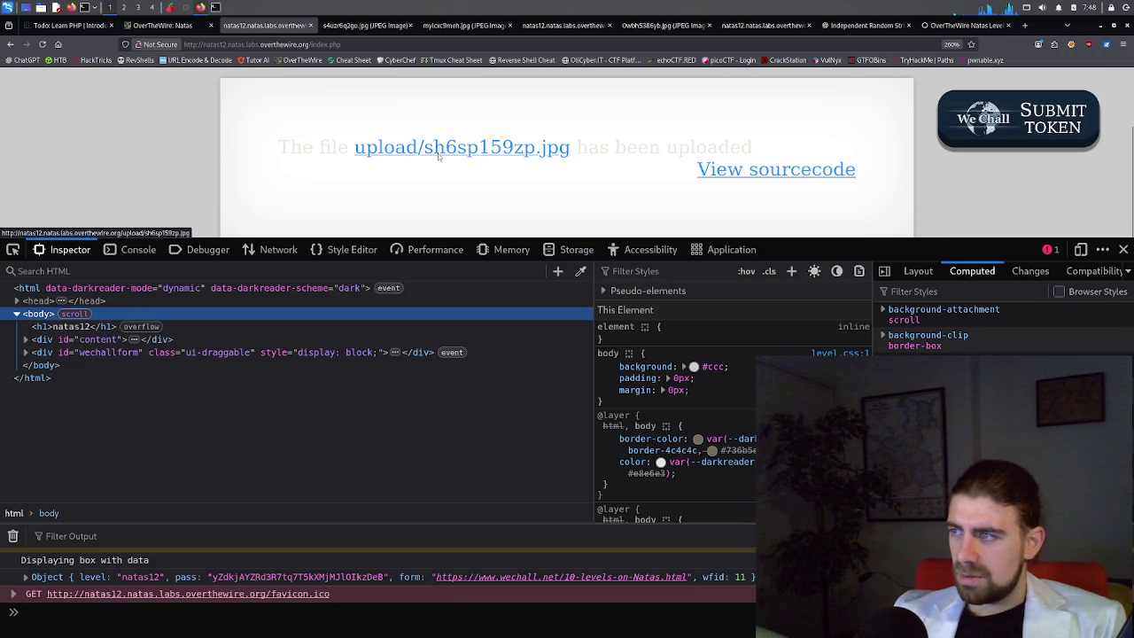
{"action": "middle_click", "coordinate": [532, 159]}
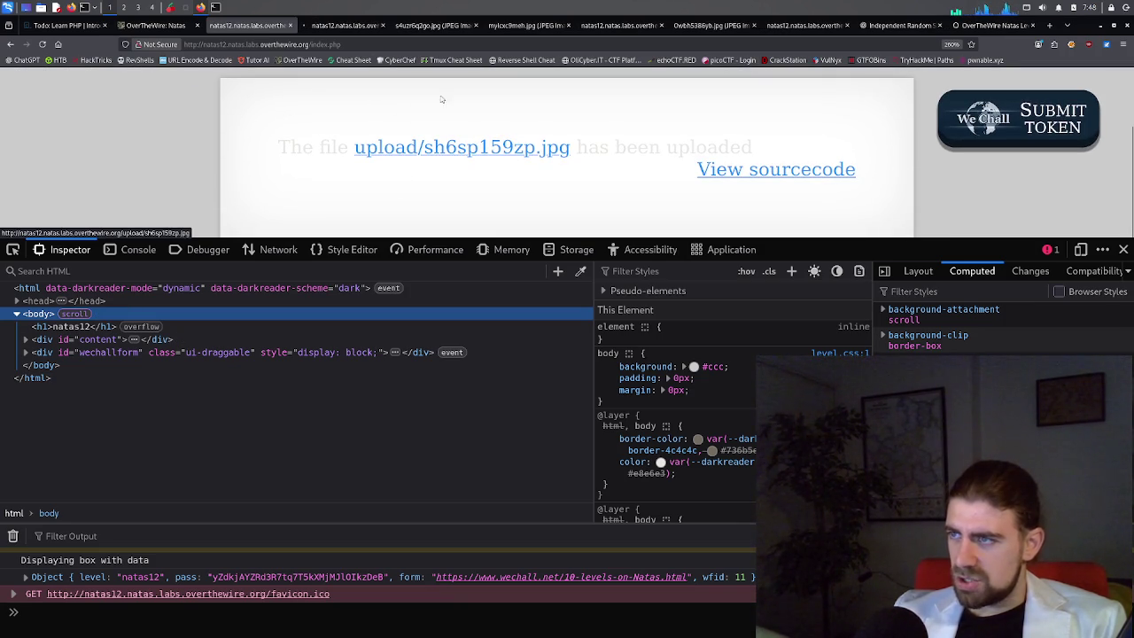
Open and reload sh6sp159zp.jpg, which still shows an error, then go to the LearnHacking Level 12 walkthrough.
{"action": "left_click", "coordinate": [342, 26]}
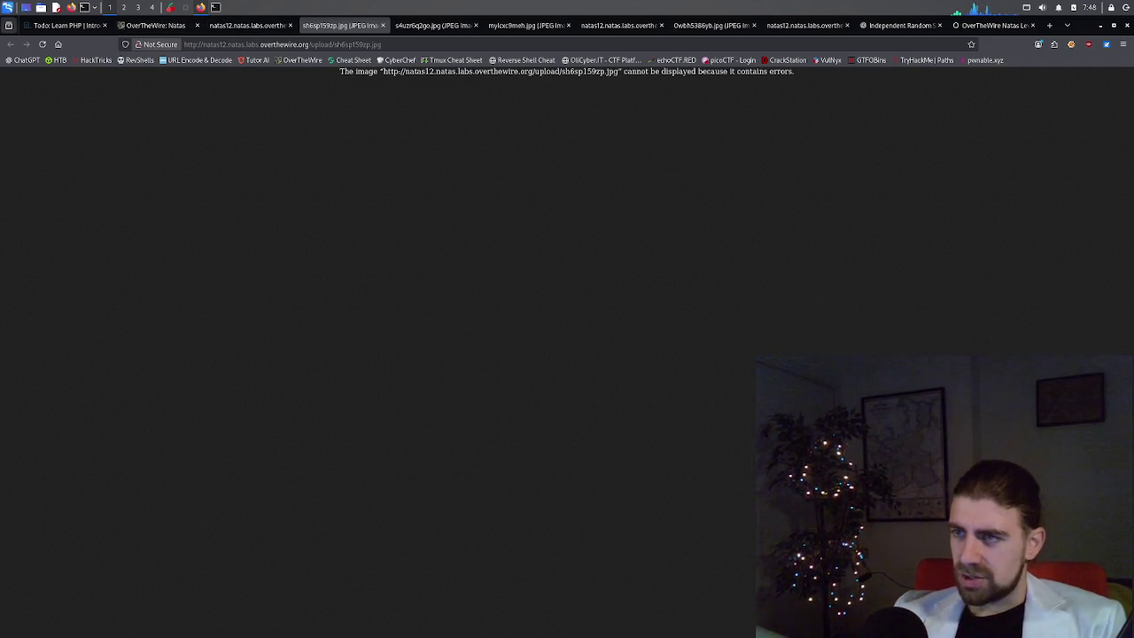
{"action": "left_click", "coordinate": [44, 48]}
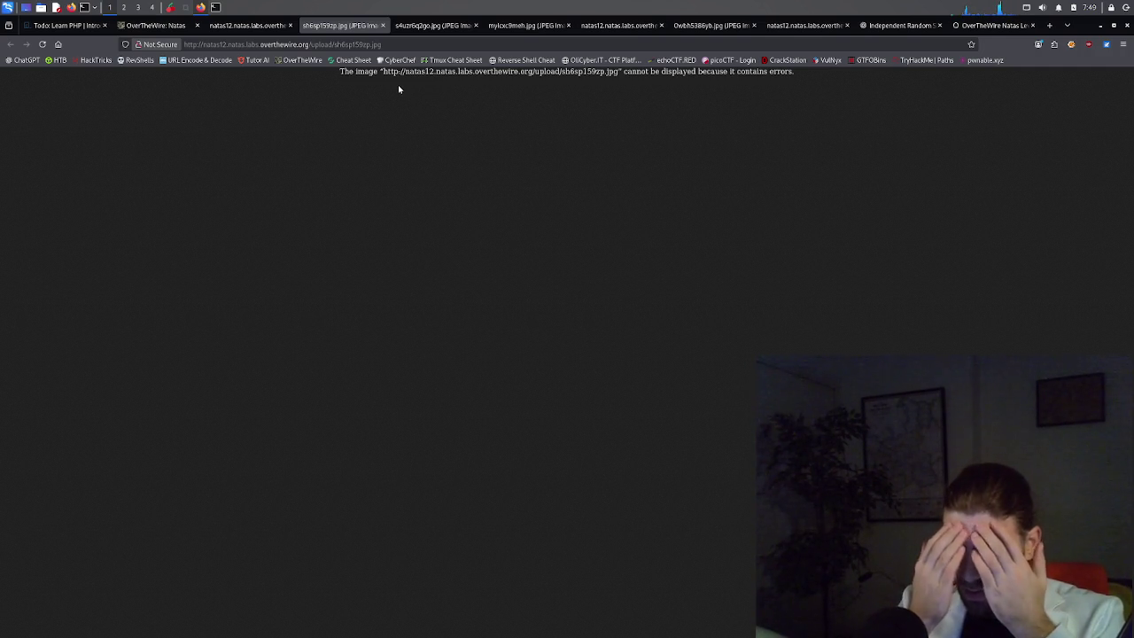
{"action": "left_click", "coordinate": [969, 26]}
{"action": "scroll", "coordinate": [408, 334], "scroll_direction": "down", "scroll_amount": 10}
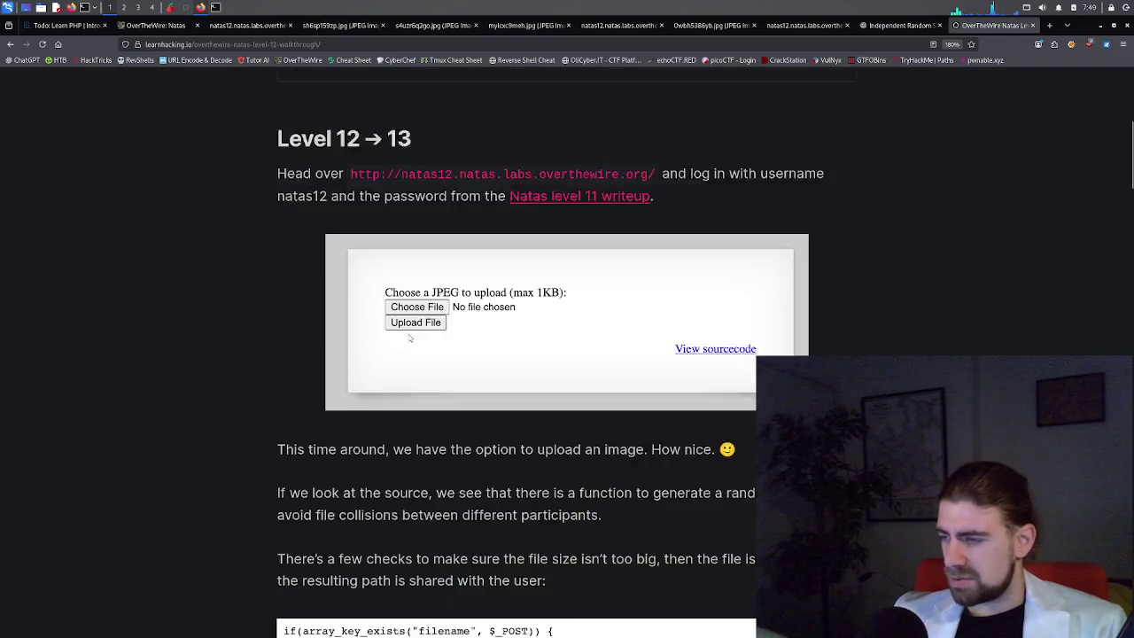
Scroll the walkthrough past the shell.php one-liner to 'Bypassing the client-side .jpg naming'.
{"action": "scroll", "coordinate": [408, 334], "scroll_direction": "down", "scroll_amount": 2}
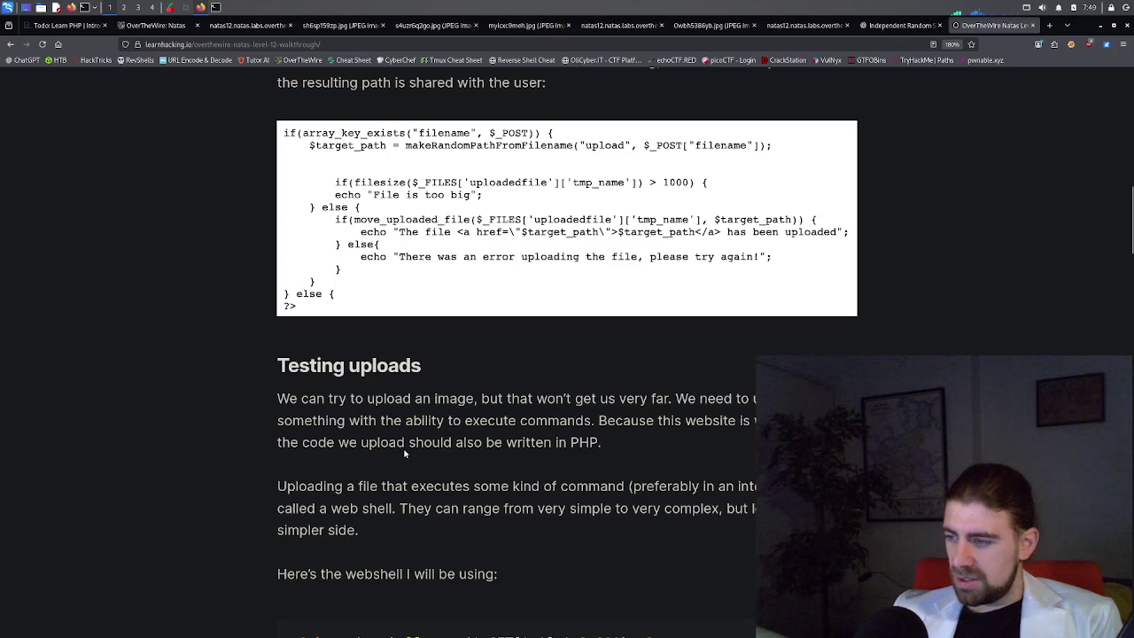
{"action": "scroll", "coordinate": [404, 454], "scroll_direction": "down", "scroll_amount": 1}
{"action": "scroll", "coordinate": [404, 453], "scroll_direction": "down", "scroll_amount": 1}
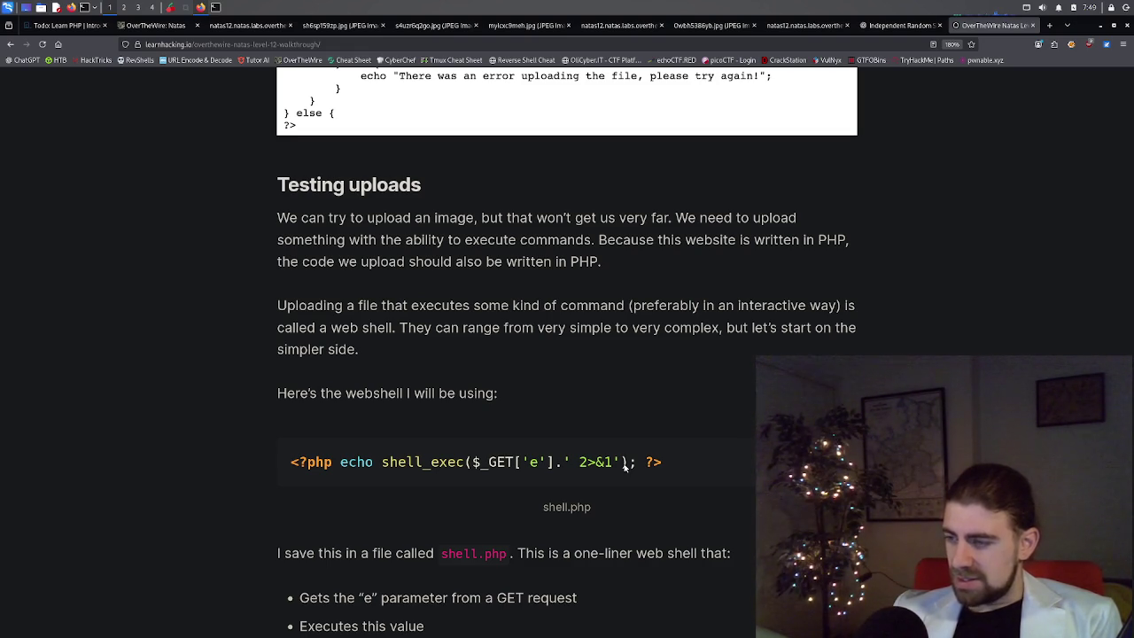
{"action": "scroll", "coordinate": [625, 467], "scroll_direction": "down", "scroll_amount": 1}
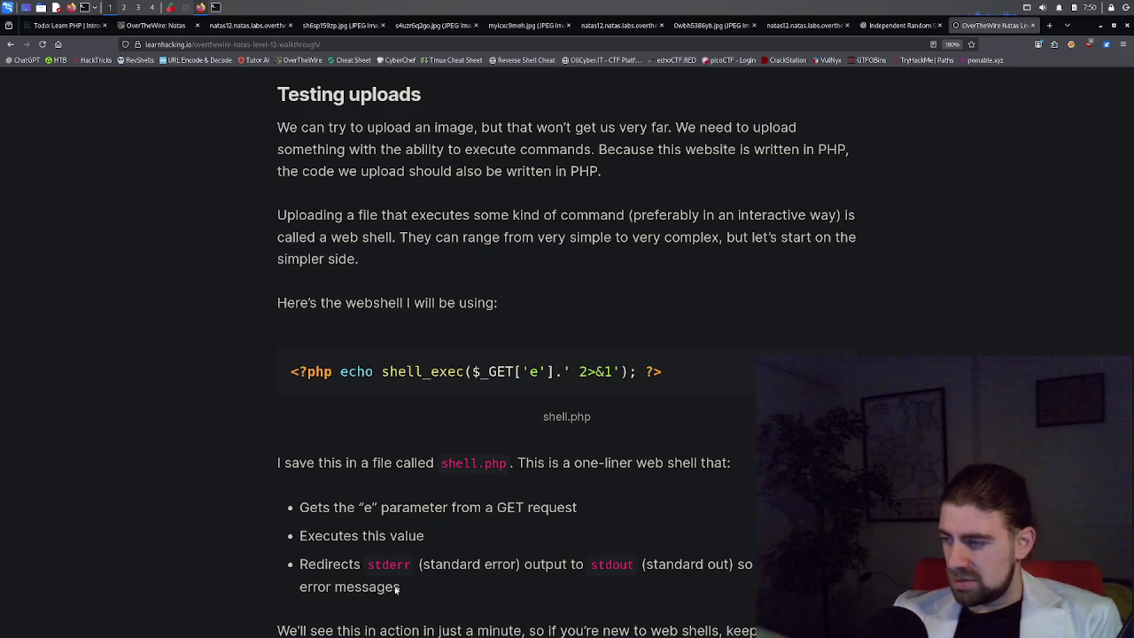
{"action": "scroll", "coordinate": [397, 589], "scroll_direction": "down", "scroll_amount": 2}
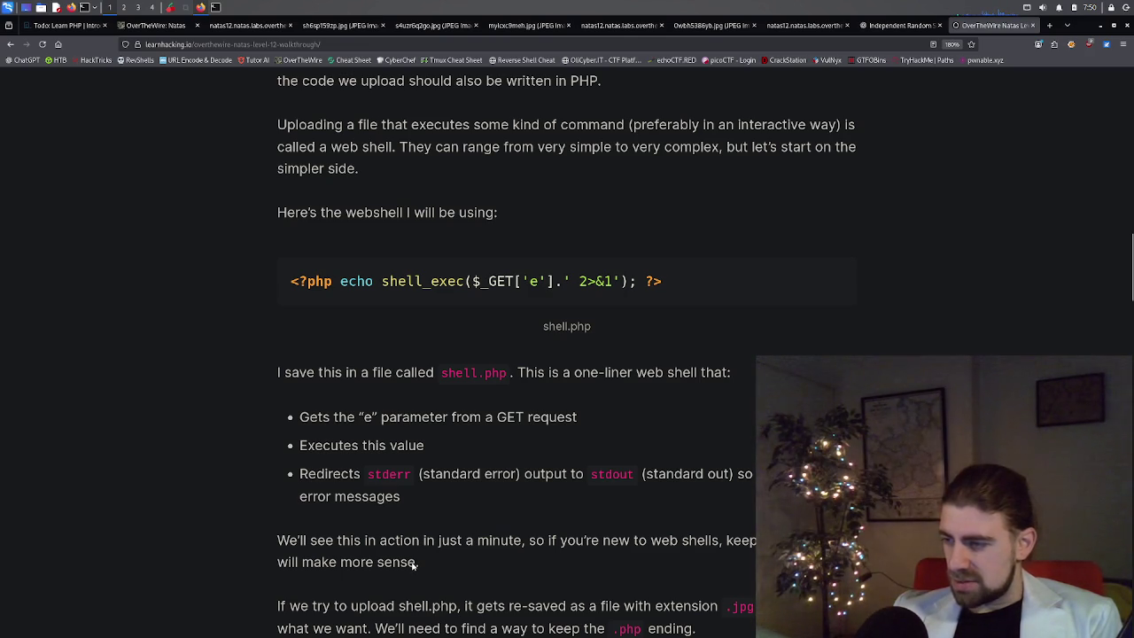
{"action": "scroll", "coordinate": [469, 548], "scroll_direction": "down", "scroll_amount": 2}
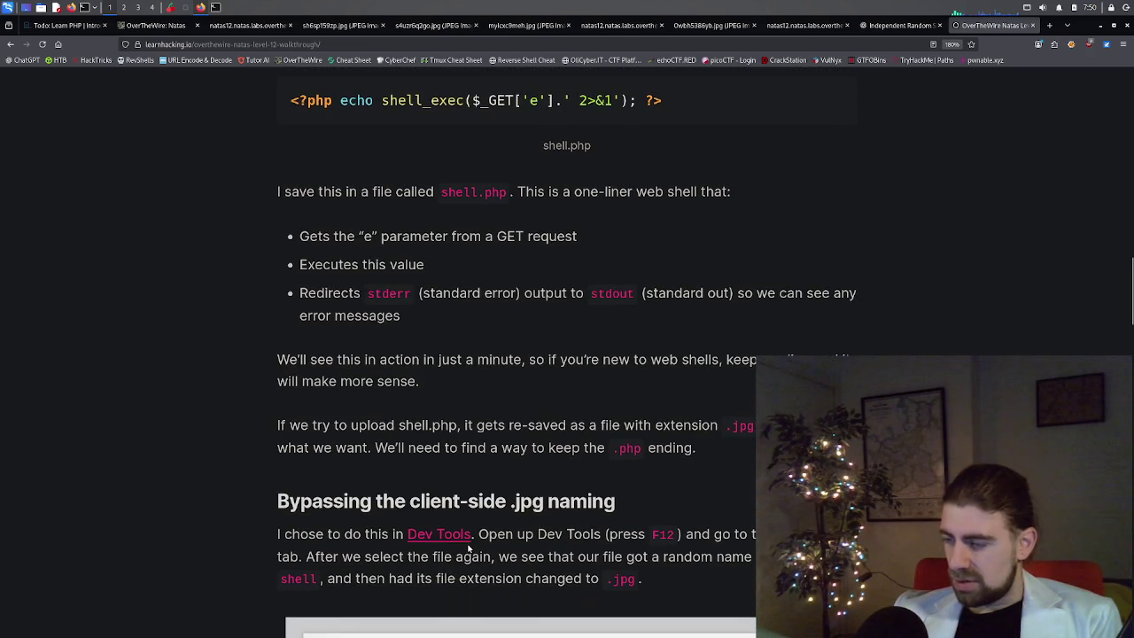
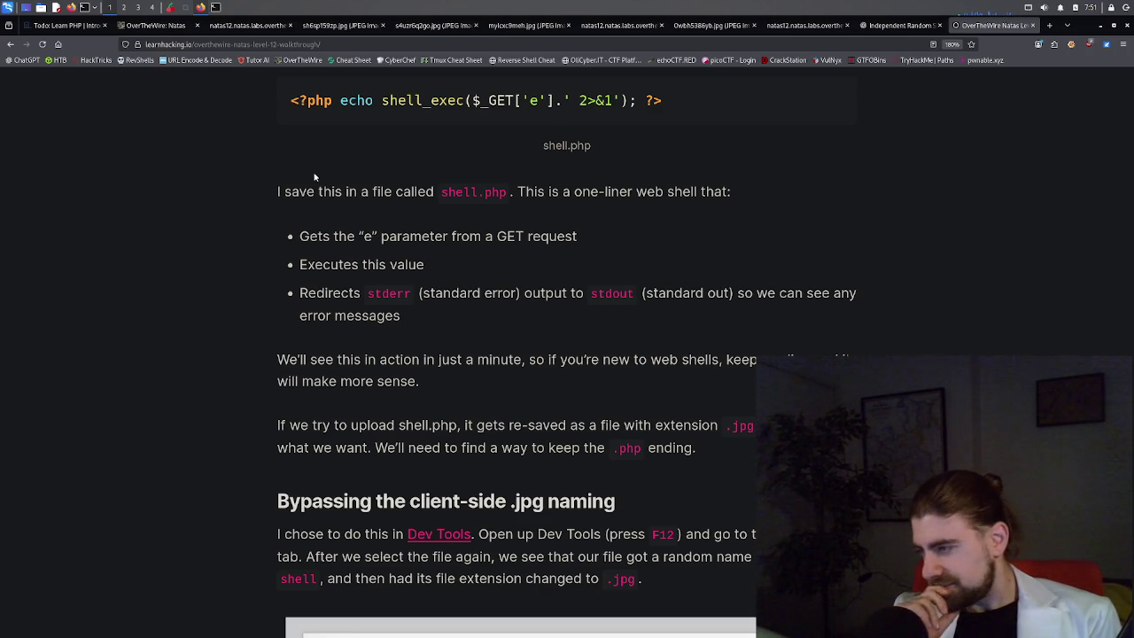
Read the walkthrough's 'Bypassing the client-side .jpg naming' section, then view the sh6sp159zp.jpg upload result.
{"action": "scroll", "coordinate": [553, 258], "scroll_direction": "down", "scroll_amount": 2}
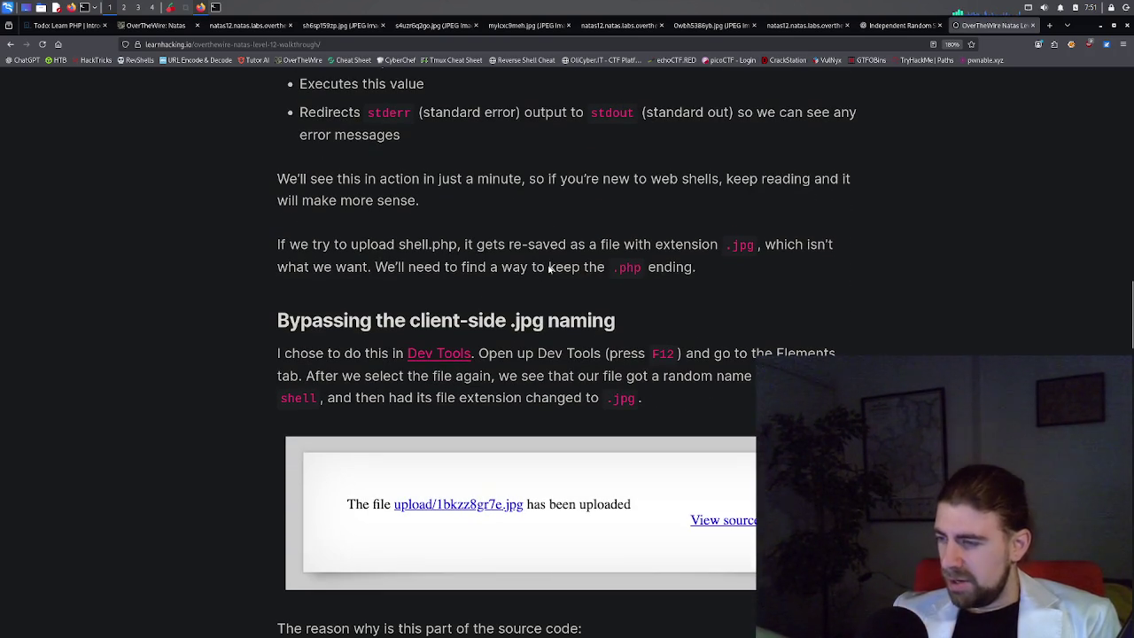
{"action": "scroll", "coordinate": [550, 269], "scroll_direction": "down", "scroll_amount": 2}
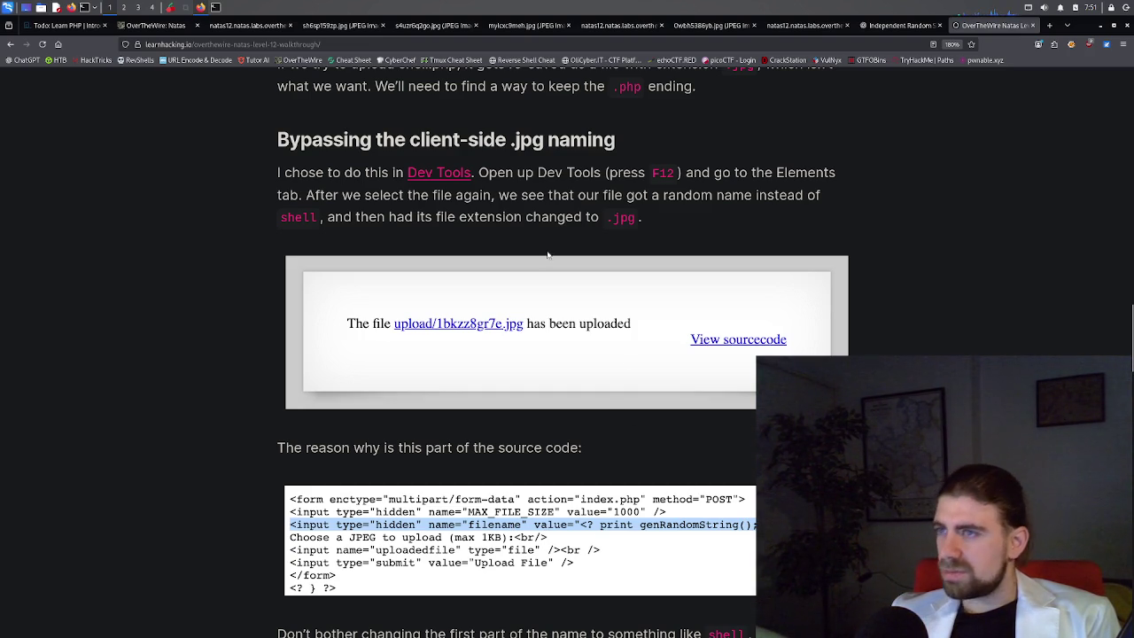
{"action": "left_click", "coordinate": [282, 26]}
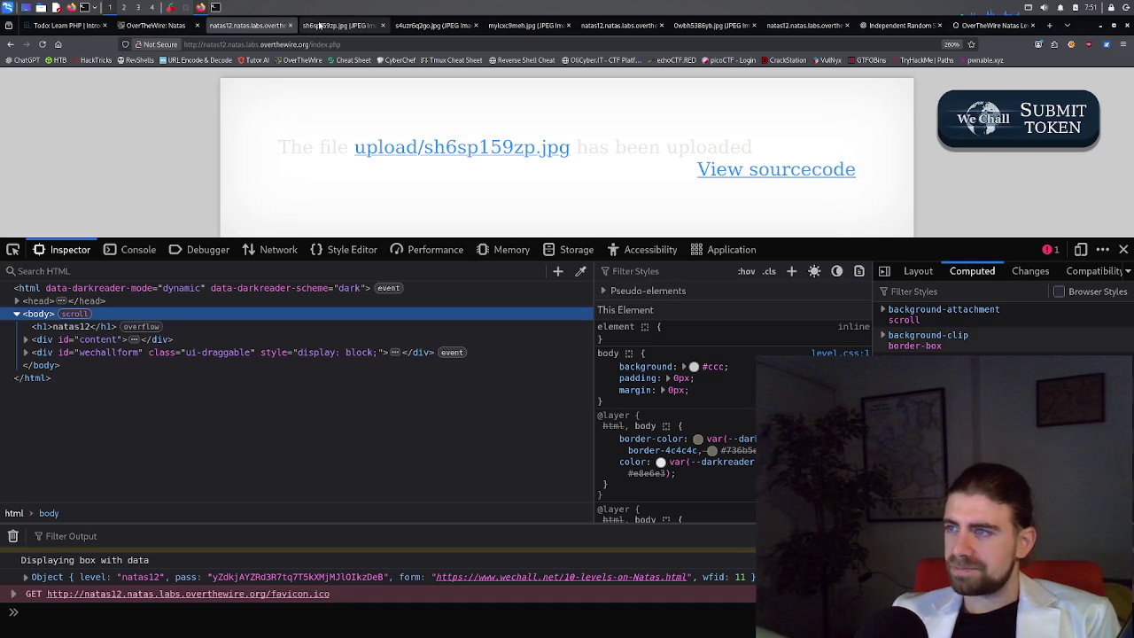
Expand the upload form's Inspector markup to reveal hidden filename input i0ysy4ms12.jpg.
{"action": "left_click", "coordinate": [8, 47]}
{"action": "right_click", "coordinate": [398, 168]}
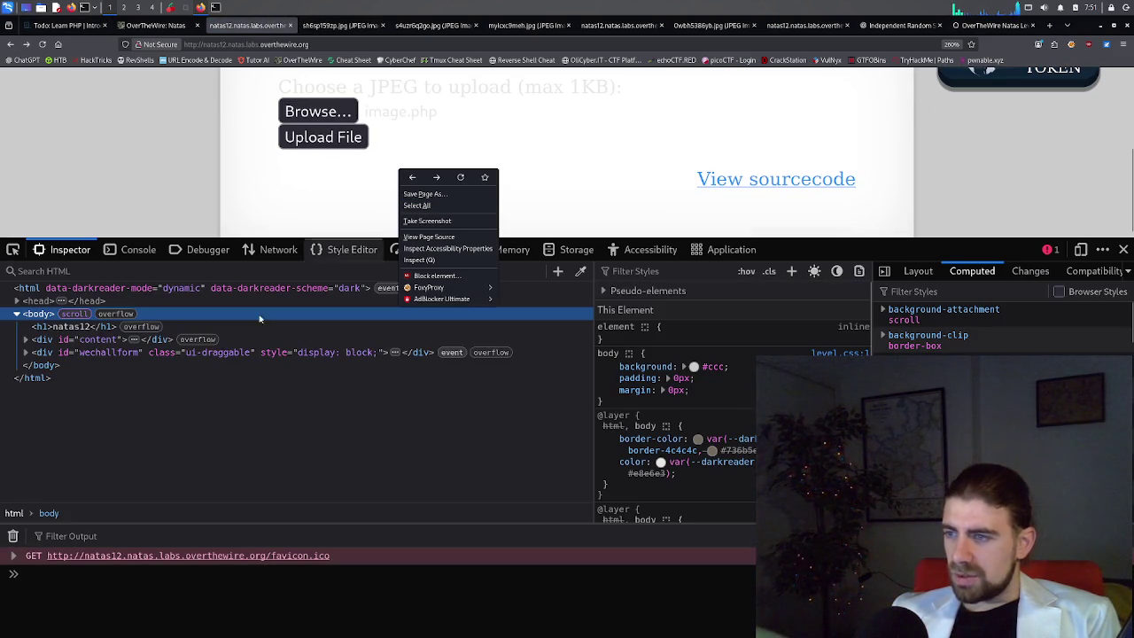
{"action": "left_click", "coordinate": [27, 352]}
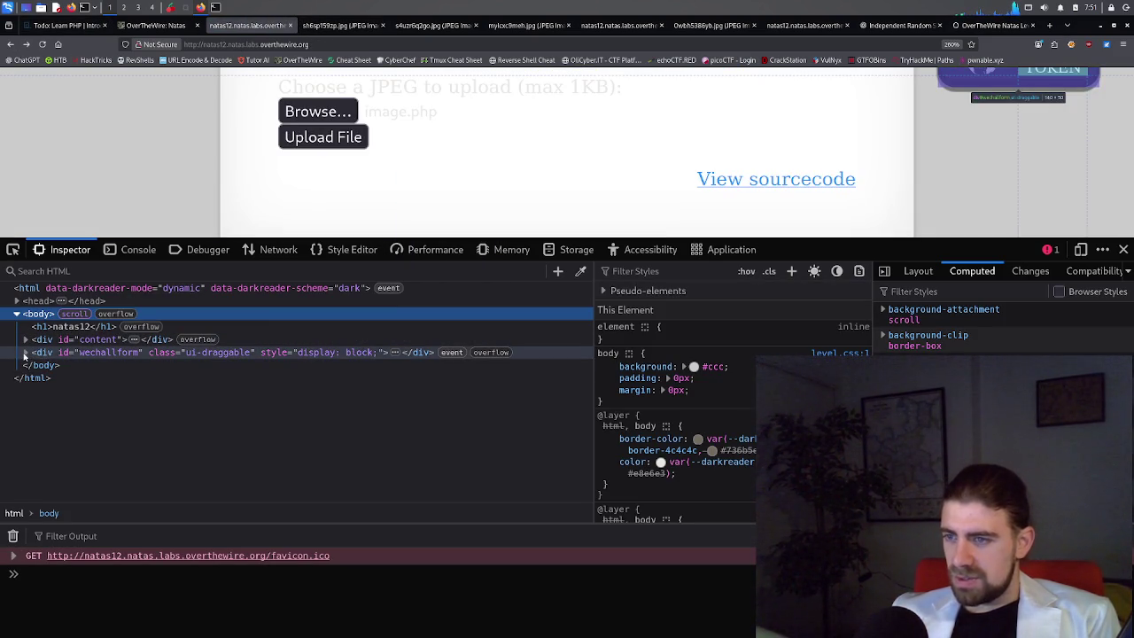
{"action": "left_click", "coordinate": [25, 353]}
{"action": "left_click", "coordinate": [27, 340]}
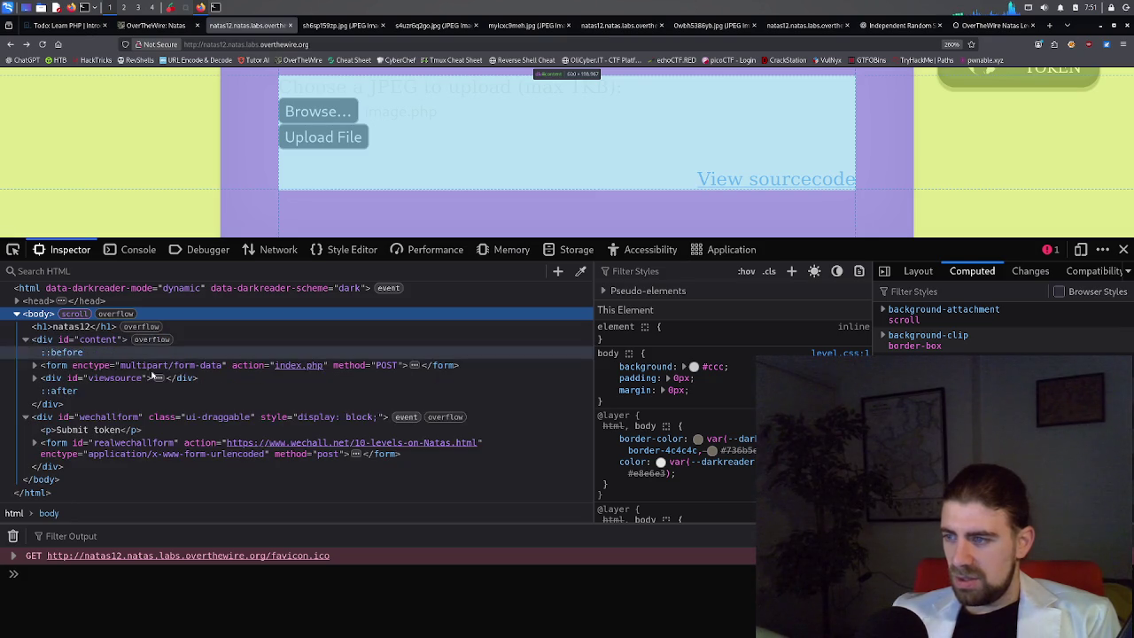
{"action": "left_click", "coordinate": [34, 379]}
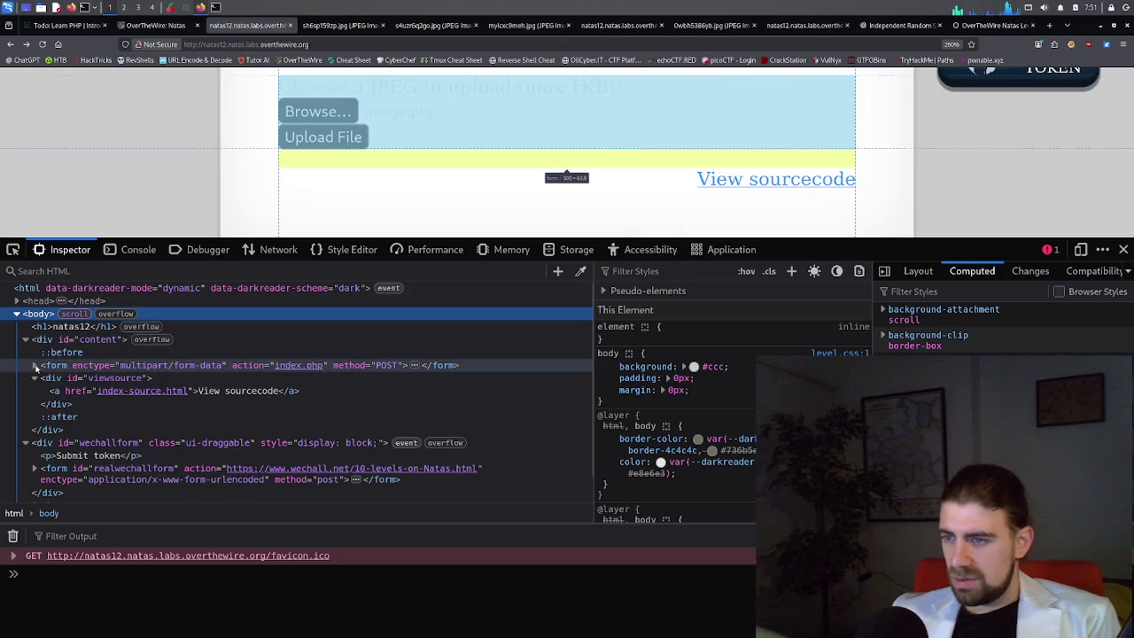
{"action": "left_click", "coordinate": [35, 366]}
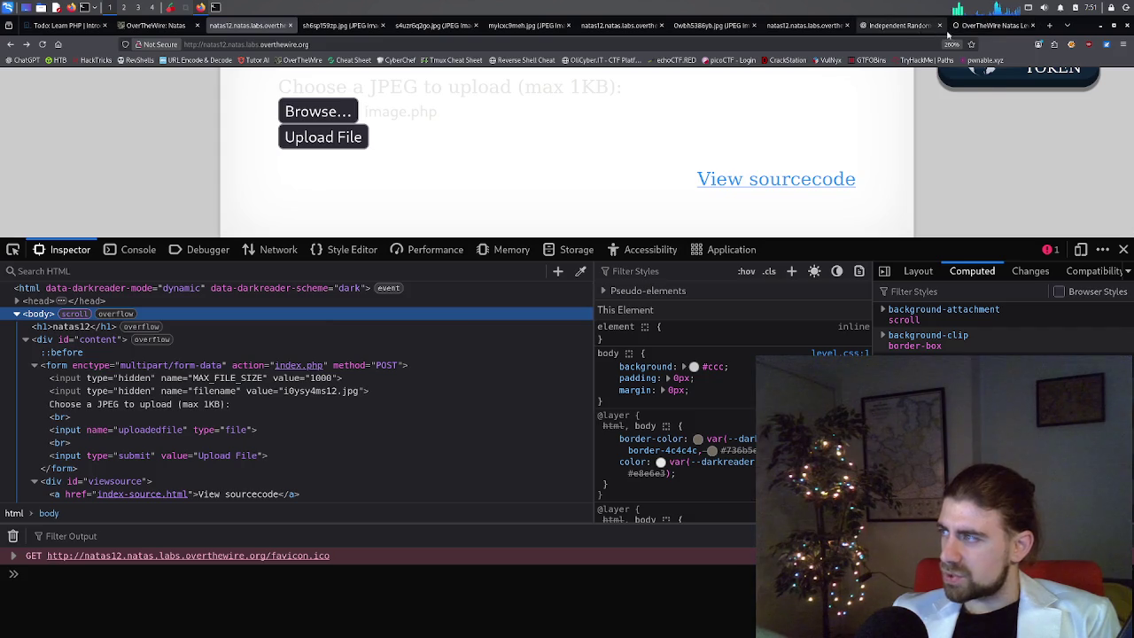
{"action": "left_click", "coordinate": [990, 25]}
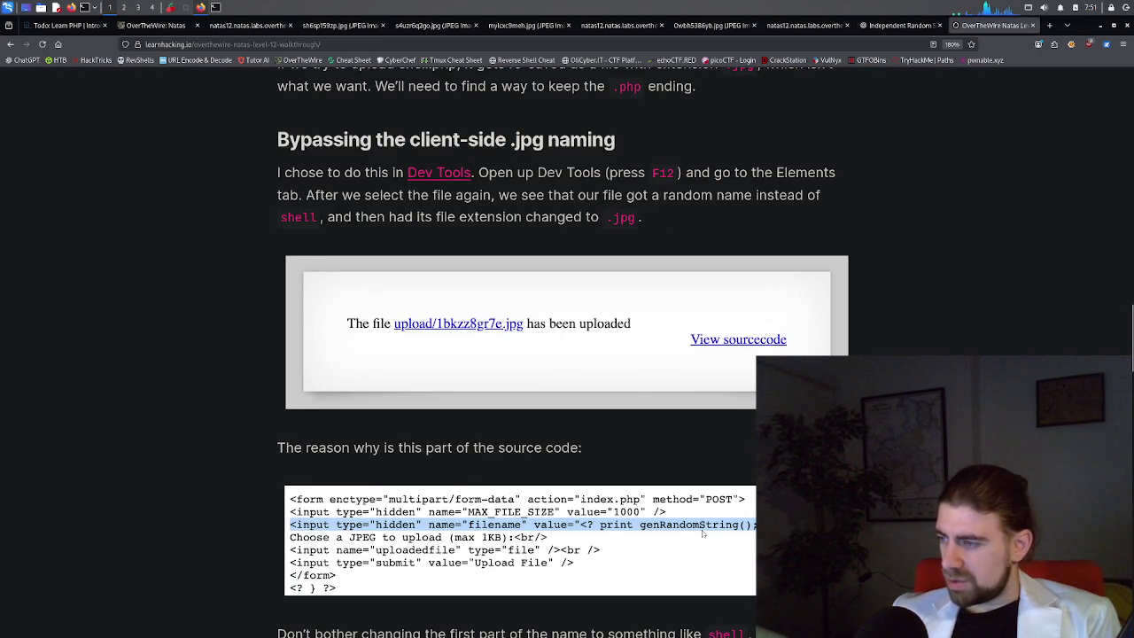
Review the s4uzr6q2go.jpg and sh6sp159zp.jpg uploads, then open the natas12 source in a new tab.
{"action": "left_click", "coordinate": [432, 25]}
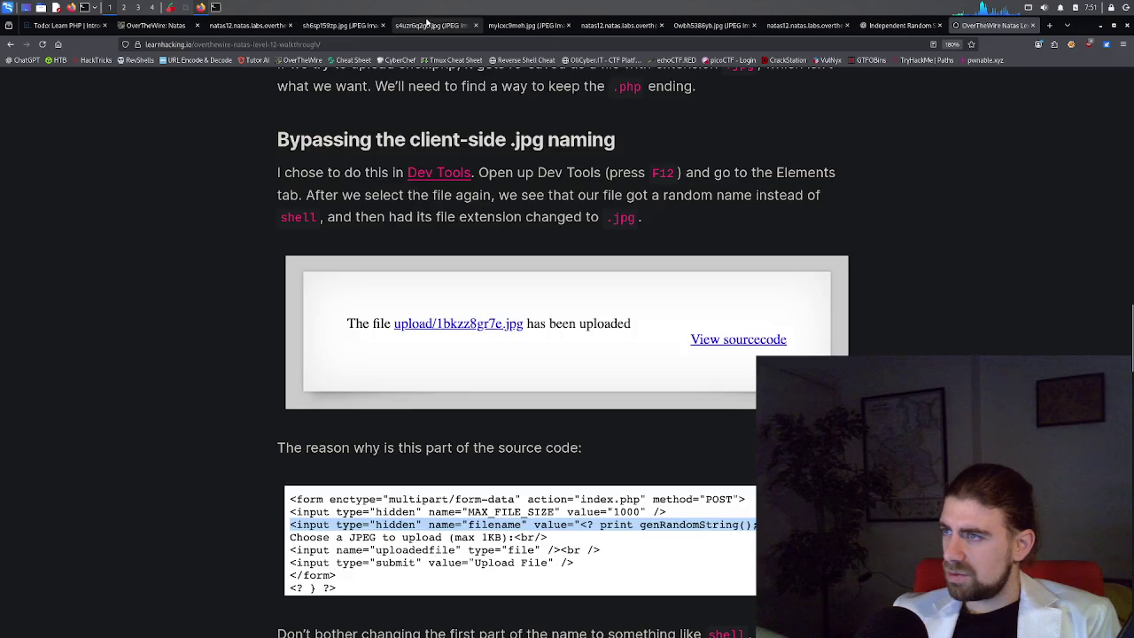
{"action": "left_click", "coordinate": [318, 27]}
{"action": "left_click", "coordinate": [243, 24]}
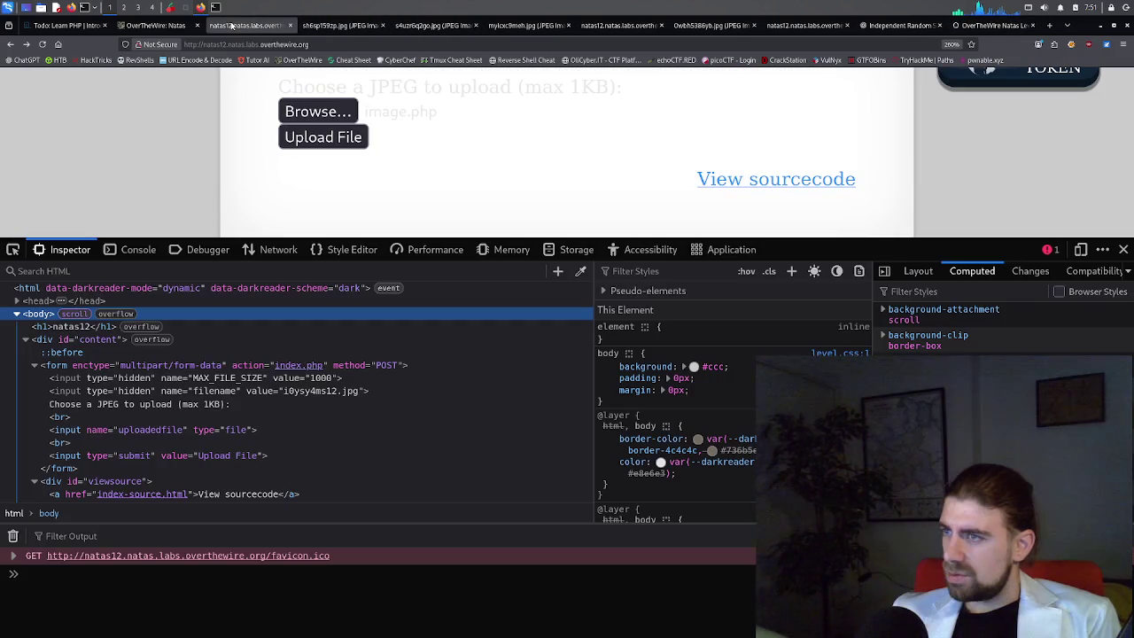
{"action": "middle_click", "coordinate": [777, 181]}
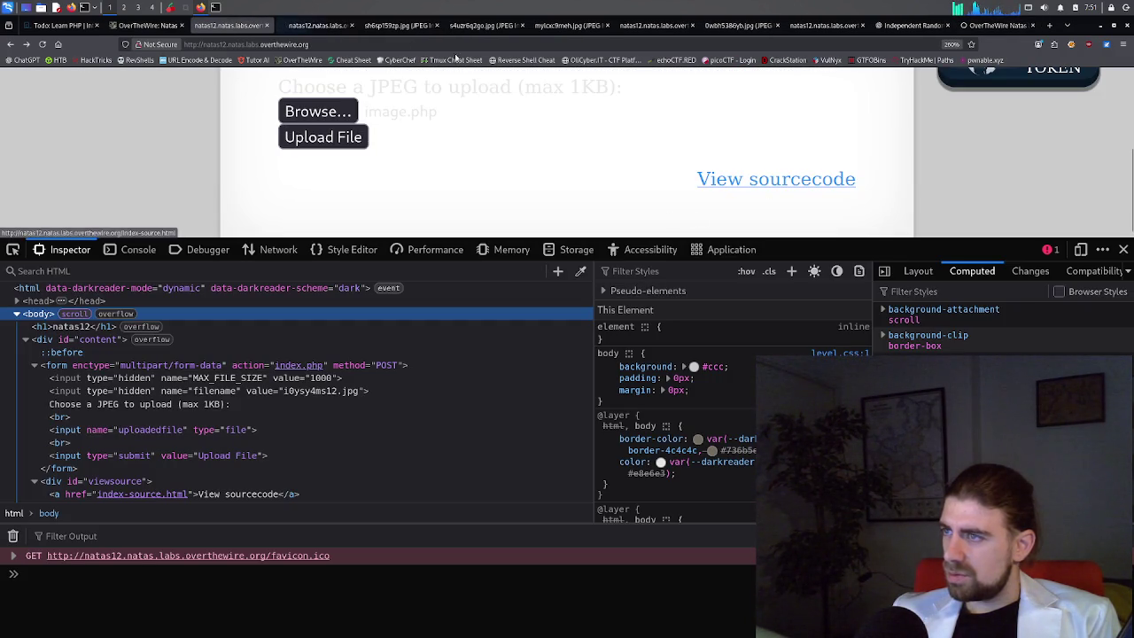
Close the four .jpg image tabs and duplicate natas12 tabs, ending on the source tab.
{"action": "left_click", "coordinate": [372, 28]}
{"action": "middle_click", "coordinate": [400, 25]}
{"action": "middle_click", "coordinate": [400, 25]}
{"action": "middle_click", "coordinate": [400, 26]}
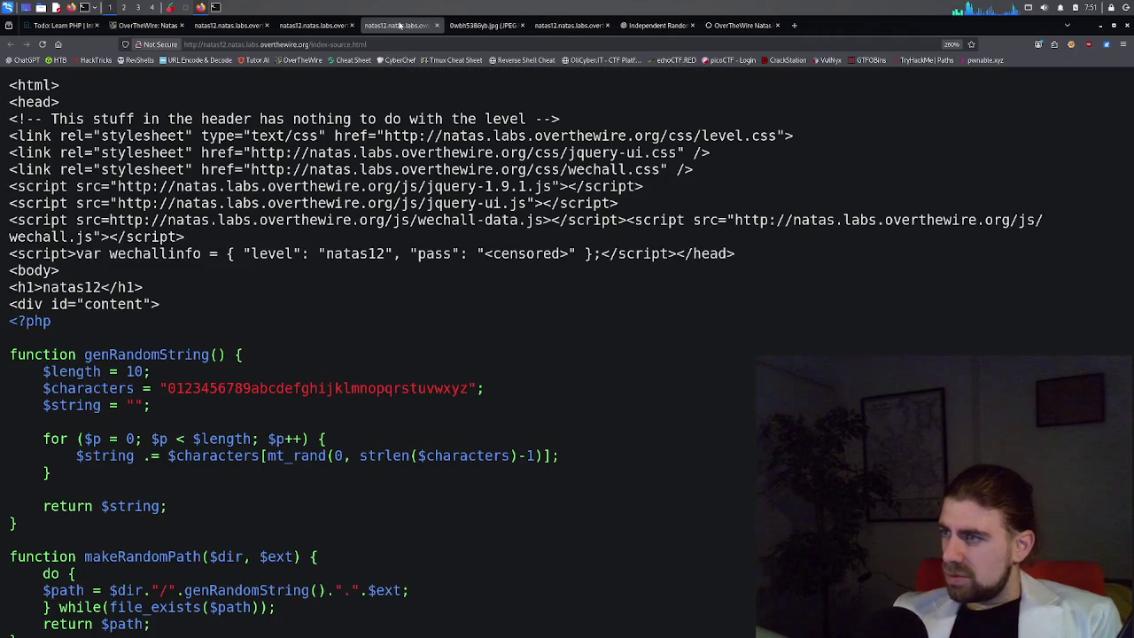
{"action": "middle_click", "coordinate": [396, 27]}
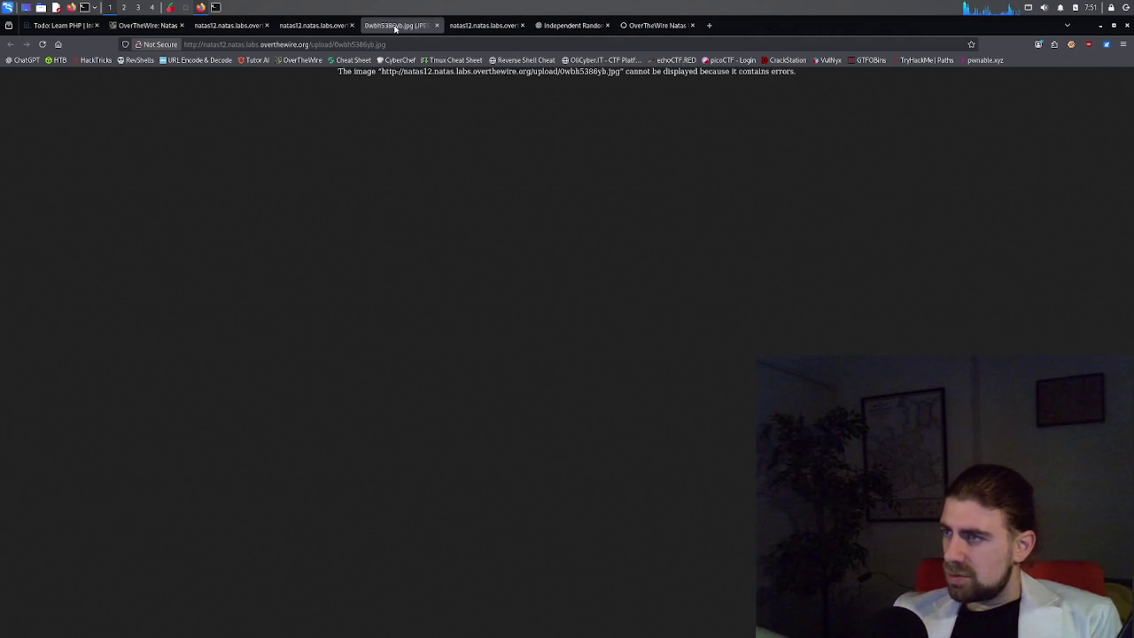
{"action": "middle_click", "coordinate": [396, 26]}
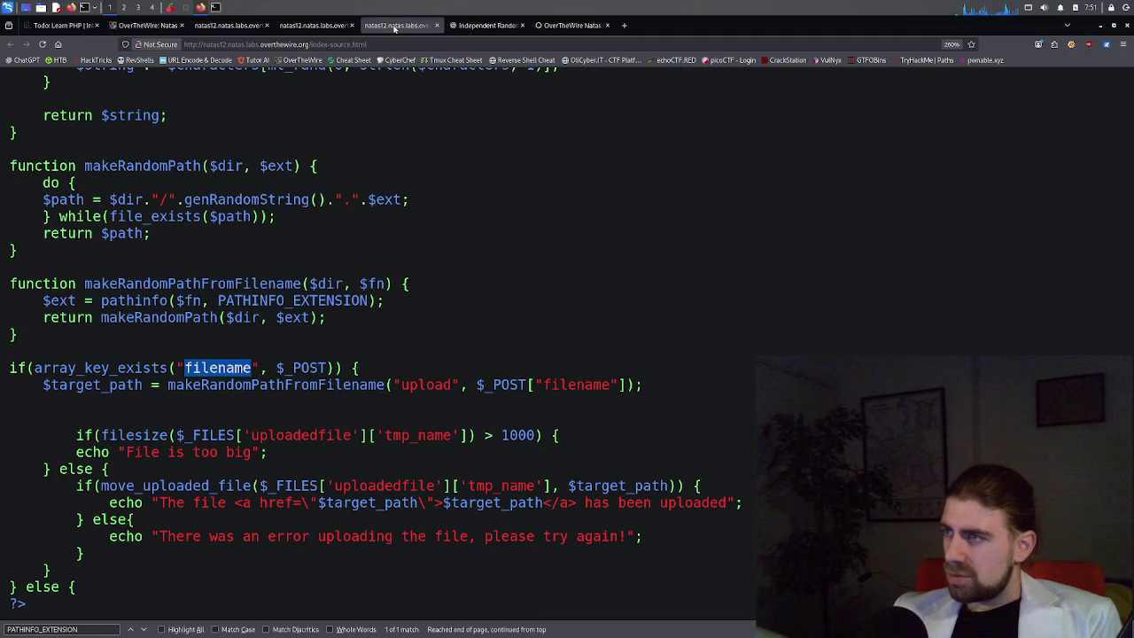
{"action": "middle_click", "coordinate": [395, 27]}
{"action": "left_click", "coordinate": [323, 26]}
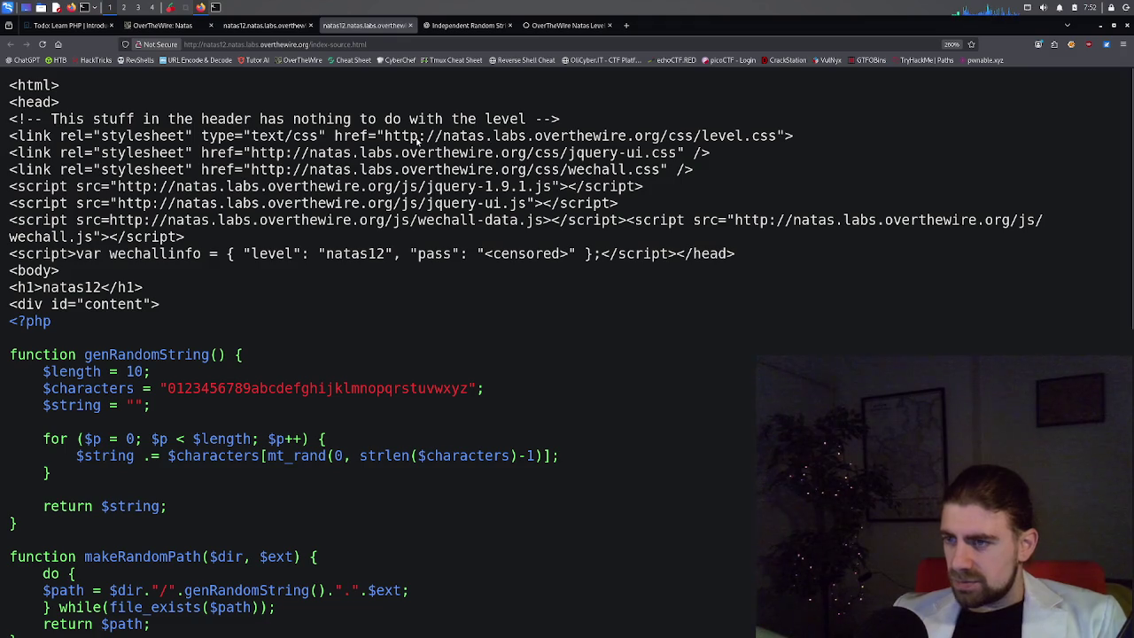
Scroll through the natas12 upload source to the form, then view the ChatGPT MIME-type explanation.
{"action": "scroll", "coordinate": [258, 265], "scroll_direction": "down", "scroll_amount": 5}
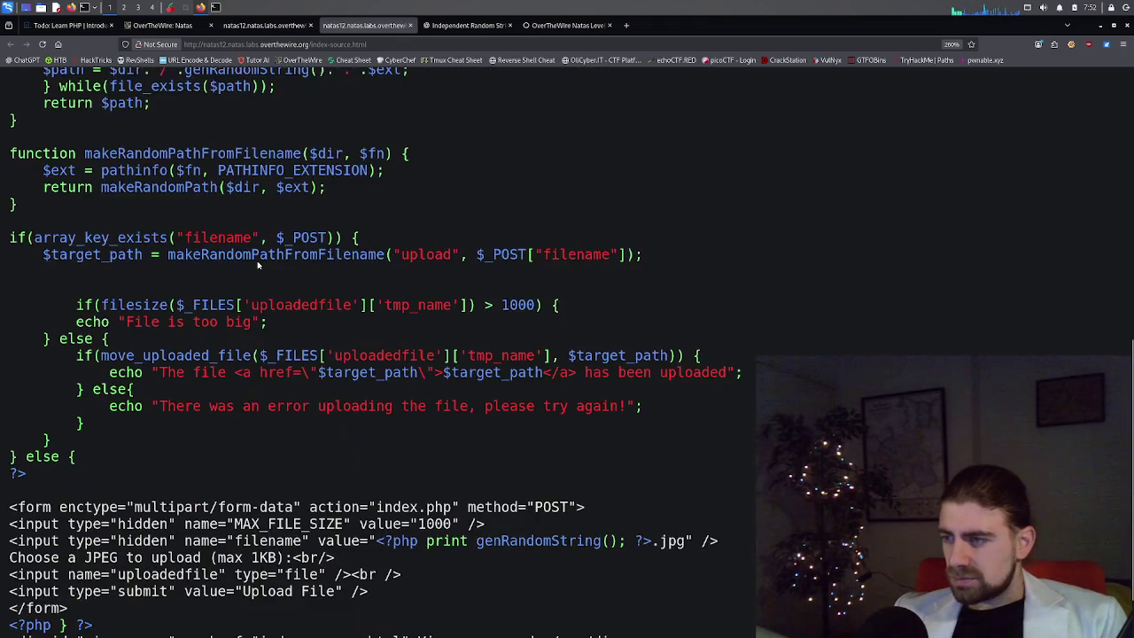
{"action": "scroll", "coordinate": [257, 265], "scroll_direction": "down", "scroll_amount": 1}
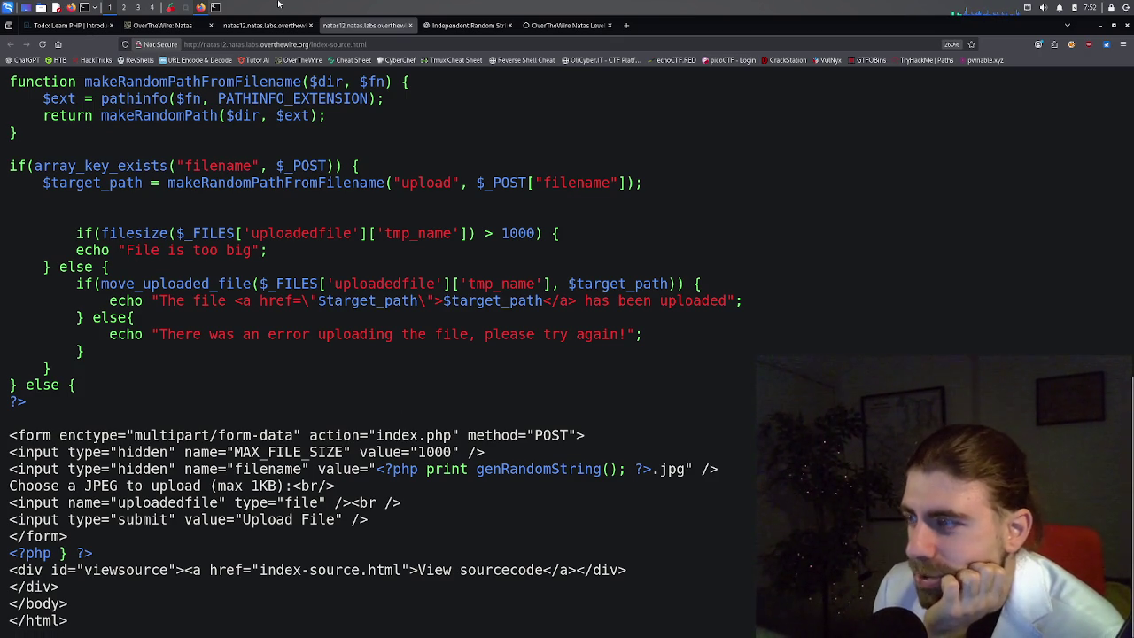
{"action": "left_click", "coordinate": [469, 26]}
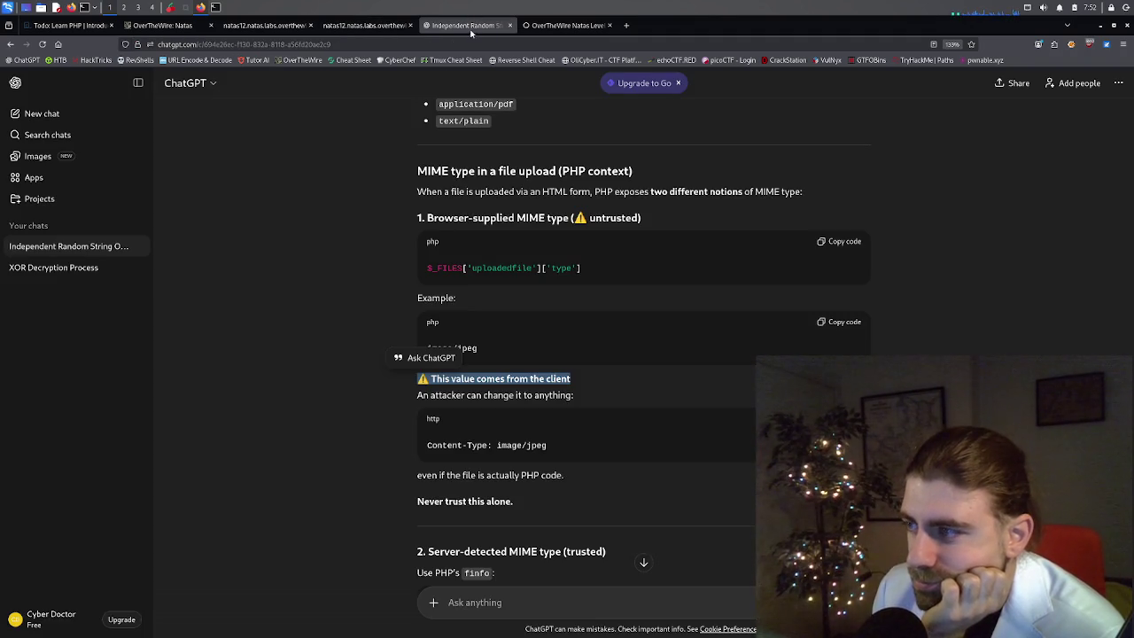
Highlight the walkthrough phrase 'this part of the source code', then return to the natas12 source.
{"action": "left_click", "coordinate": [568, 25]}
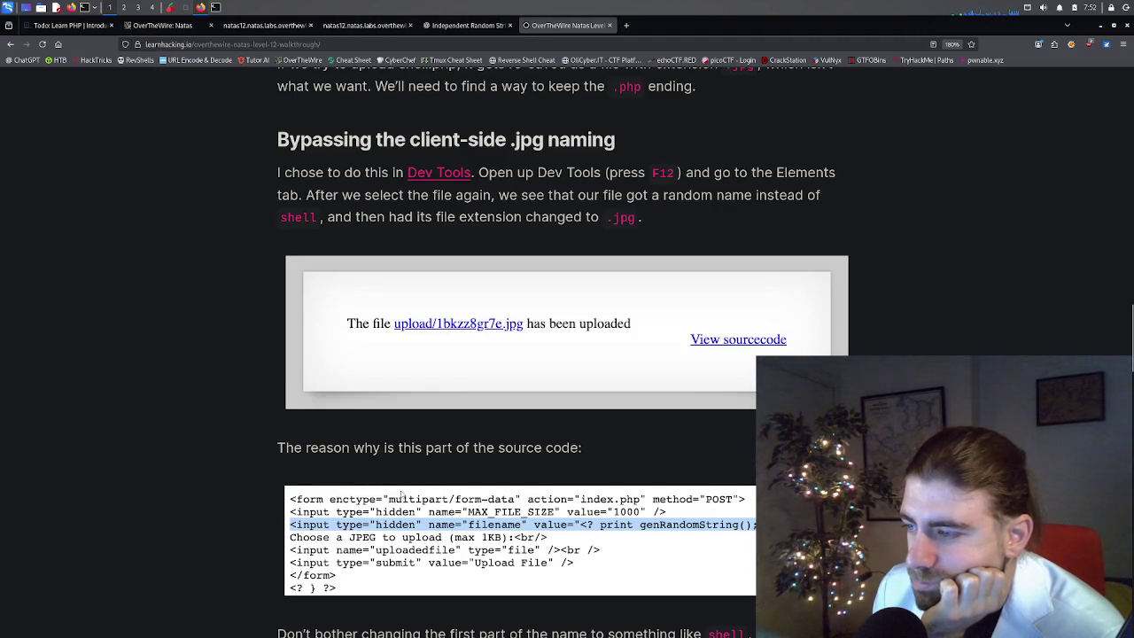
{"action": "left_click_drag", "start_coordinate": [398, 447], "coordinate": [557, 453]}
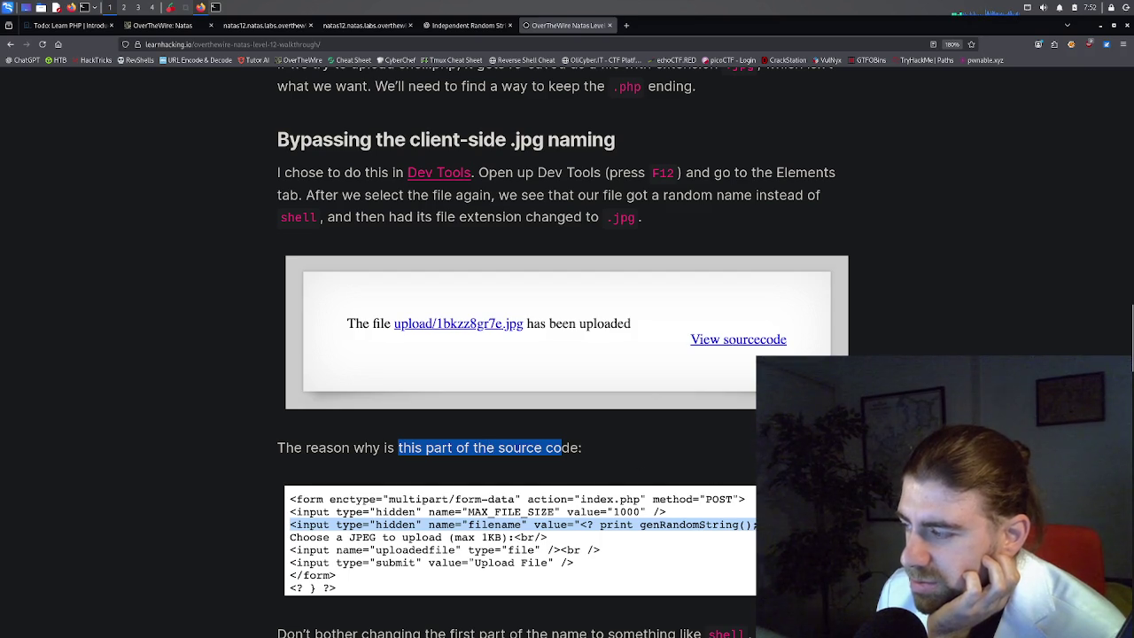
{"action": "left_click", "coordinate": [467, 25]}
{"action": "left_click", "coordinate": [364, 25]}
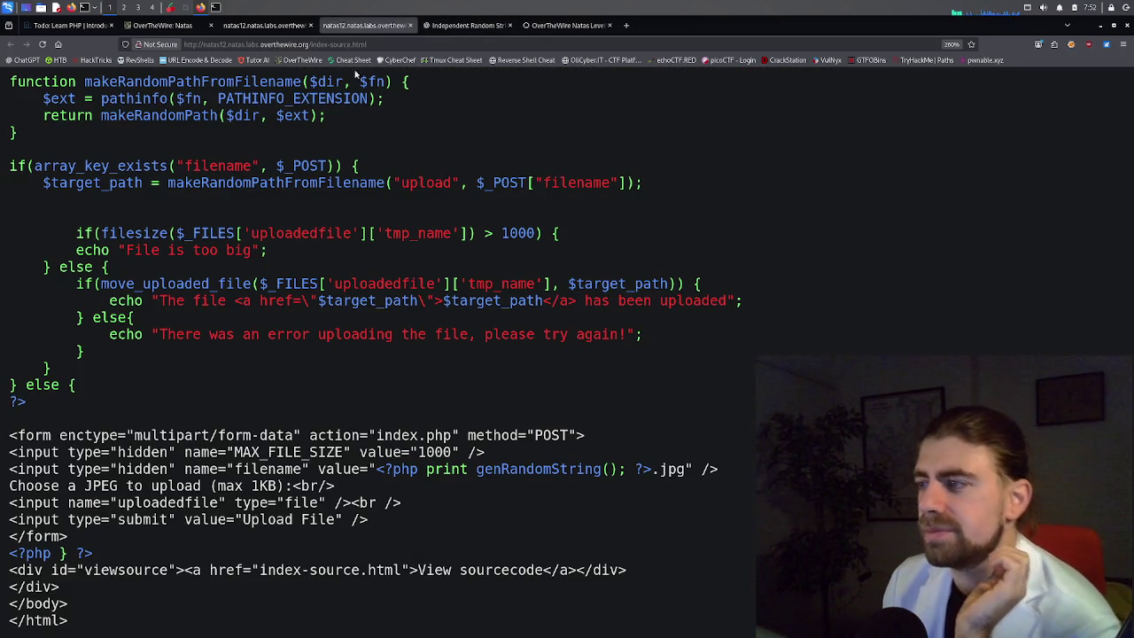
Search the natas12 source for '.jpg' to find where the filename gets its extension.
{"action": "key", "text": "ctrl+f"}
{"action": "type", "text": ".jpg"}
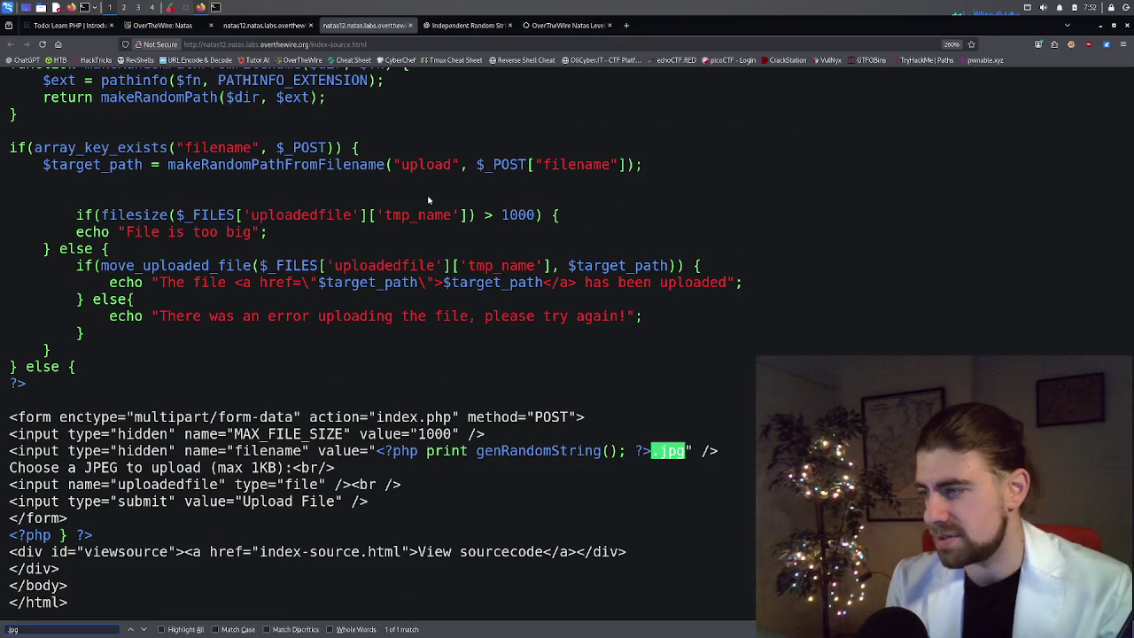
{"action": "left_click", "coordinate": [637, 432]}
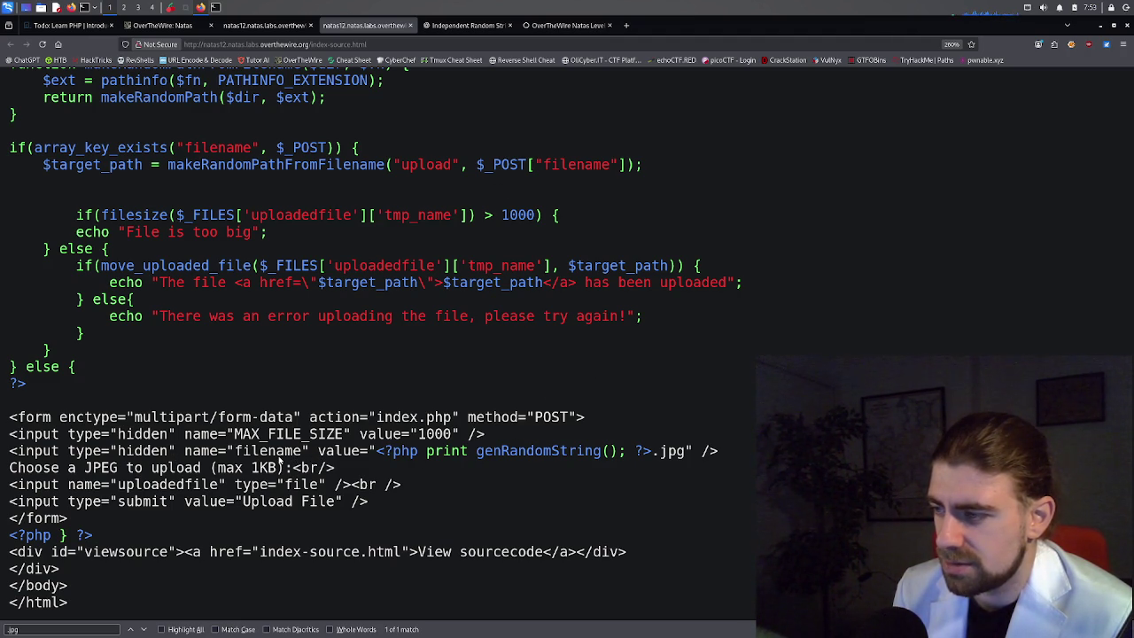
{"action": "left_click", "coordinate": [538, 25]}
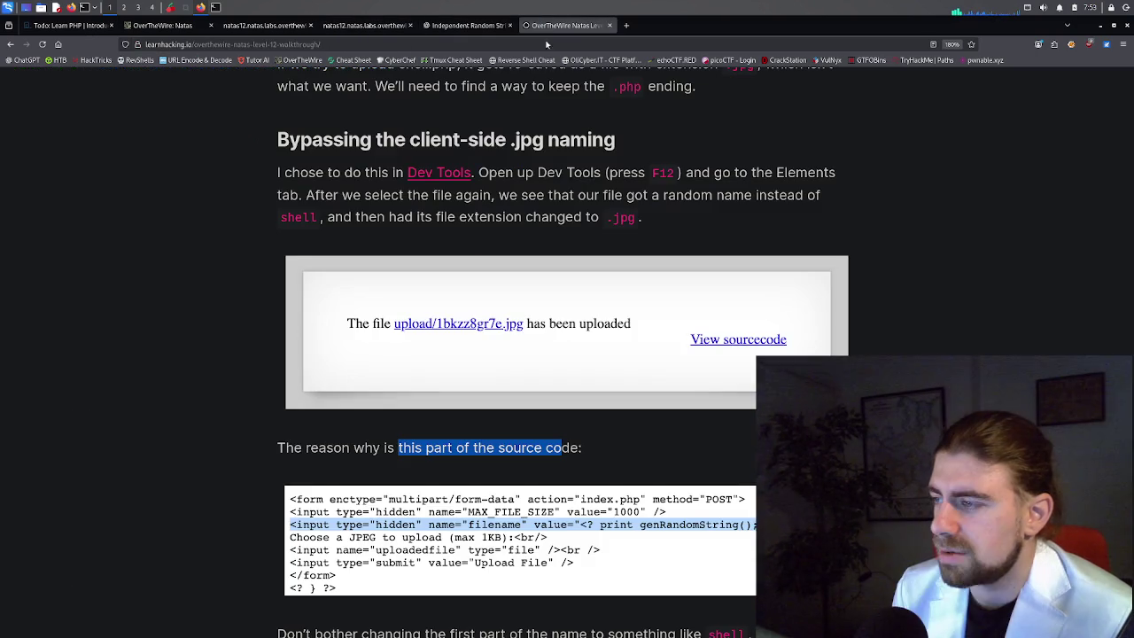
Highlight the walkthrough advice to keep the random name but use .php, then return to the Inspector.
{"action": "scroll", "coordinate": [539, 332], "scroll_direction": "down", "scroll_amount": 3}
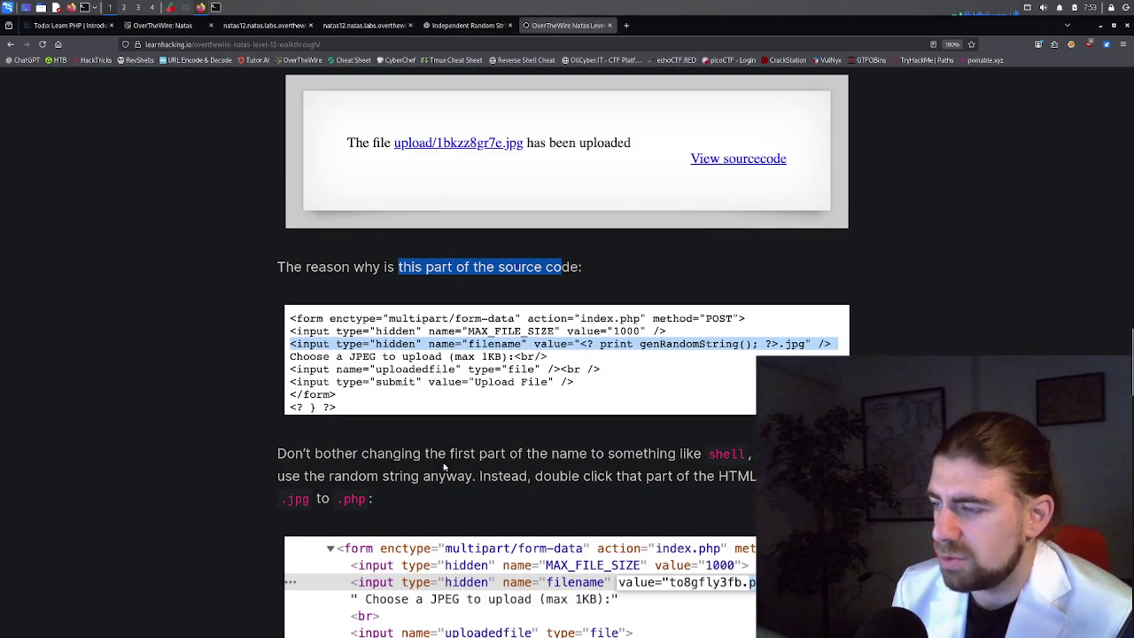
{"action": "mouse_move", "coordinate": [488, 456]}
{"action": "left_mouse_down"}
{"action": "mouse_move", "coordinate": [494, 476]}
{"action": "mouse_move", "coordinate": [489, 459]}
{"action": "mouse_move", "coordinate": [514, 458]}
{"action": "mouse_move", "coordinate": [553, 478]}
{"action": "mouse_move", "coordinate": [439, 478]}
{"action": "mouse_move", "coordinate": [473, 479]}
{"action": "left_mouse_up"}
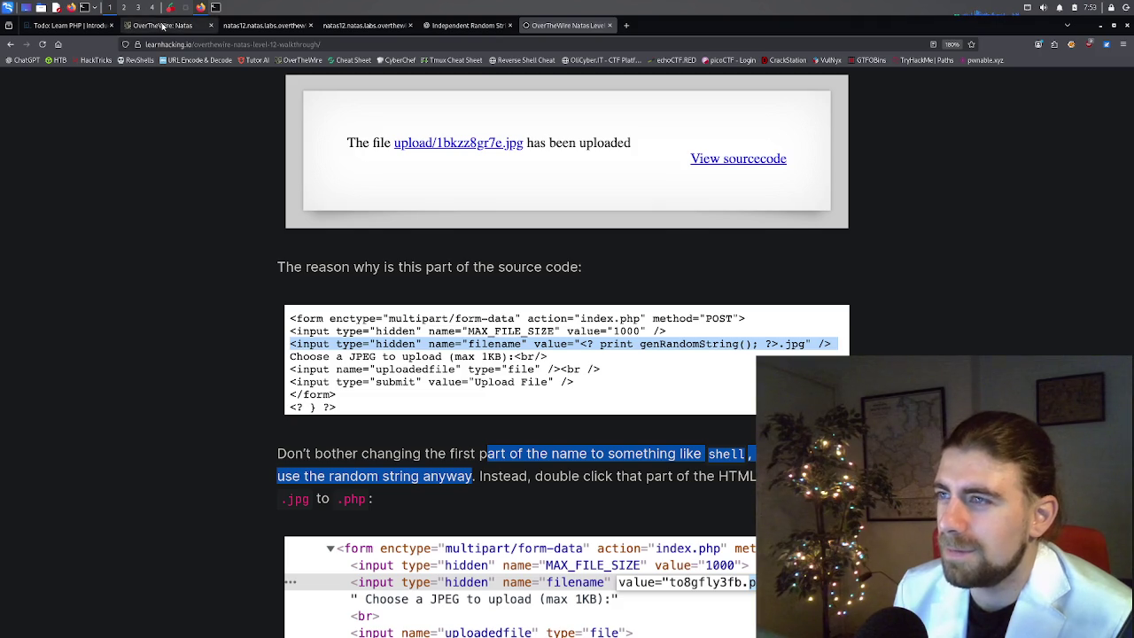
{"action": "left_click", "coordinate": [166, 25]}
{"action": "left_click", "coordinate": [266, 25]}
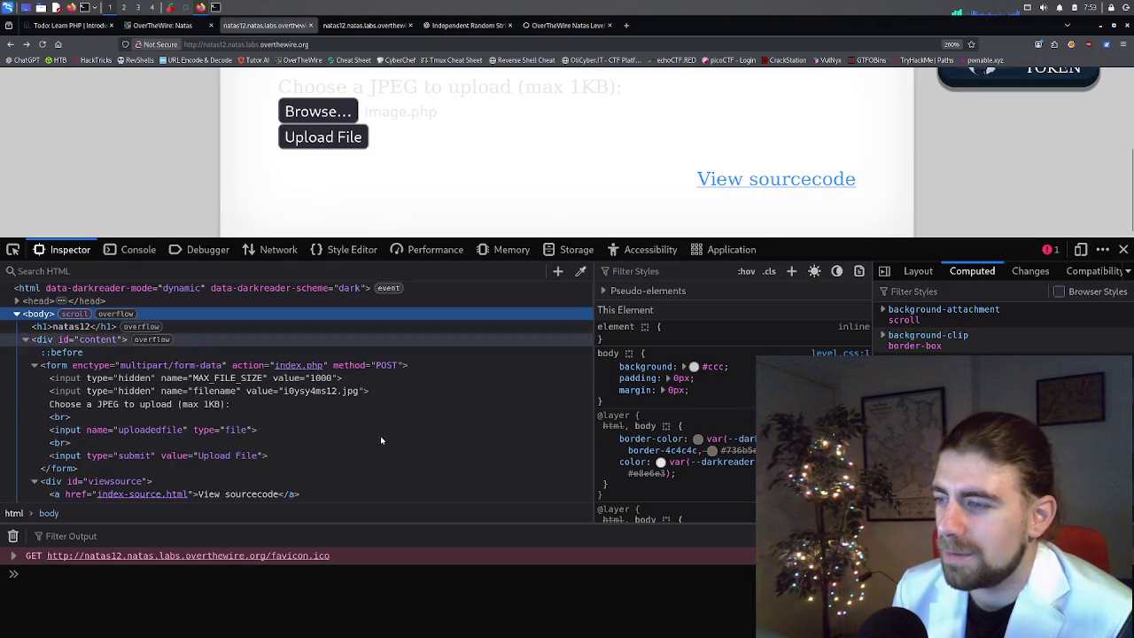
After rechecking the walkthrough, change the hidden filename value's jpg extension to php.
{"action": "double_click", "coordinate": [349, 393]}
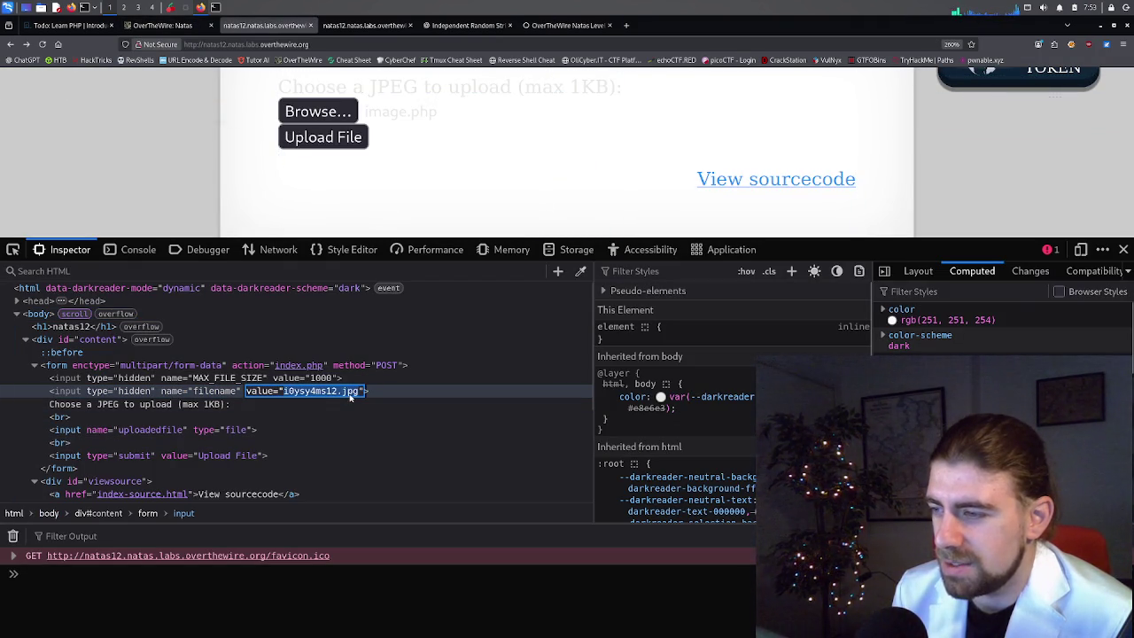
{"action": "left_click", "coordinate": [574, 25]}
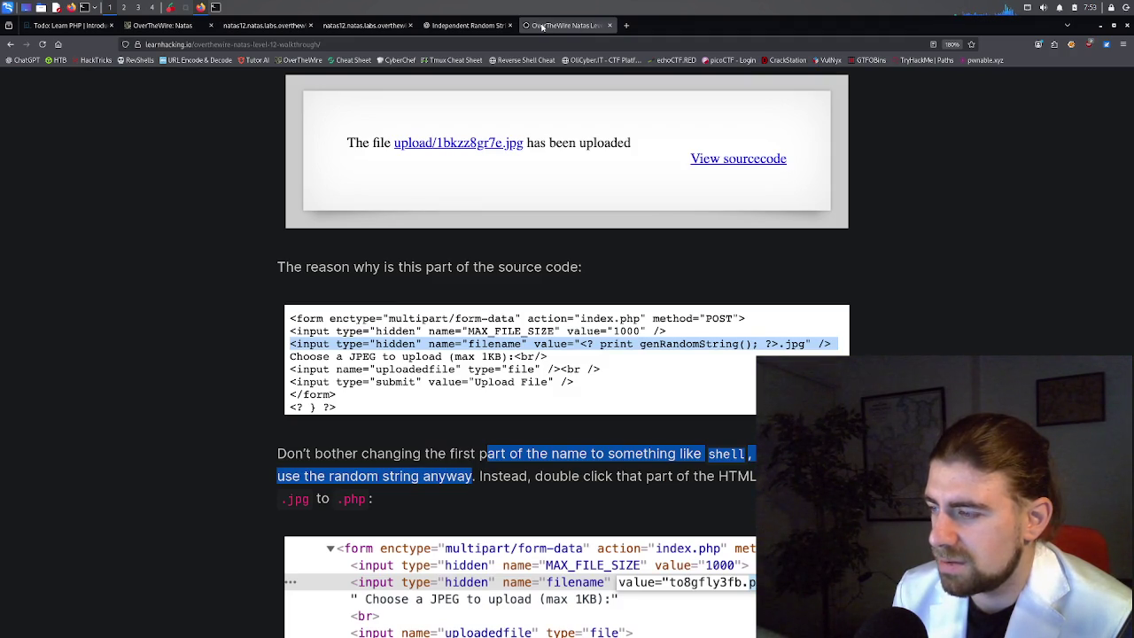
{"action": "scroll", "coordinate": [529, 341], "scroll_direction": "down", "scroll_amount": 3}
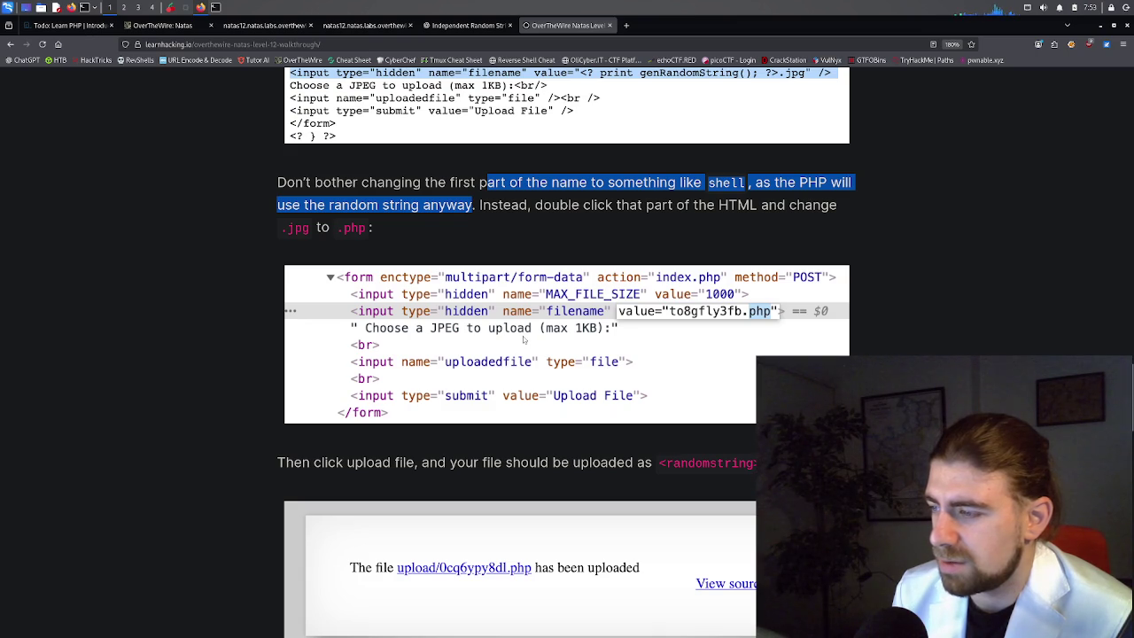
{"action": "left_click", "coordinate": [243, 25]}
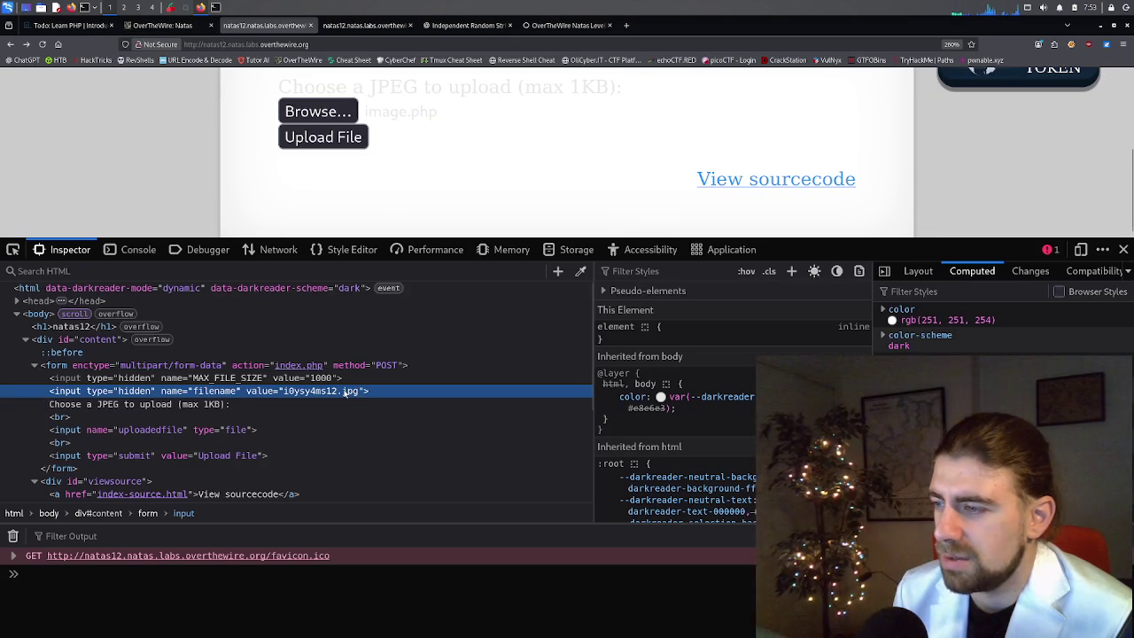
{"action": "double_click", "coordinate": [351, 393]}
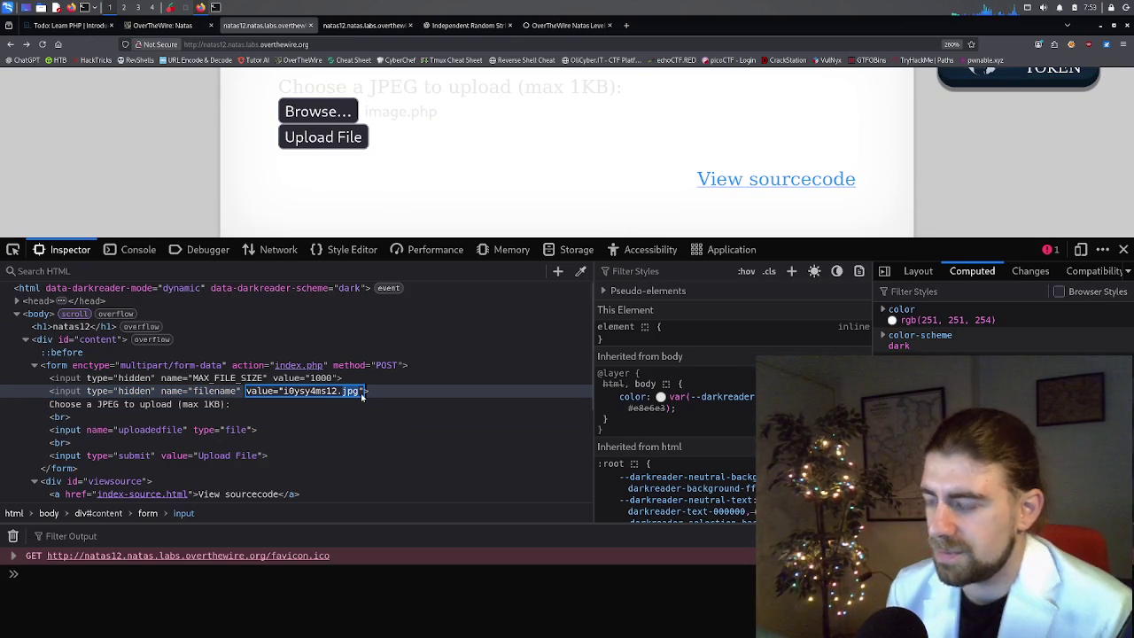
{"action": "key", "text": "BackSpace"}
{"action": "key", "text": "BackSpace"}
{"action": "key", "text": "BackSpace"}
{"action": "type", "text": "php"}
{"action": "key", "text": "Return"}
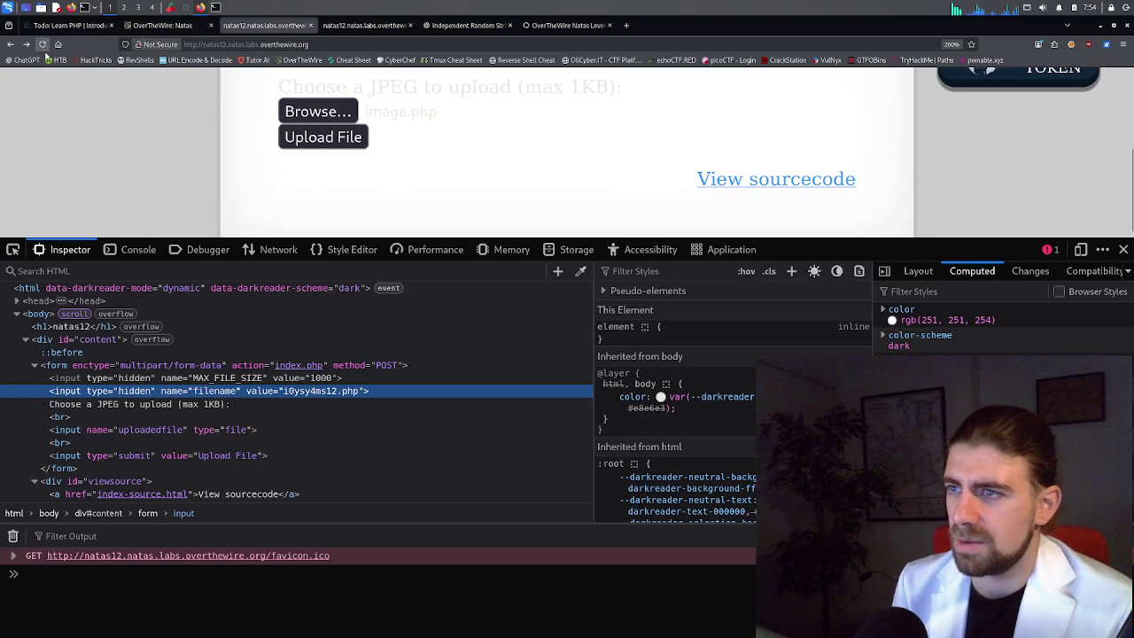
Reload the upload page and again replace the filename's jpg extension with php.
{"action": "left_click", "coordinate": [42, 44]}
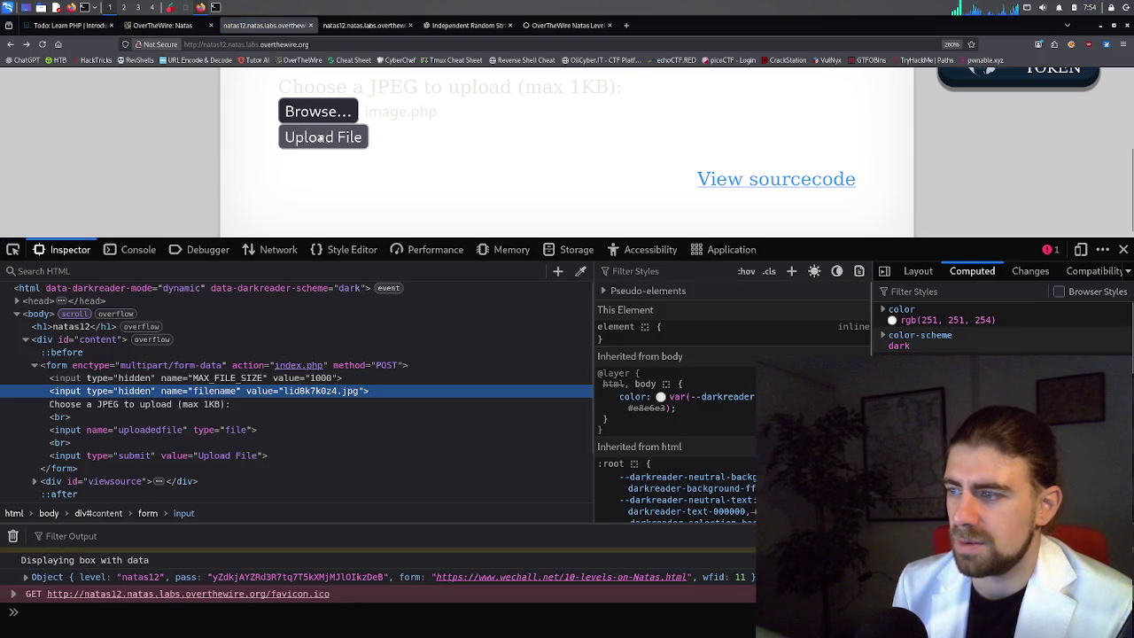
{"action": "double_click", "coordinate": [362, 392]}
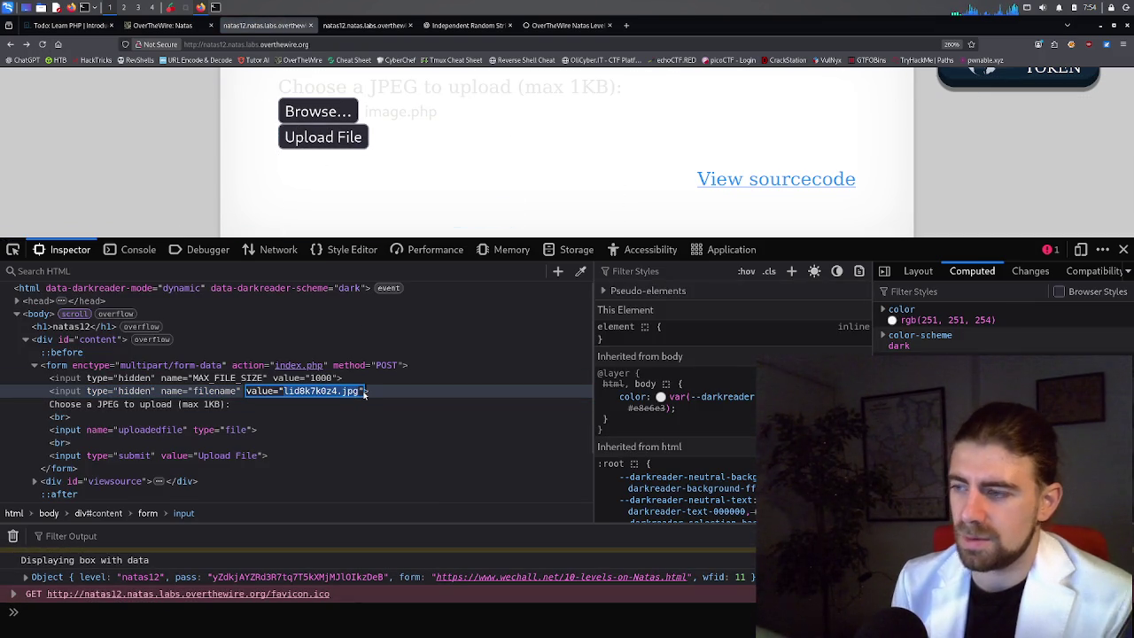
{"action": "key", "text": "Right"}
{"action": "key", "text": "BackSpace"}
{"action": "key", "text": "BackSpace"}
{"action": "key", "text": "BackSpace"}
{"action": "type", "text": "p"}
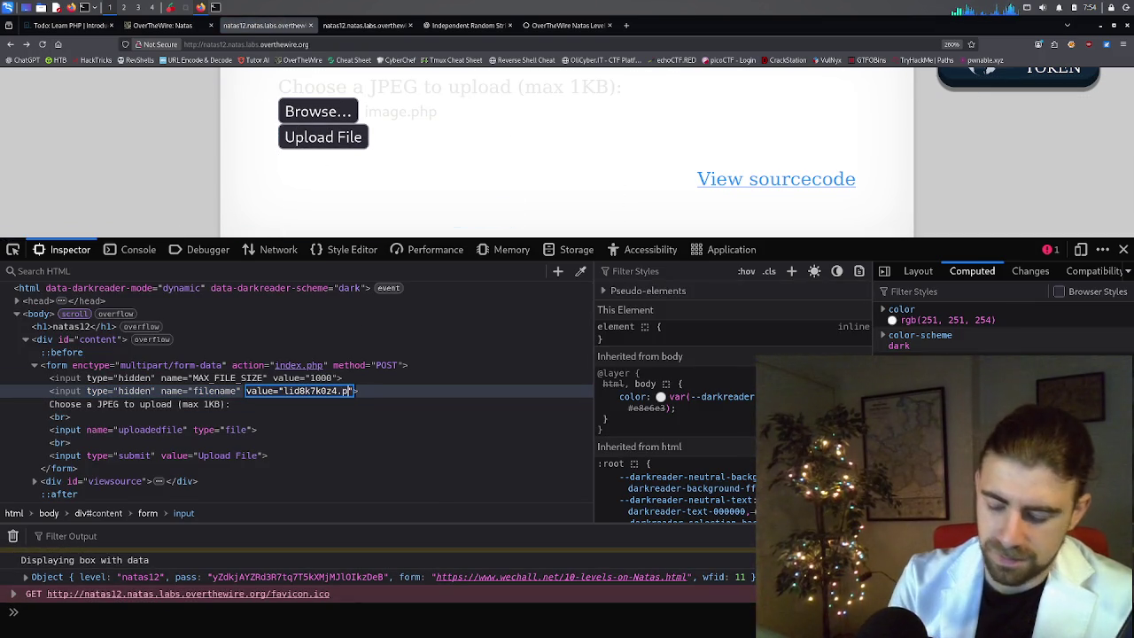
{"action": "type", "text": "hp"}
Upload the file and open upload/bg7tlhqwe2.php in a new tab, which prints natas12.
{"action": "left_click", "coordinate": [335, 146]}
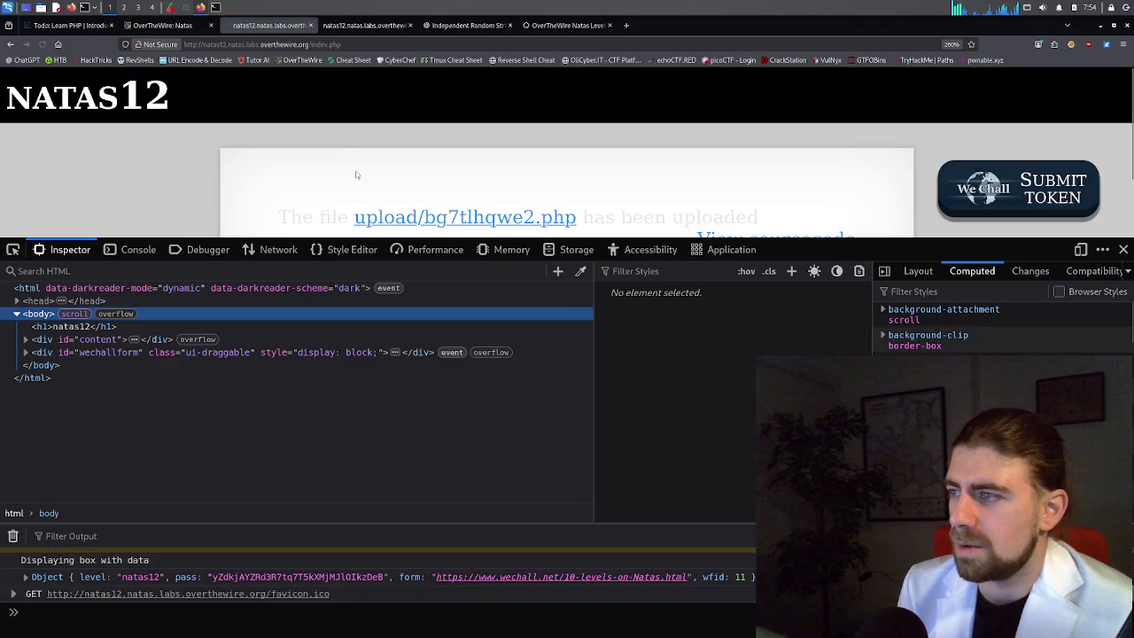
{"action": "middle_click", "coordinate": [434, 221]}
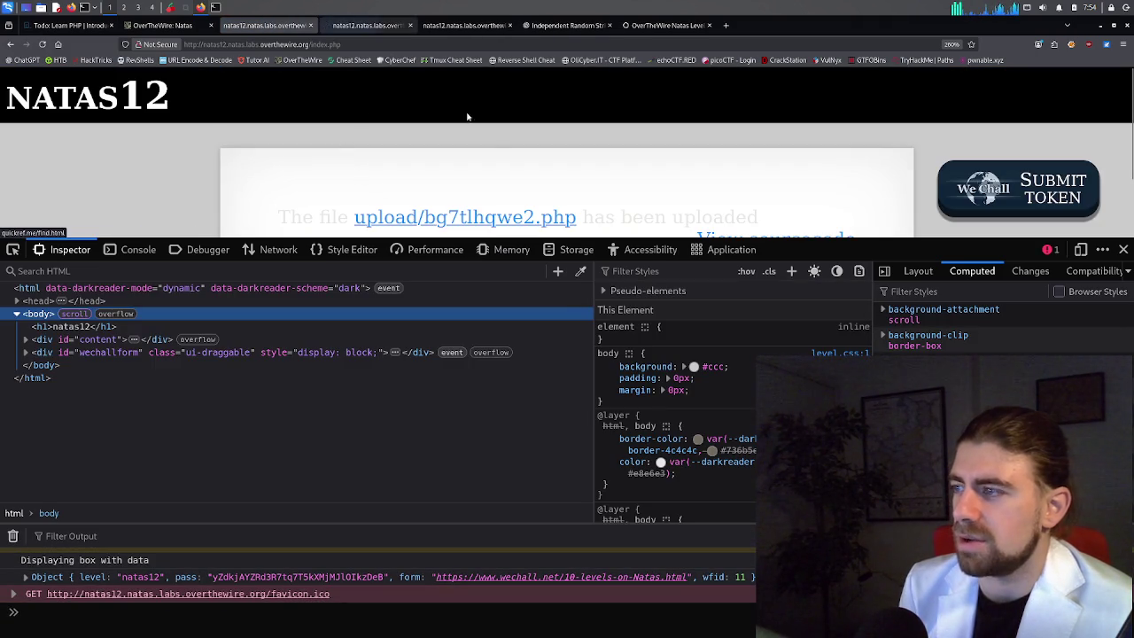
{"action": "left_click", "coordinate": [346, 25]}
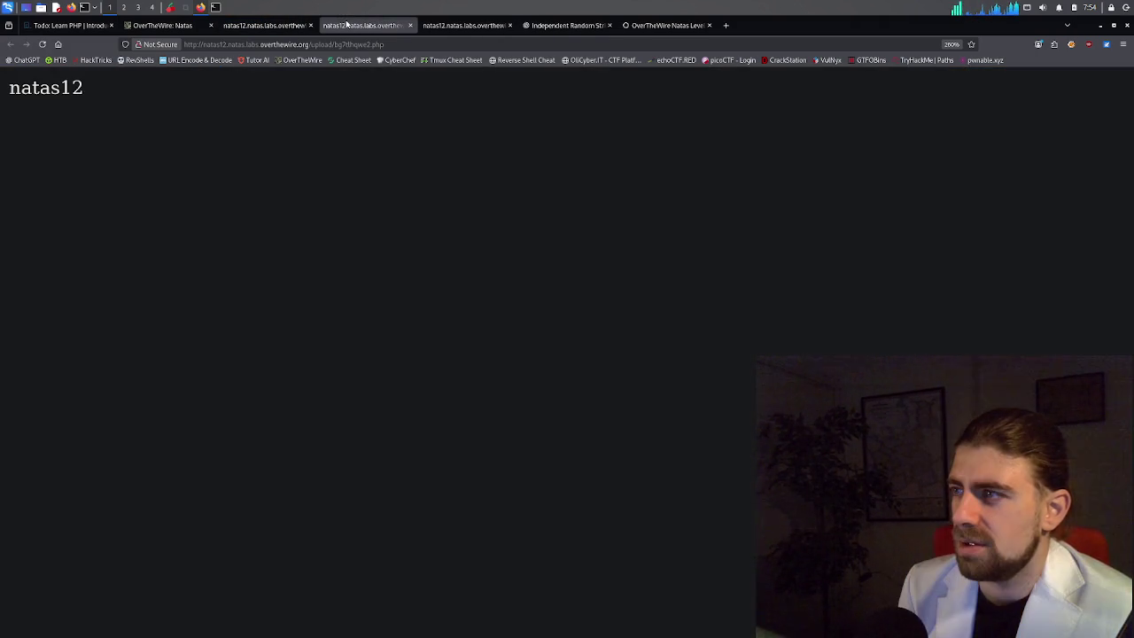
{"action": "left_click_drag", "start_coordinate": [116, 97], "coordinate": [15, 95]}
{"action": "left_click", "coordinate": [21, 98]}
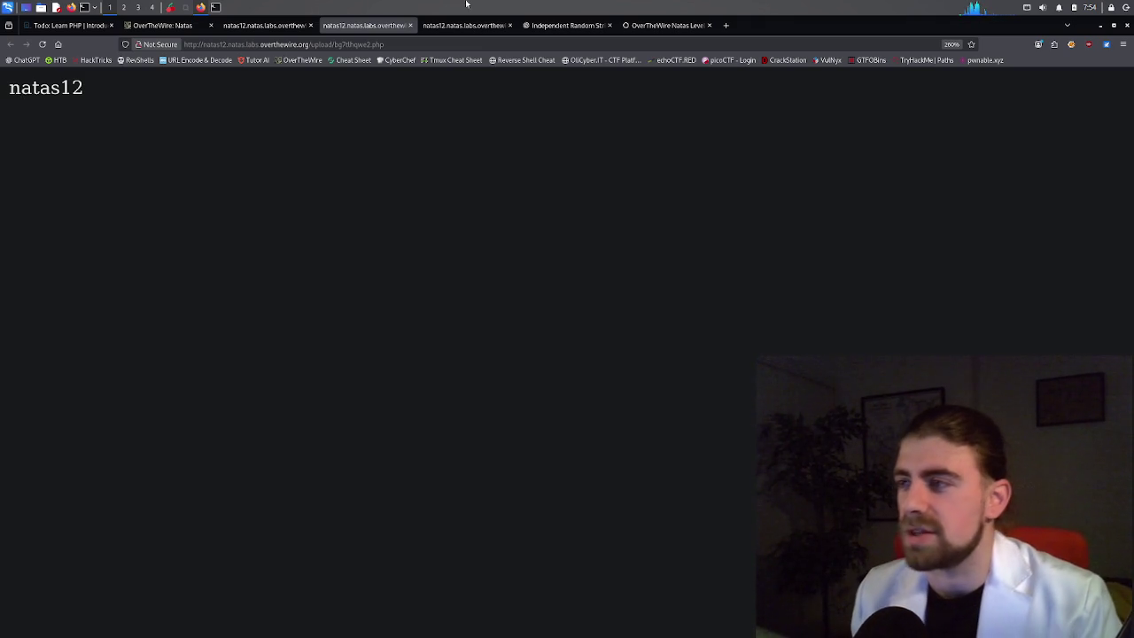
In the Kali terminal, open image.php in nano.
{"action": "left_click", "coordinate": [224, 25]}
{"action": "left_click", "coordinate": [215, 7]}
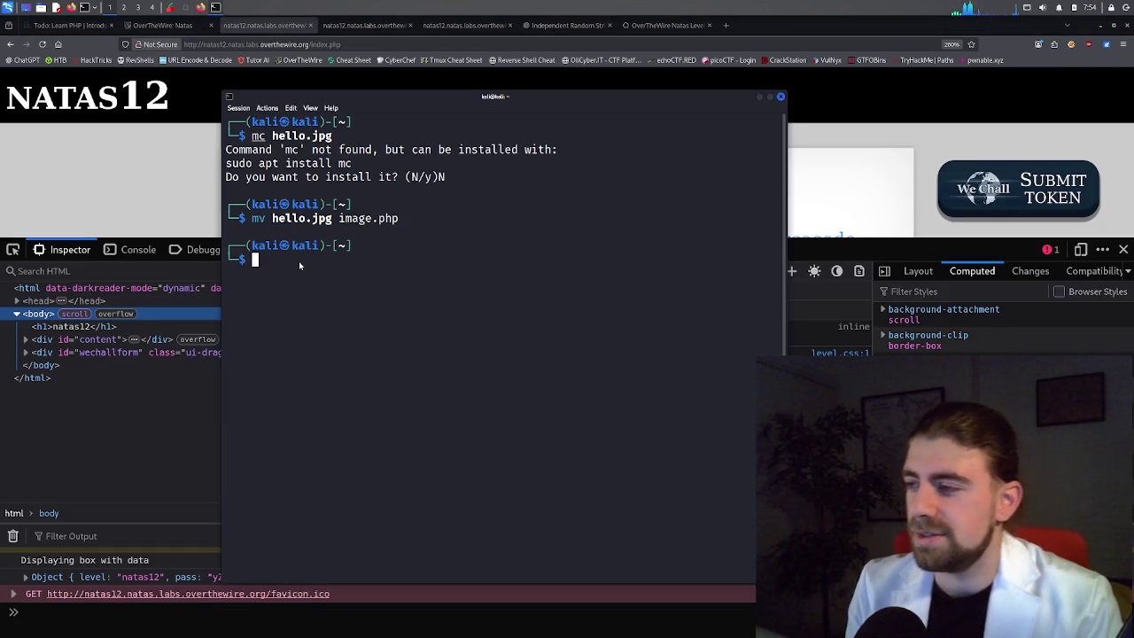
{"action": "key", "text": "Up"}
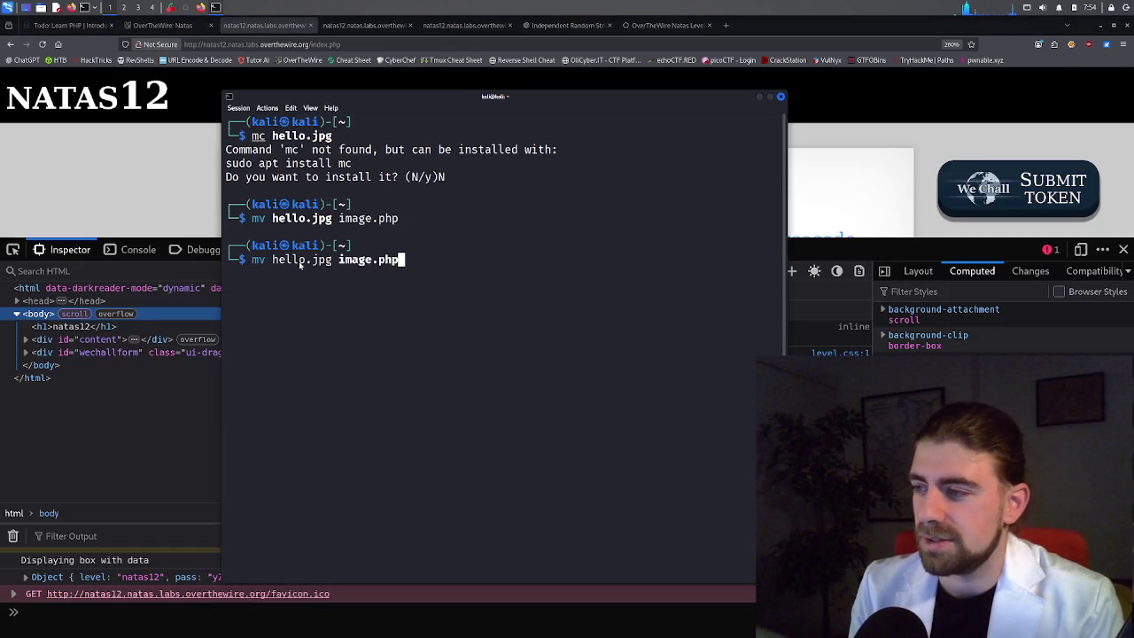
{"action": "key", "text": "BackSpace"}
{"action": "key", "text": "BackSpace"}
{"action": "key", "text": "BackSpace"}
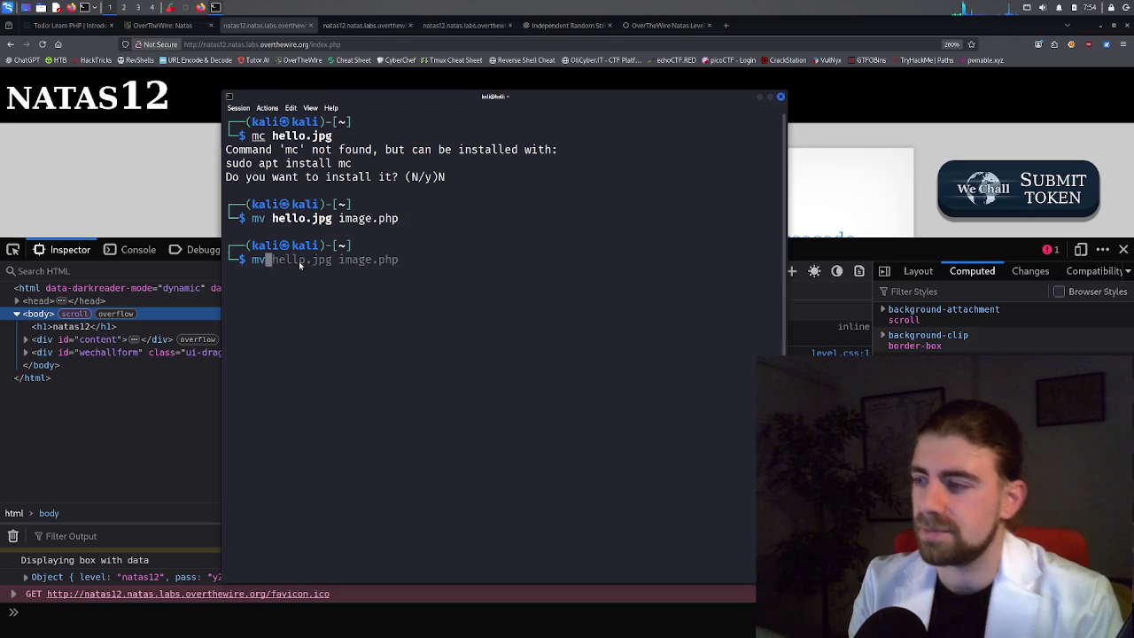
{"action": "type", "text": "nano "}
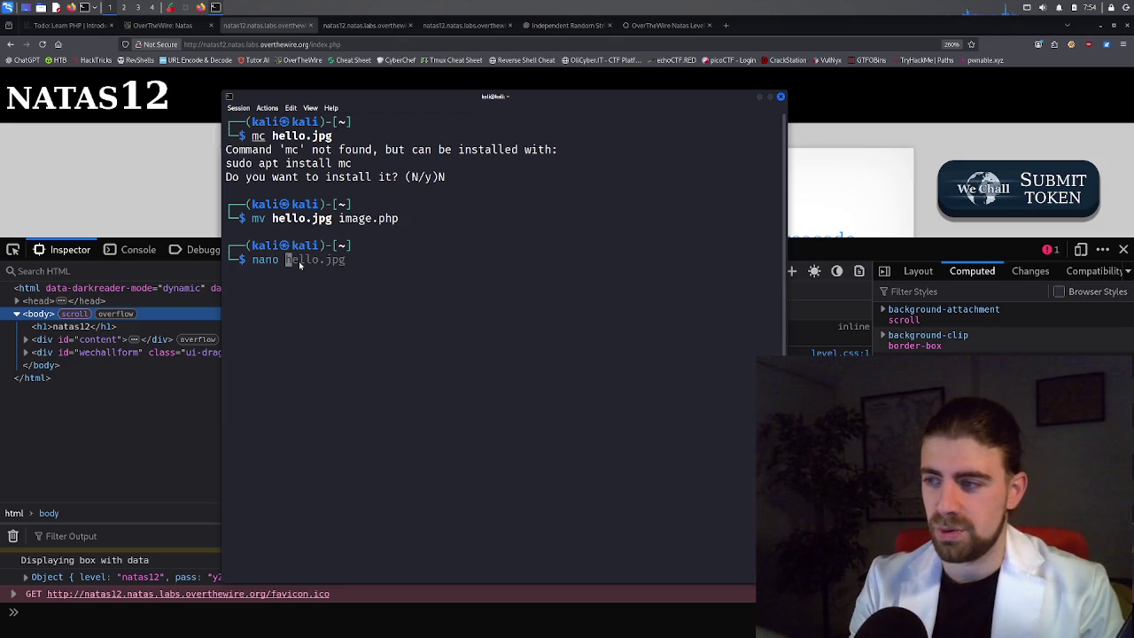
{"action": "type", "text": "imag"}
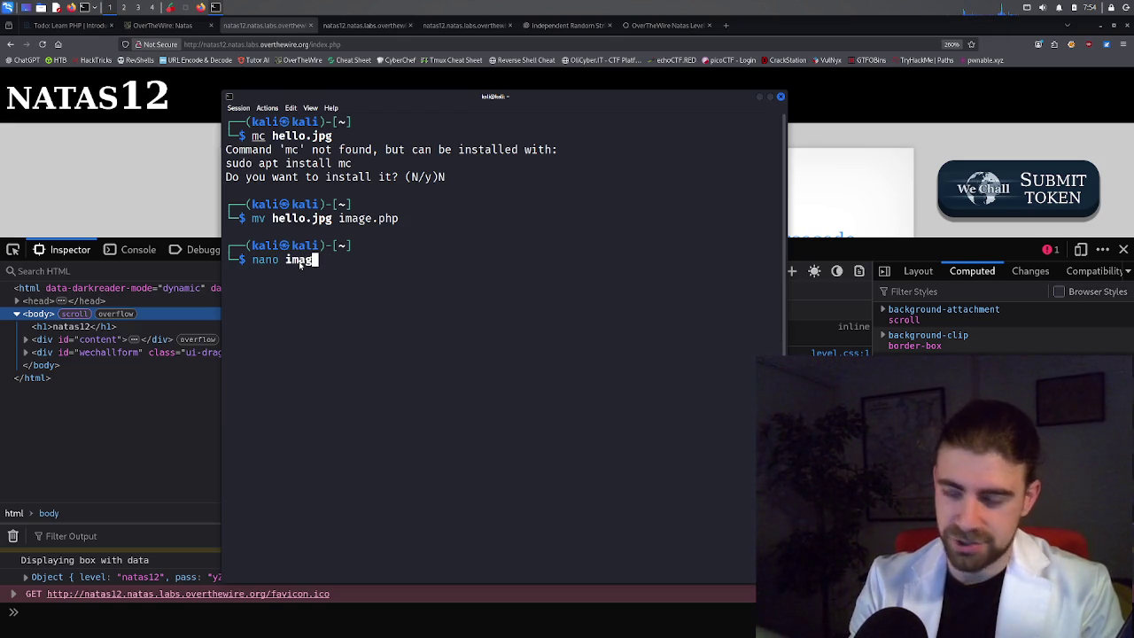
{"action": "type", "text": "e.php"}
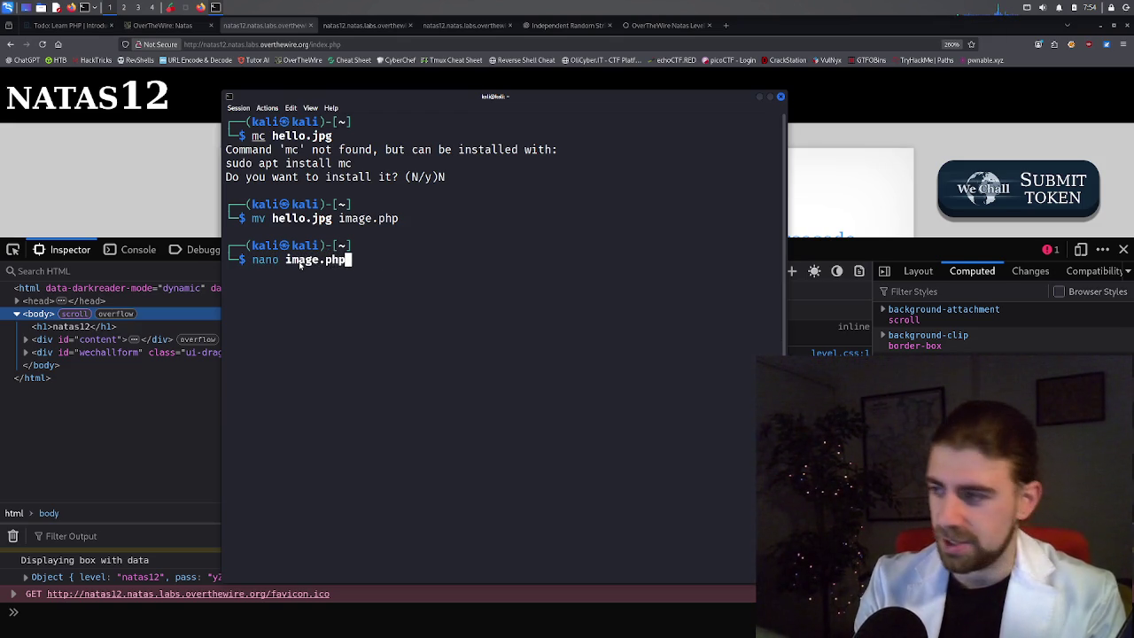
{"action": "key", "text": "Return"}
Replace whoami inside shell_exec with 'cat /', then return to Firefox.
{"action": "key", "text": "Down"}
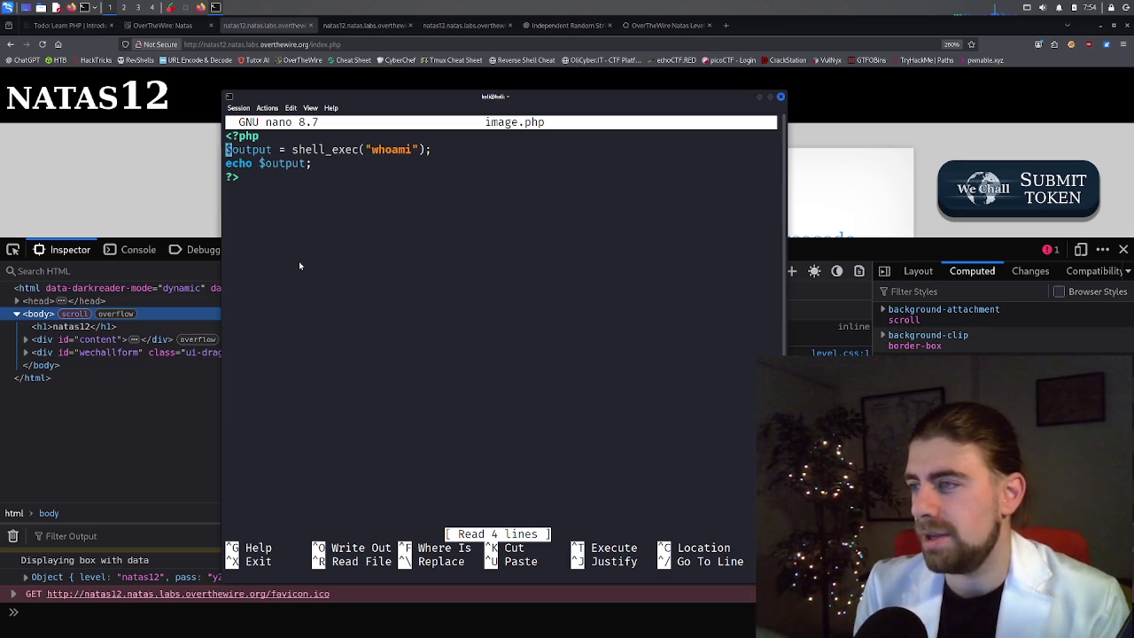
{"action": "key", "text": "Right"}
{"action": "key", "text": "Right"}
{"action": "key", "text": "Right"}
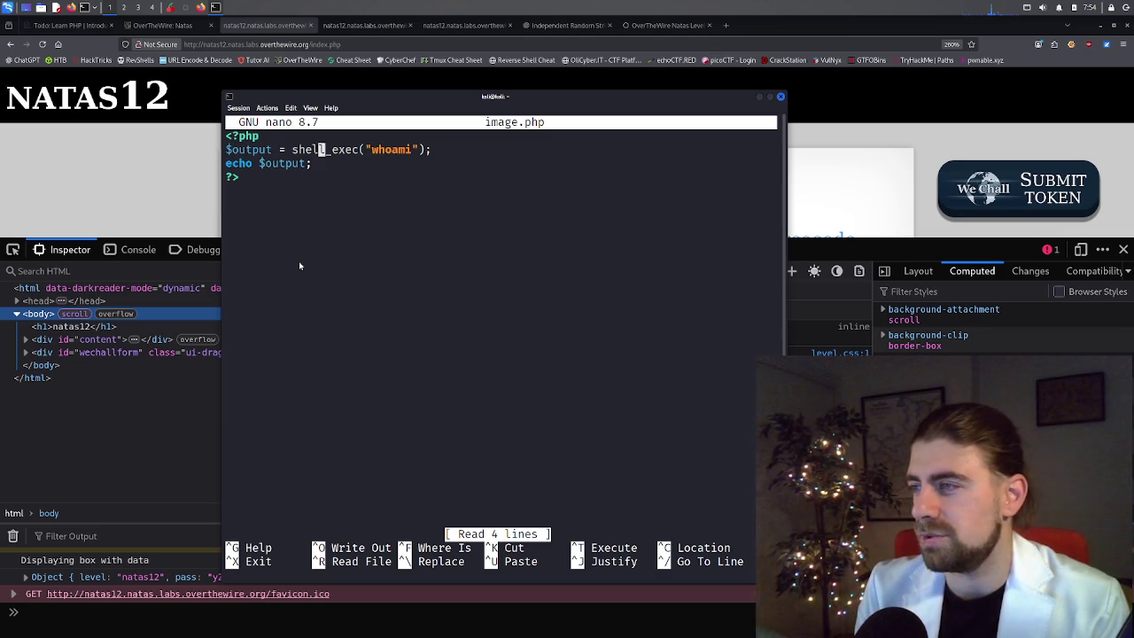
{"action": "key", "text": "Right"}
{"action": "key", "text": "Right"}
{"action": "key", "text": "Right"}
{"action": "key", "text": "BackSpace"}
{"action": "key", "text": "BackSpace"}
{"action": "key", "text": "BackSpace"}
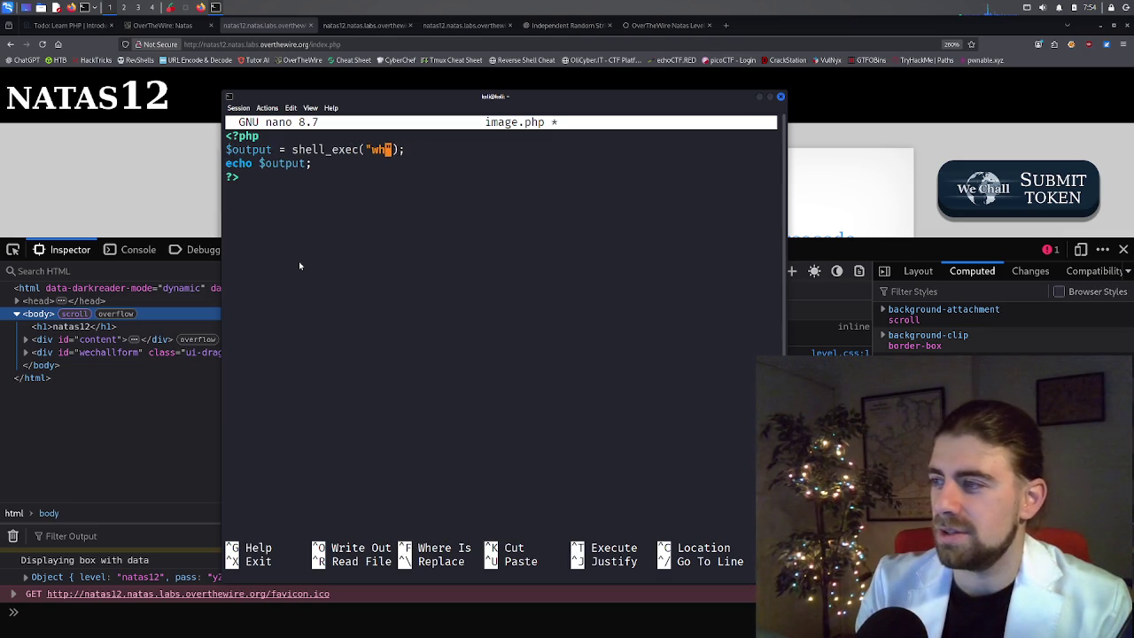
{"action": "key", "text": "BackSpace"}
{"action": "type", "text": "cat "}
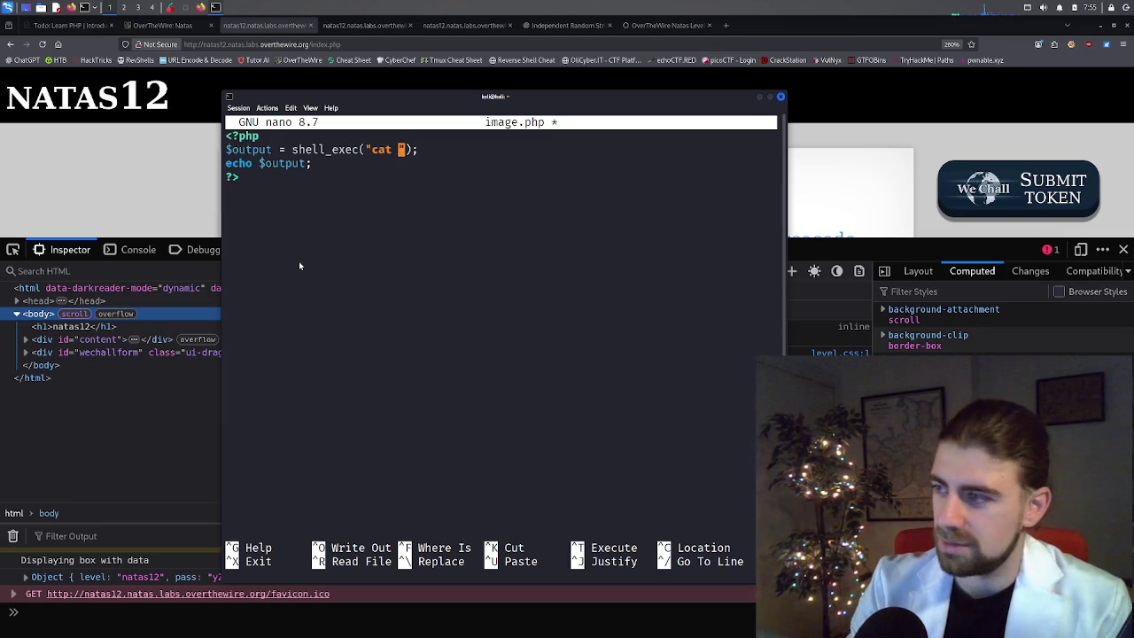
{"action": "type", "text": "/"}
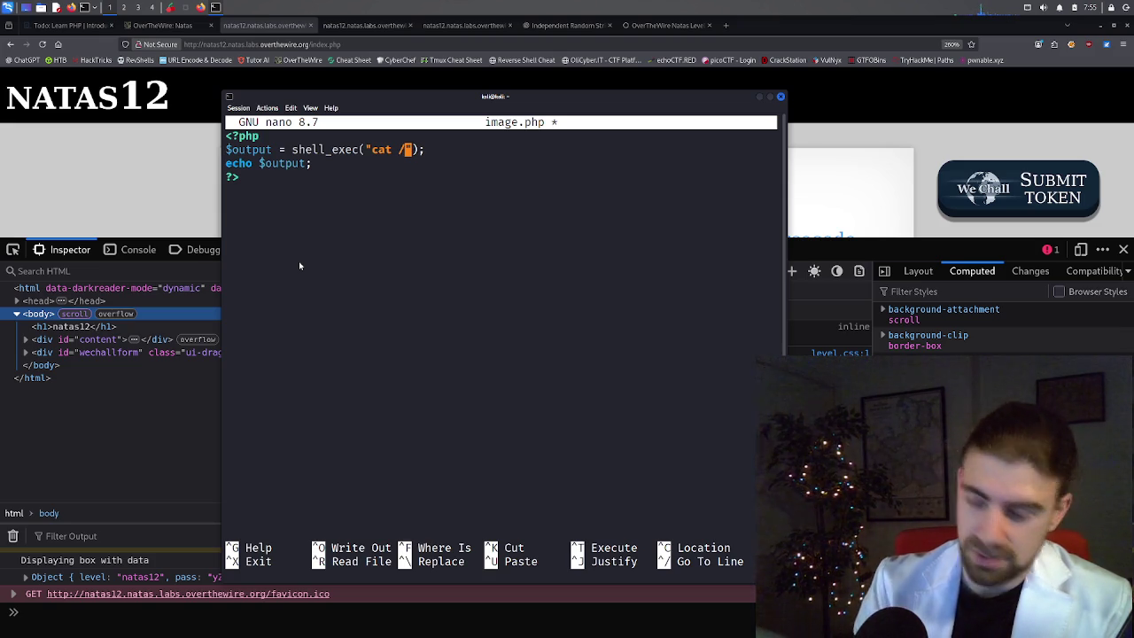
{"action": "left_click", "coordinate": [363, 25]}
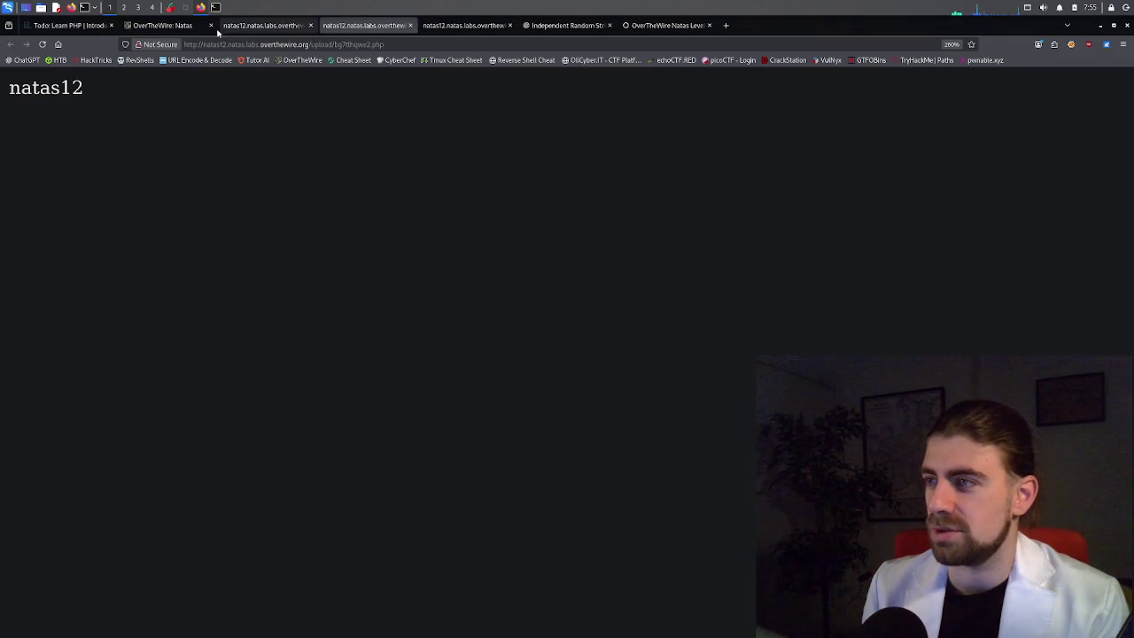
Copy the /etc/natas_webpass password file path from the OverTheWire Natas overview page.
{"action": "left_click", "coordinate": [184, 29]}
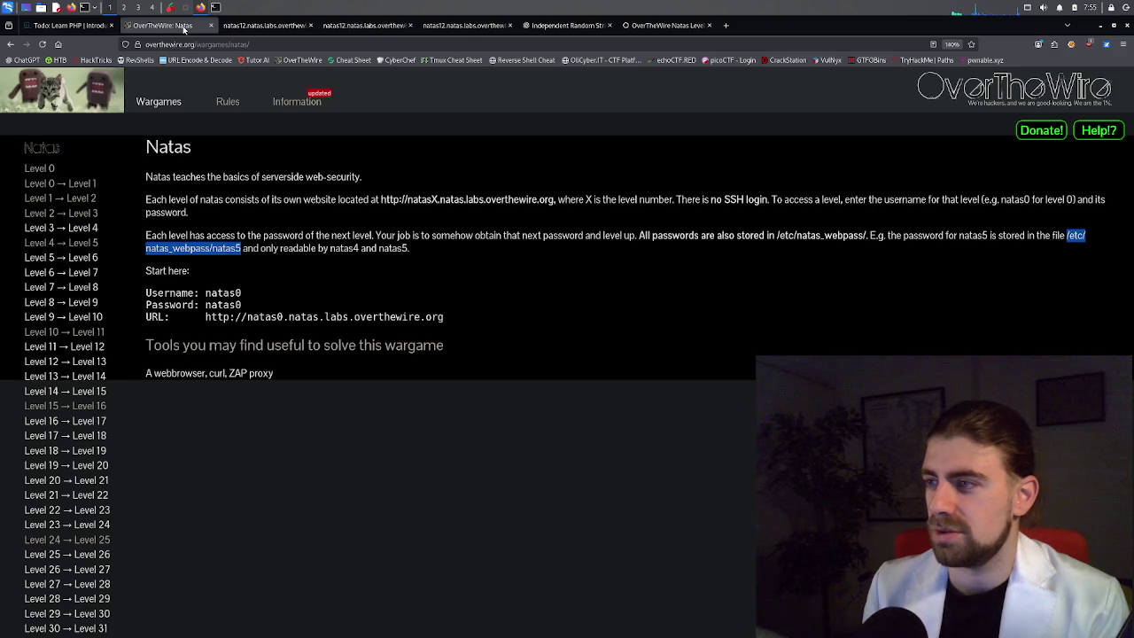
{"action": "right_click", "coordinate": [214, 252]}
{"action": "left_click", "coordinate": [240, 256]}
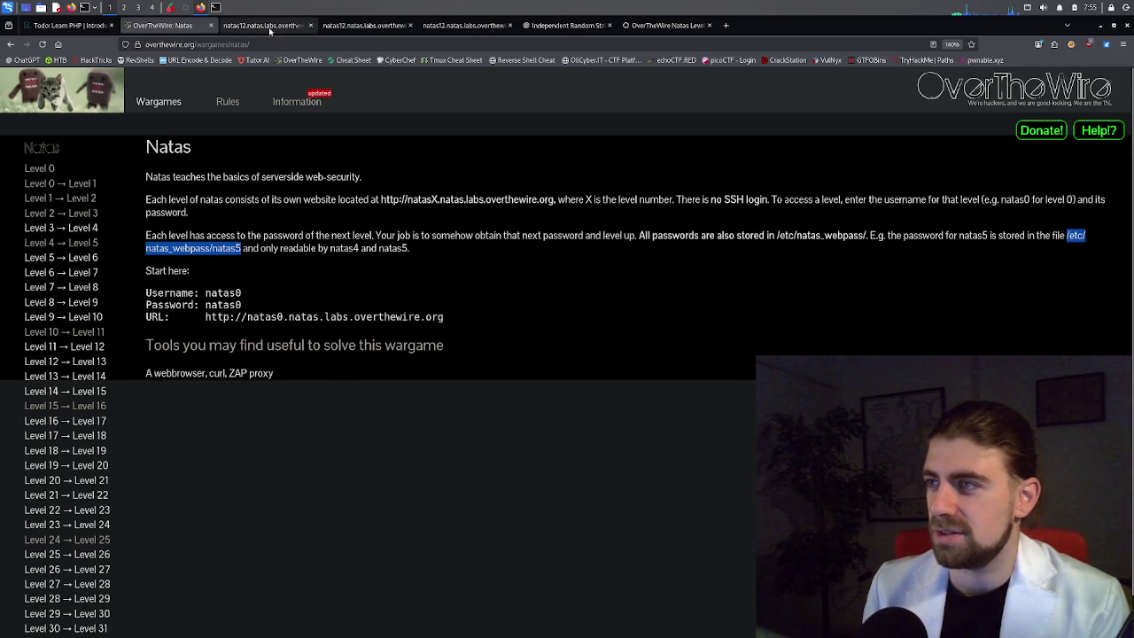
{"action": "left_click", "coordinate": [266, 25]}
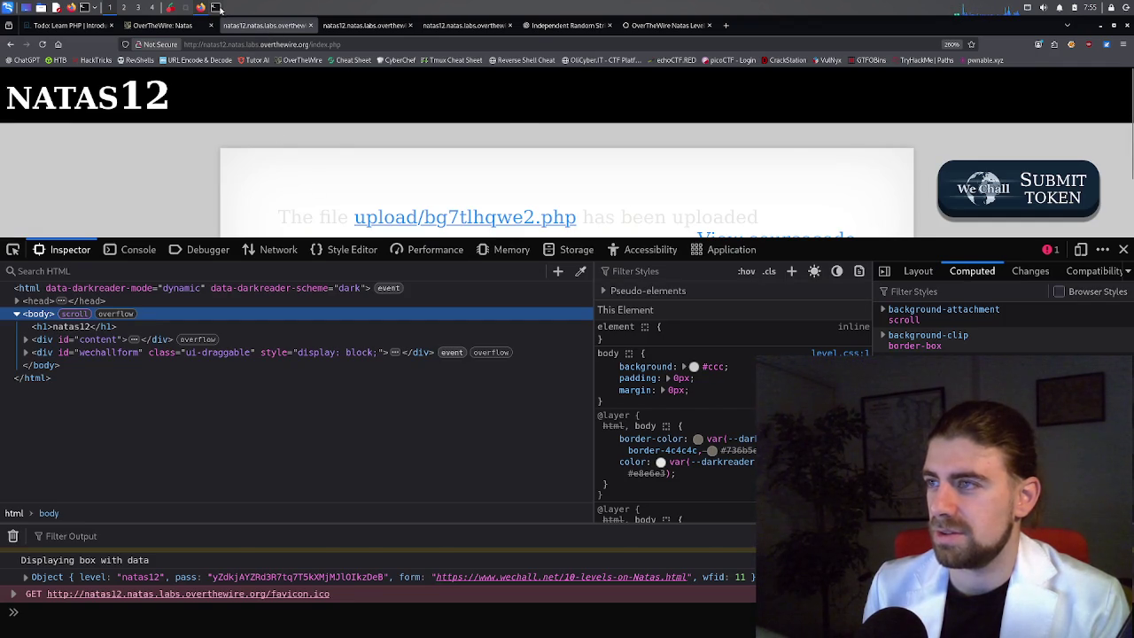
Paste the path into image.php's shell_exec command, change natas5 to natas12, and save image.php.
{"action": "left_click", "coordinate": [217, 8]}
{"action": "type", "text": "/etc/natas_webpass/natas5"}
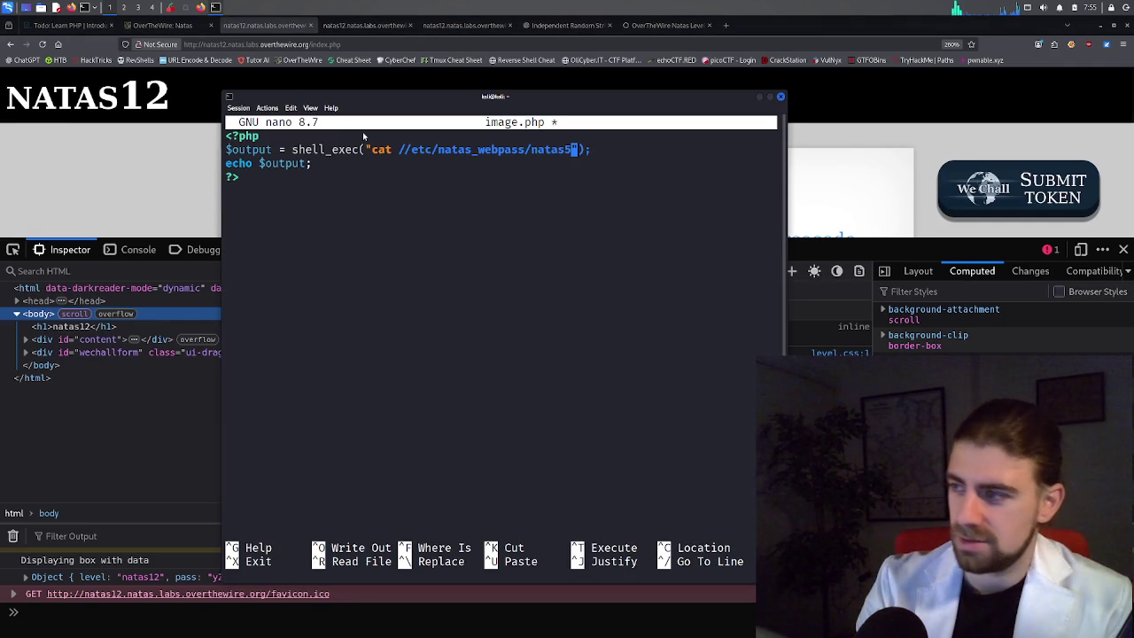
{"action": "key", "text": "BackSpace"}
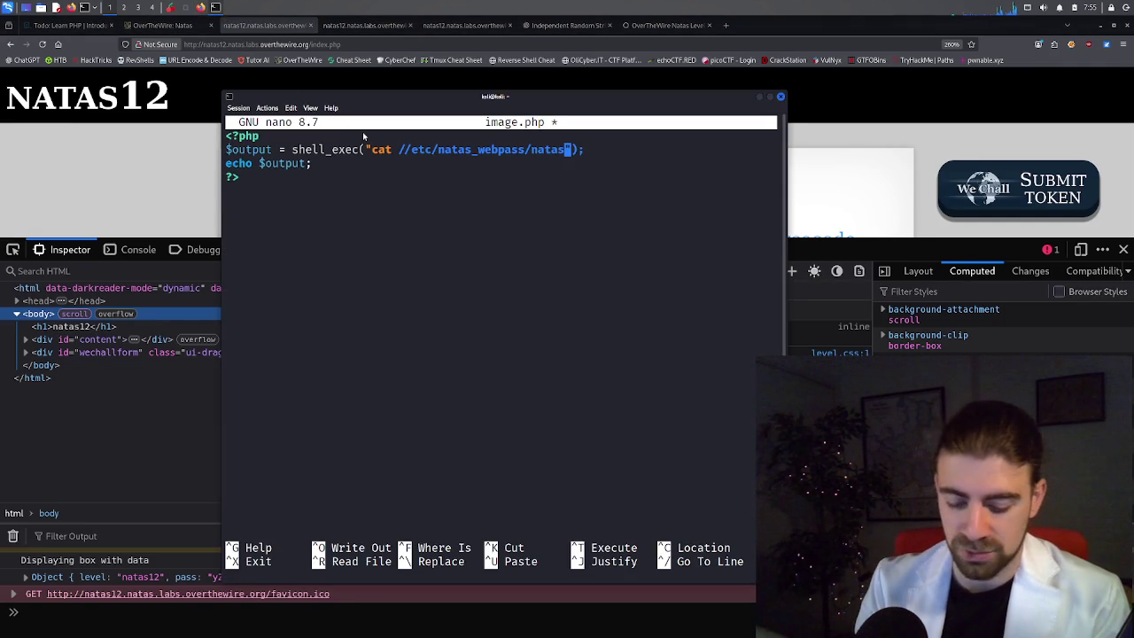
{"action": "type", "text": "12"}
{"action": "key", "text": "ctrl+x"}
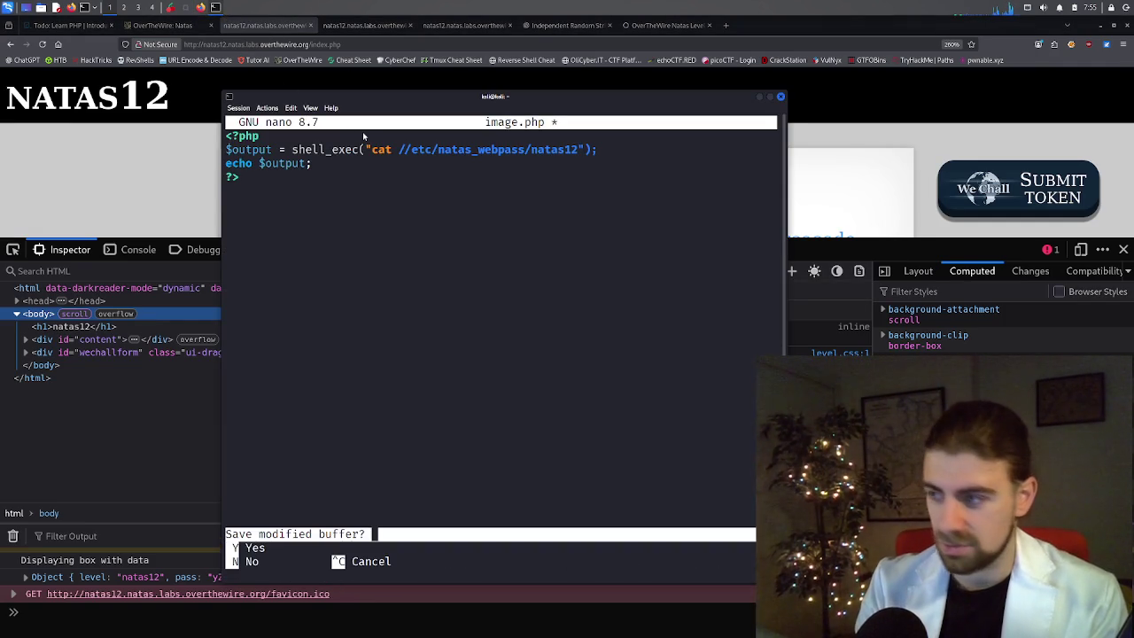
{"action": "key", "text": "y"}
{"action": "key", "text": "Return"}
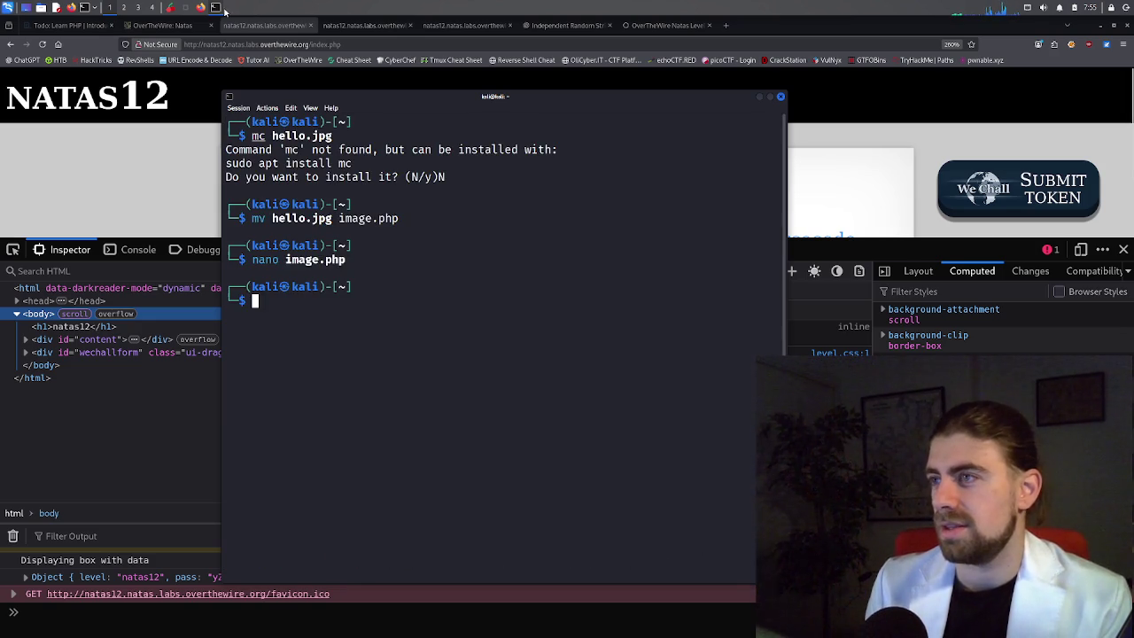
Get back to the natas12 upload form, cancelling the form resend and closing DevTools.
{"action": "left_click", "coordinate": [169, 24]}
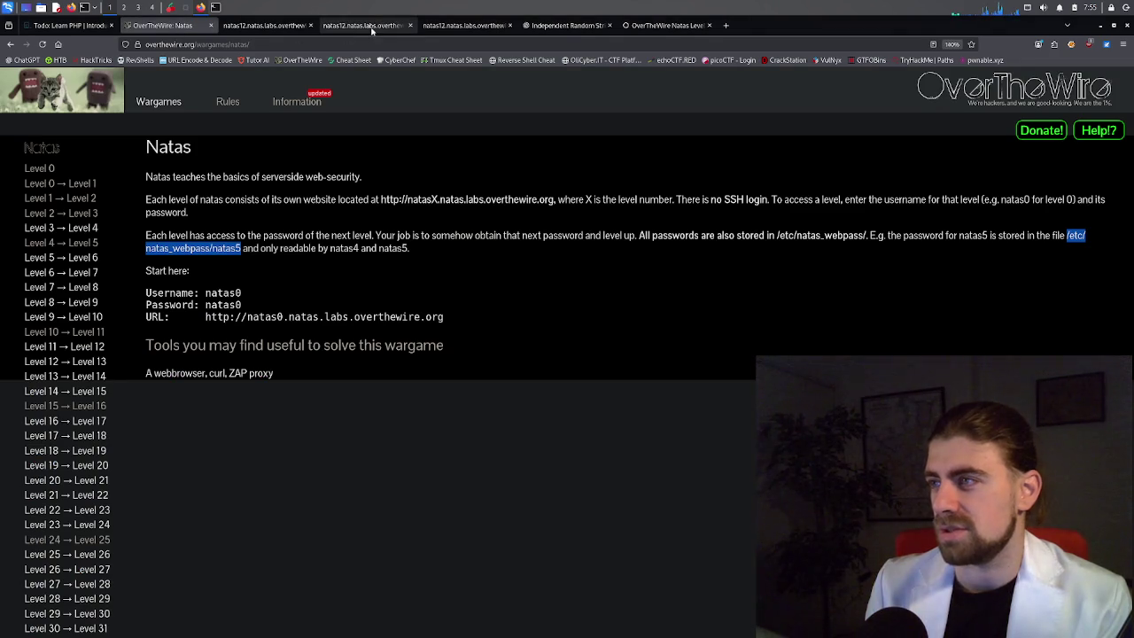
{"action": "left_click", "coordinate": [372, 26]}
{"action": "left_click", "coordinate": [266, 25]}
{"action": "left_click", "coordinate": [42, 45]}
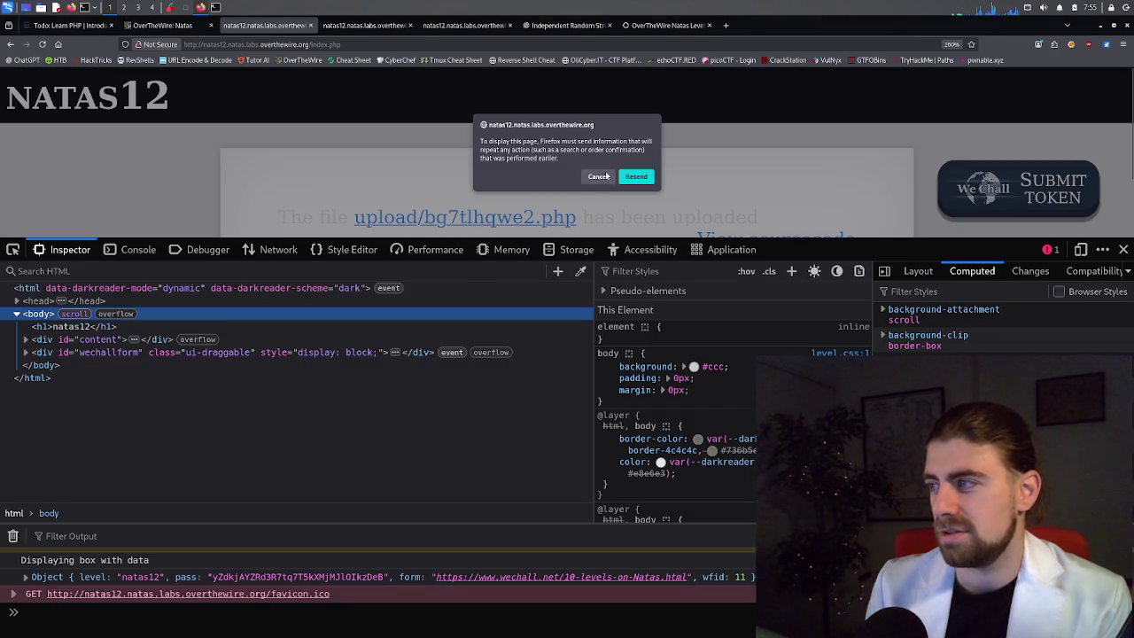
{"action": "left_click", "coordinate": [598, 177]}
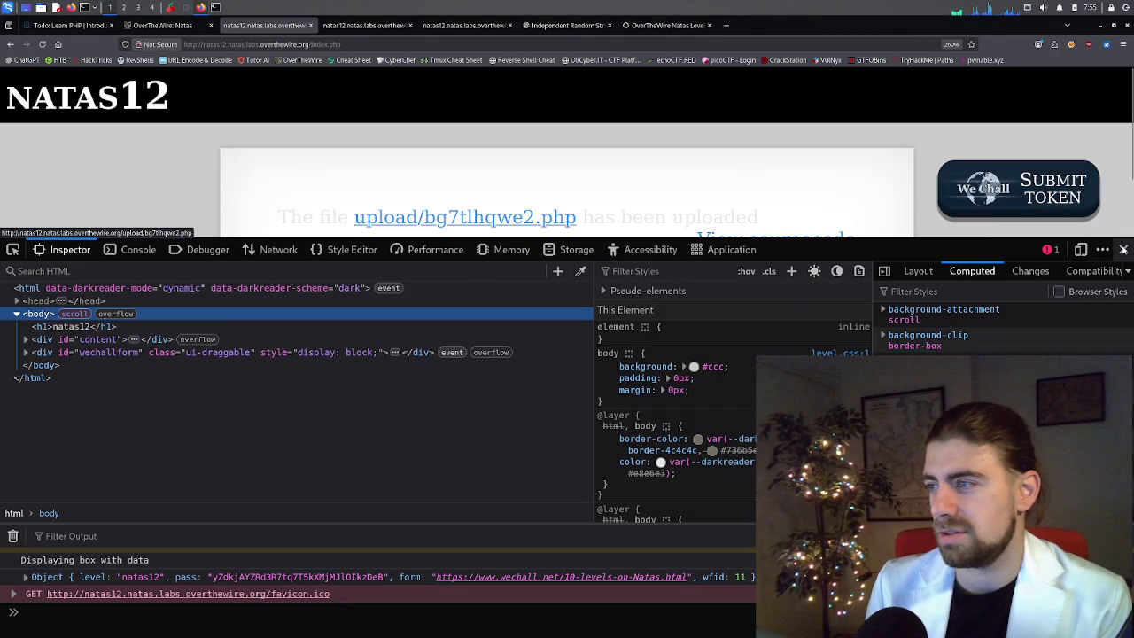
{"action": "left_click", "coordinate": [1123, 249]}
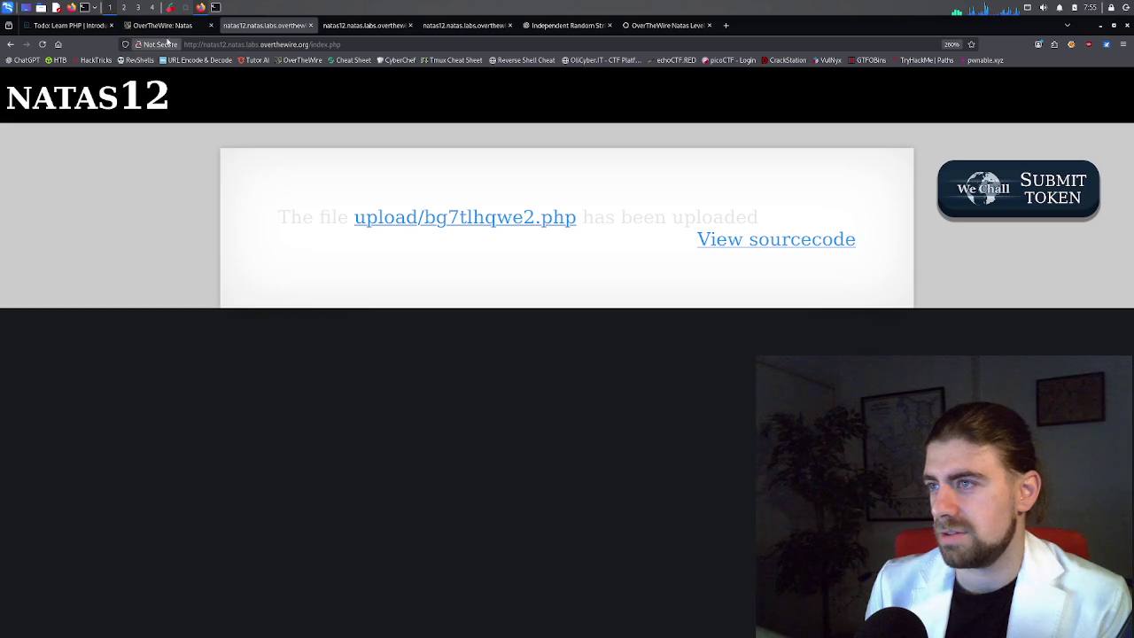
{"action": "left_click", "coordinate": [10, 45]}
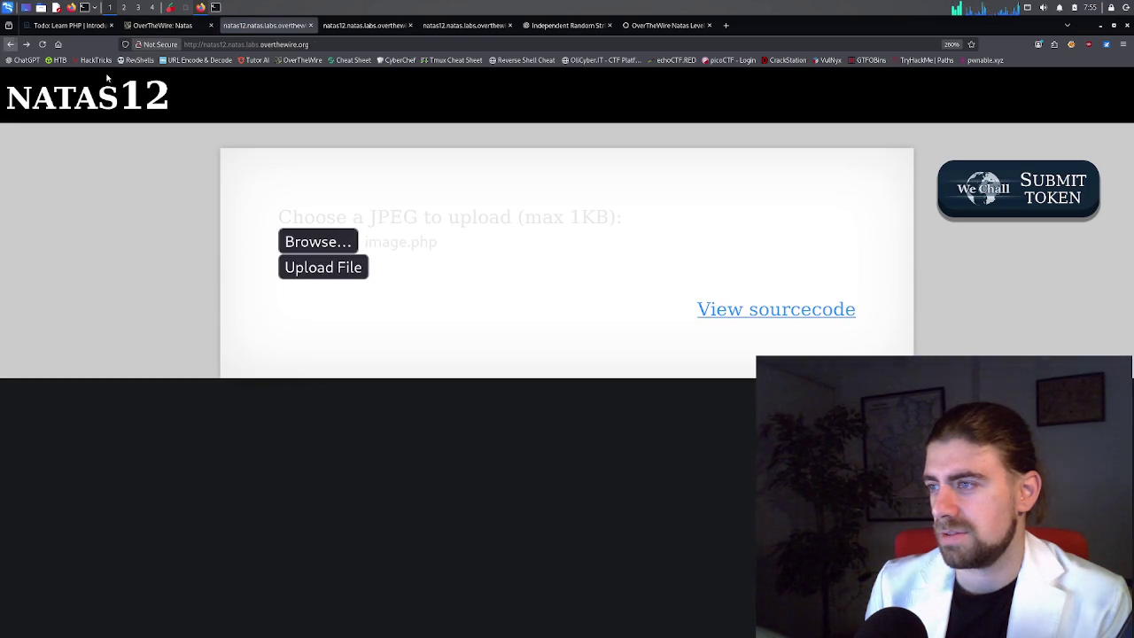
Upload image.php and open the resulting upload/7bugered3n.php in a new tab.
{"action": "left_click", "coordinate": [331, 244]}
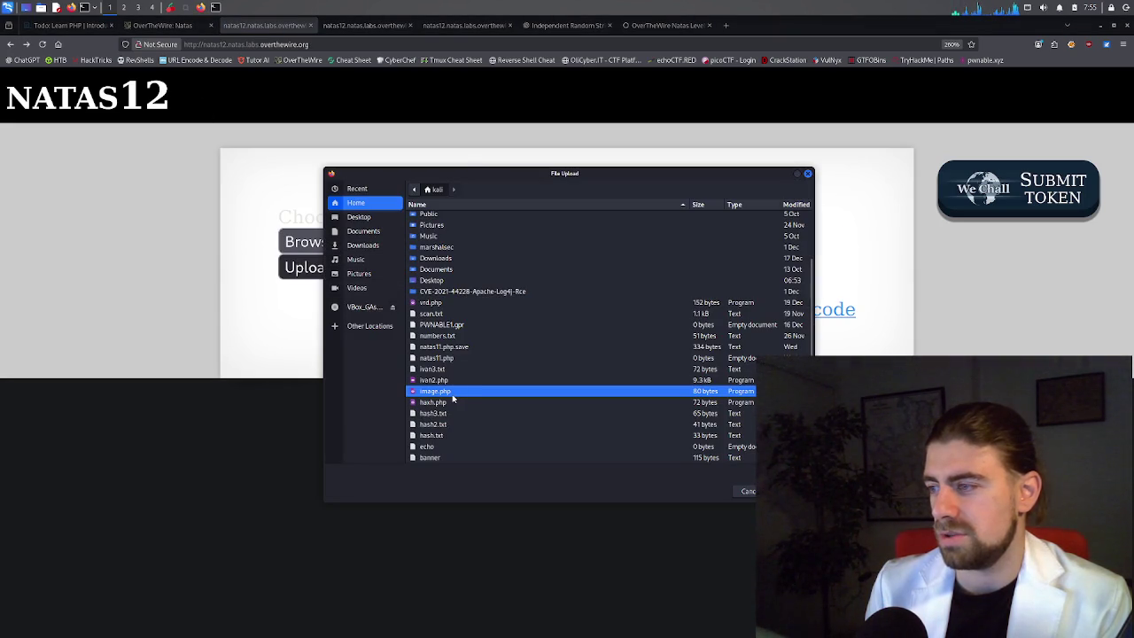
{"action": "double_click", "coordinate": [453, 395]}
{"action": "left_click", "coordinate": [329, 268]}
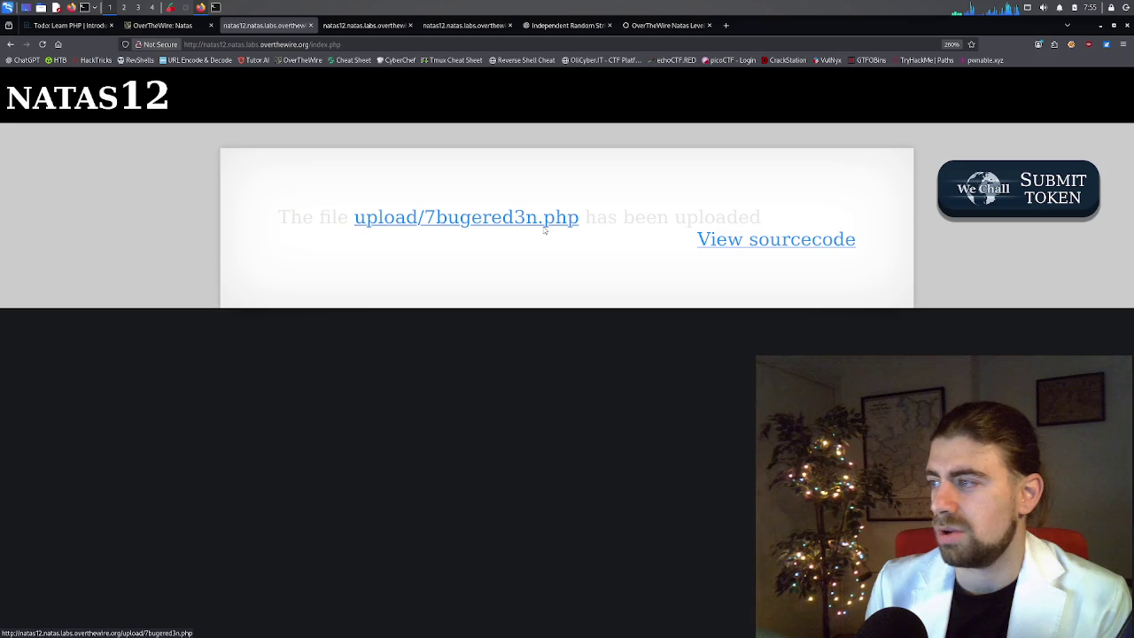
{"action": "middle_click", "coordinate": [527, 226]}
{"action": "left_click", "coordinate": [361, 26]}
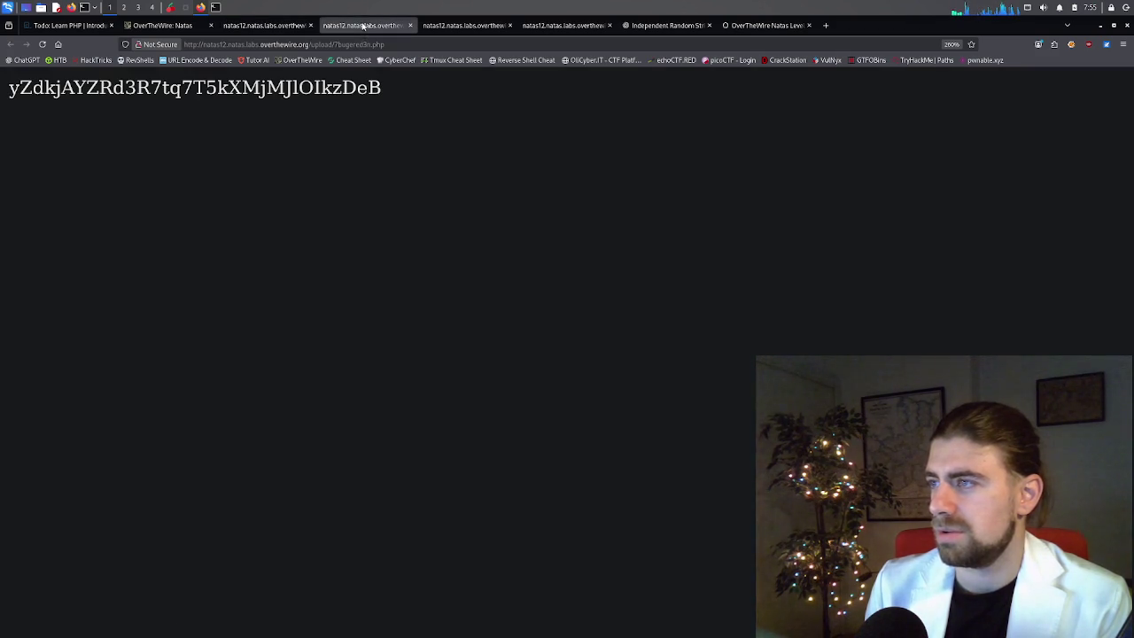
Select the natas12 password printed by 7bugered3n.php, then return to the Kali terminal.
{"action": "double_click", "coordinate": [300, 90]}
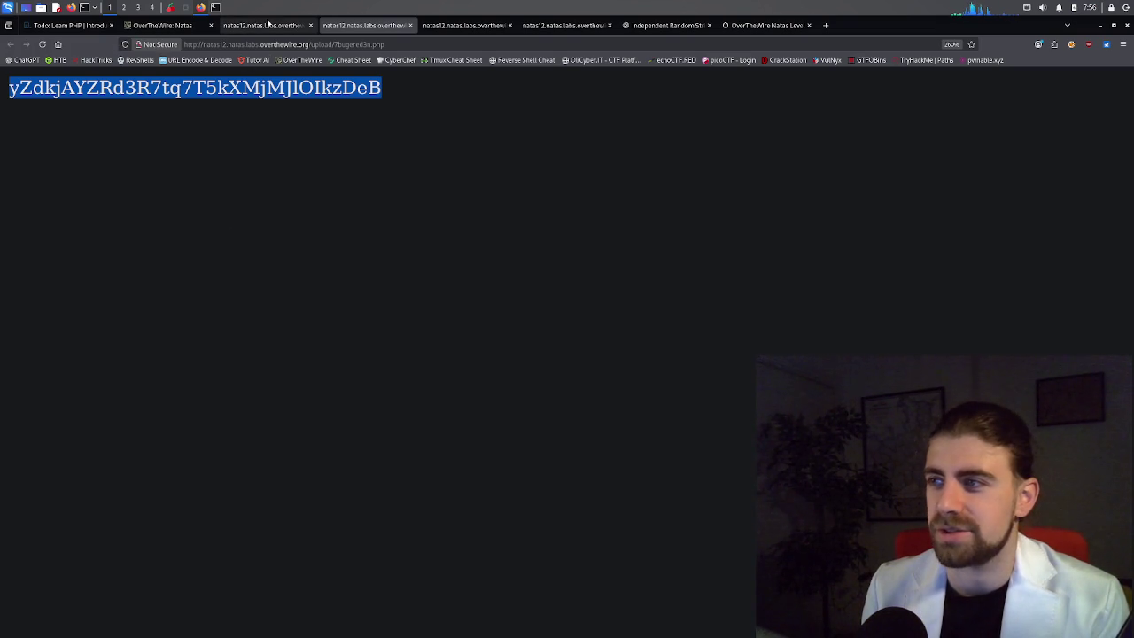
{"action": "left_click", "coordinate": [216, 7]}
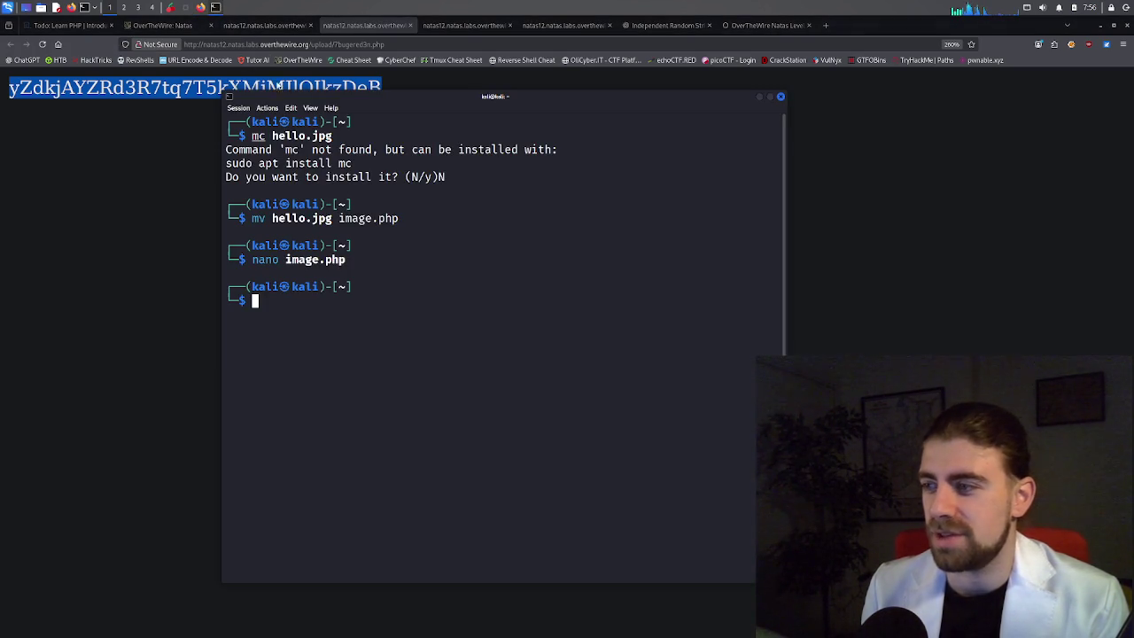
Reopen image.php in nano and delete the extra slash so the path reads /etc/natas_webpass/natas12.
{"action": "key", "text": "Up"}
{"action": "key", "text": "Return"}
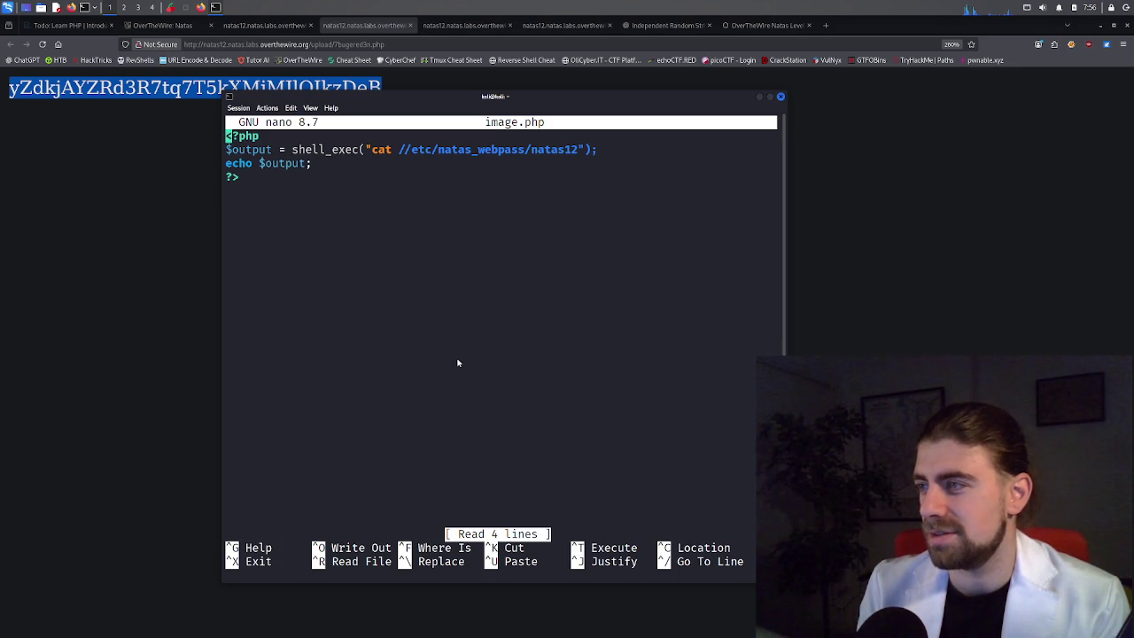
{"action": "key", "text": "Down"}
{"action": "key", "text": "Right"}
{"action": "key", "text": "Right"}
{"action": "key", "text": "Right"}
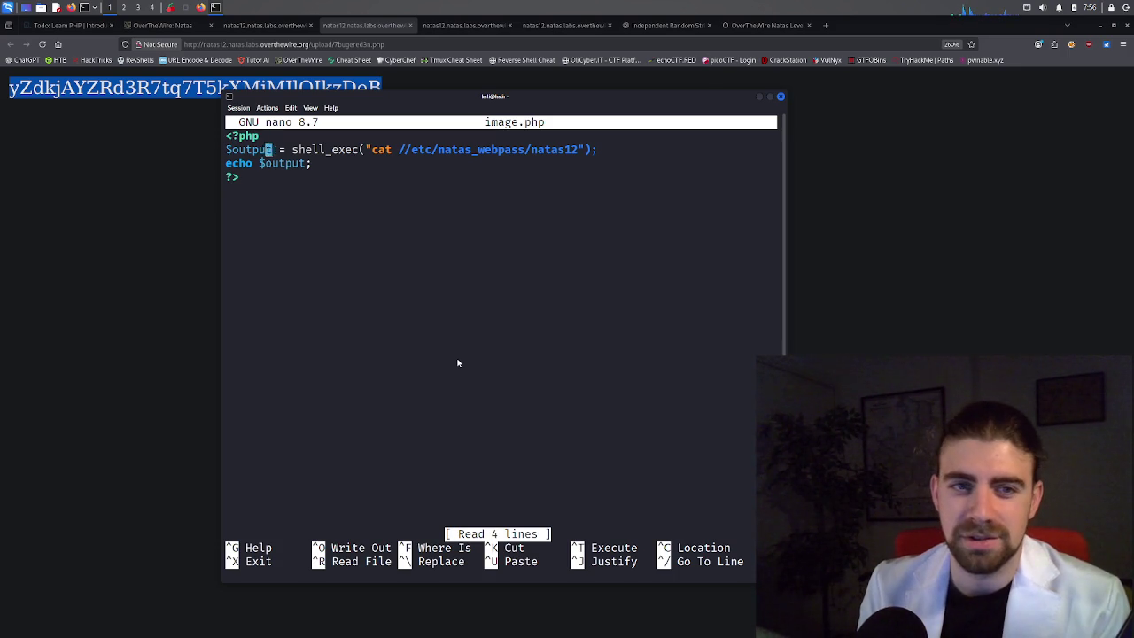
{"action": "key", "text": "Right"}
{"action": "key", "text": "Right"}
{"action": "key", "text": "Right"}
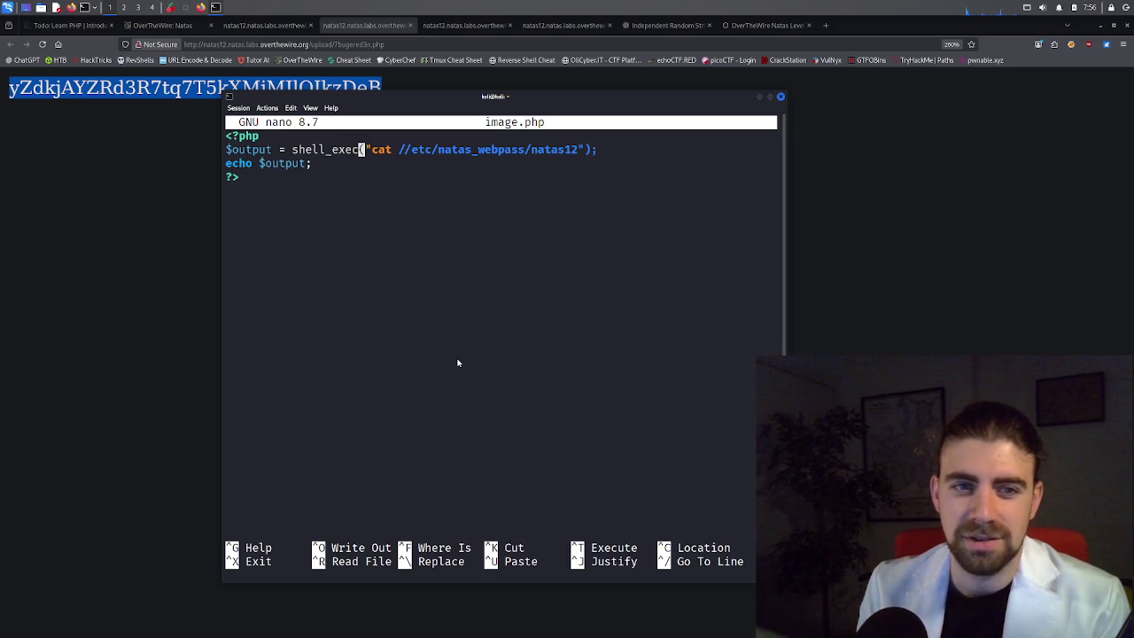
{"action": "key", "text": "Right"}
{"action": "key", "text": "Right"}
{"action": "key", "text": "Right"}
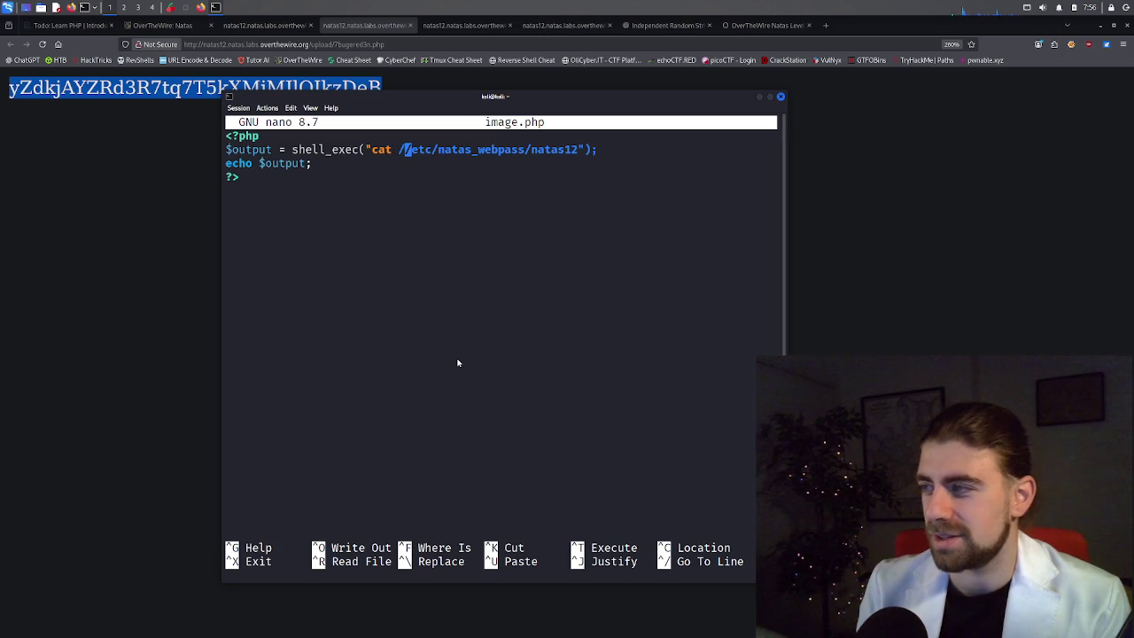
{"action": "key", "text": "BackSpace"}
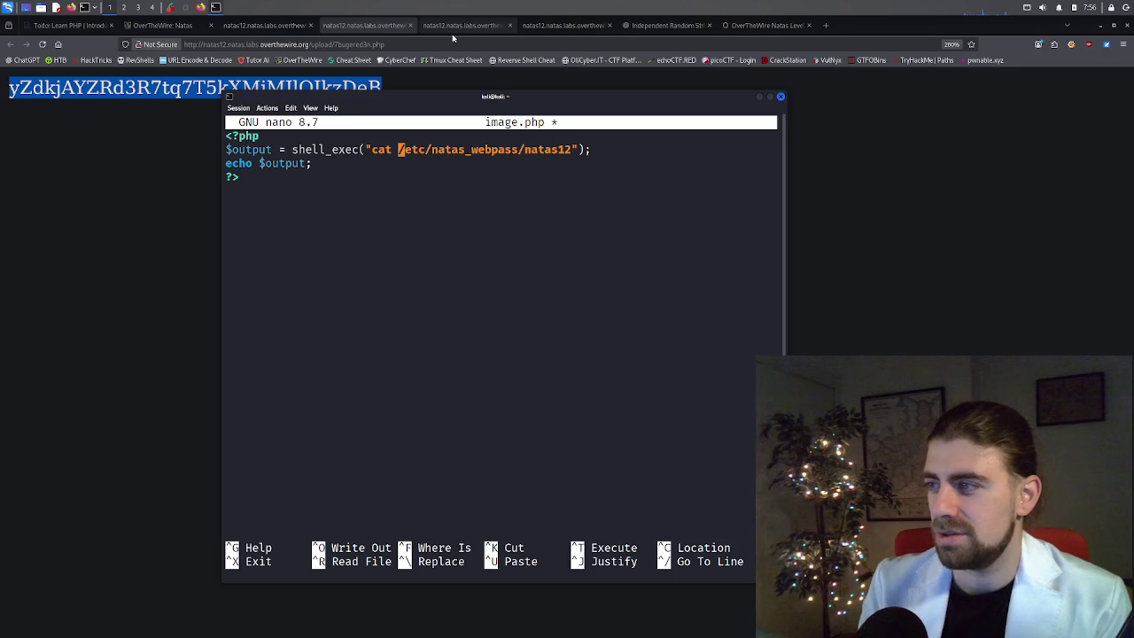
{"action": "left_click", "coordinate": [269, 29]}
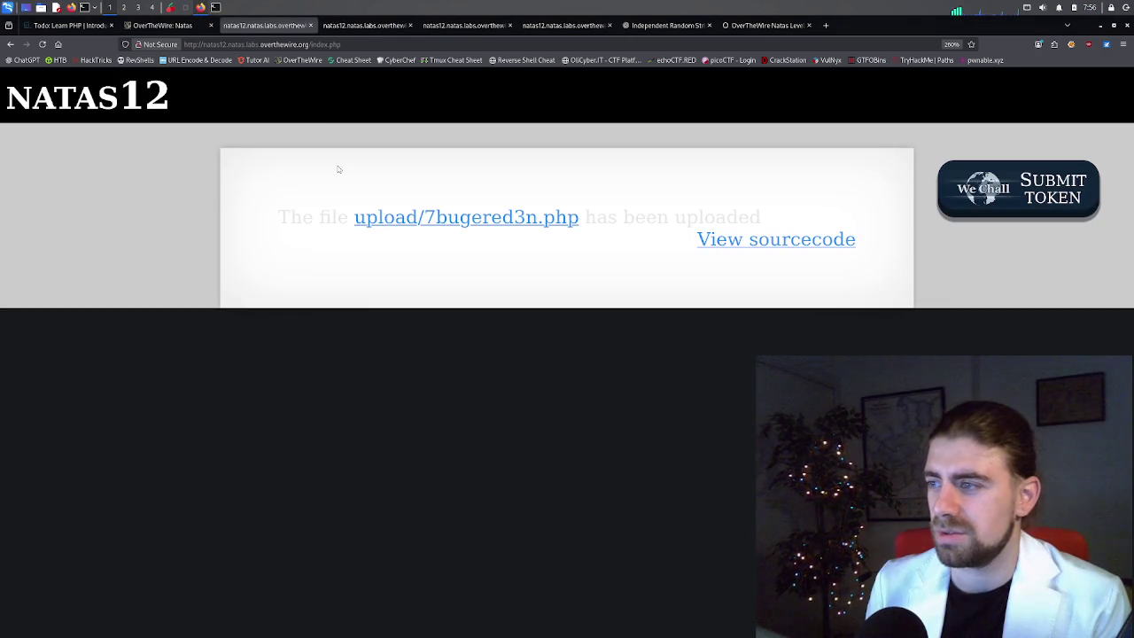
Inspect the natas12 upload form's HTML, including its hidden filename field, with the split console open.
{"action": "left_click", "coordinate": [11, 44]}
{"action": "right_click", "coordinate": [456, 277]}
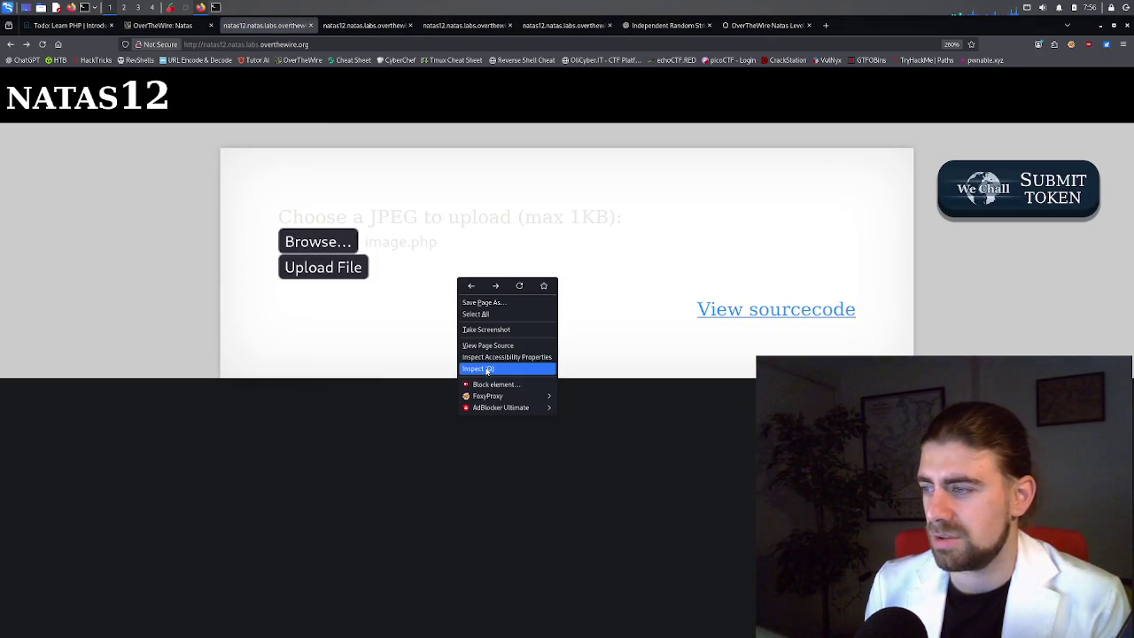
{"action": "left_click", "coordinate": [478, 367]}
{"action": "key", "text": "Escape"}
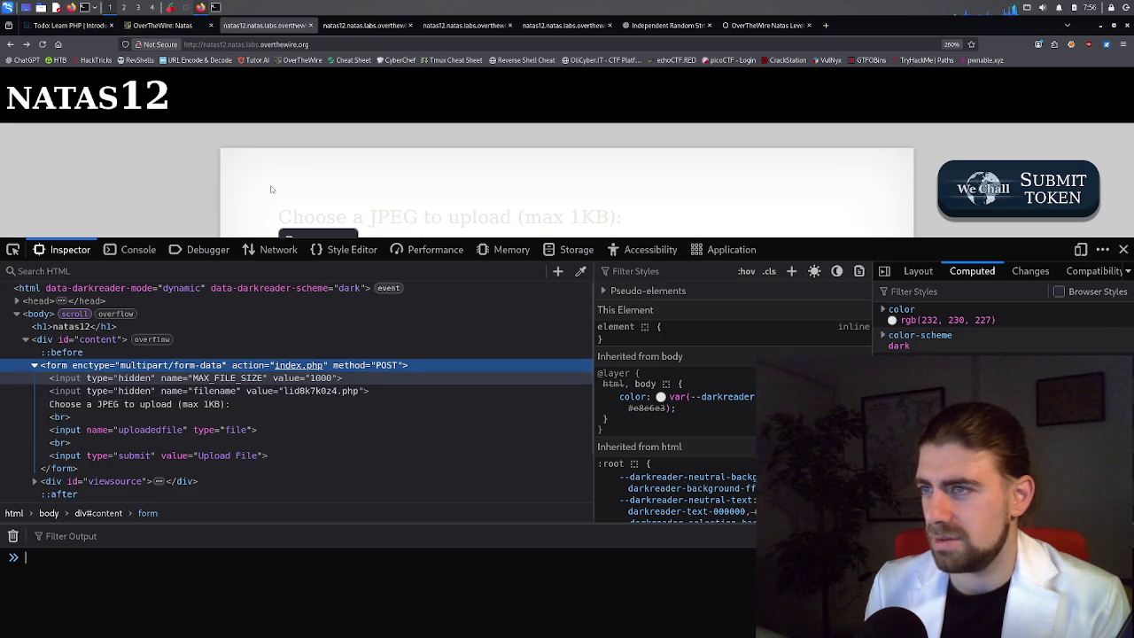
{"action": "left_click", "coordinate": [42, 44]}
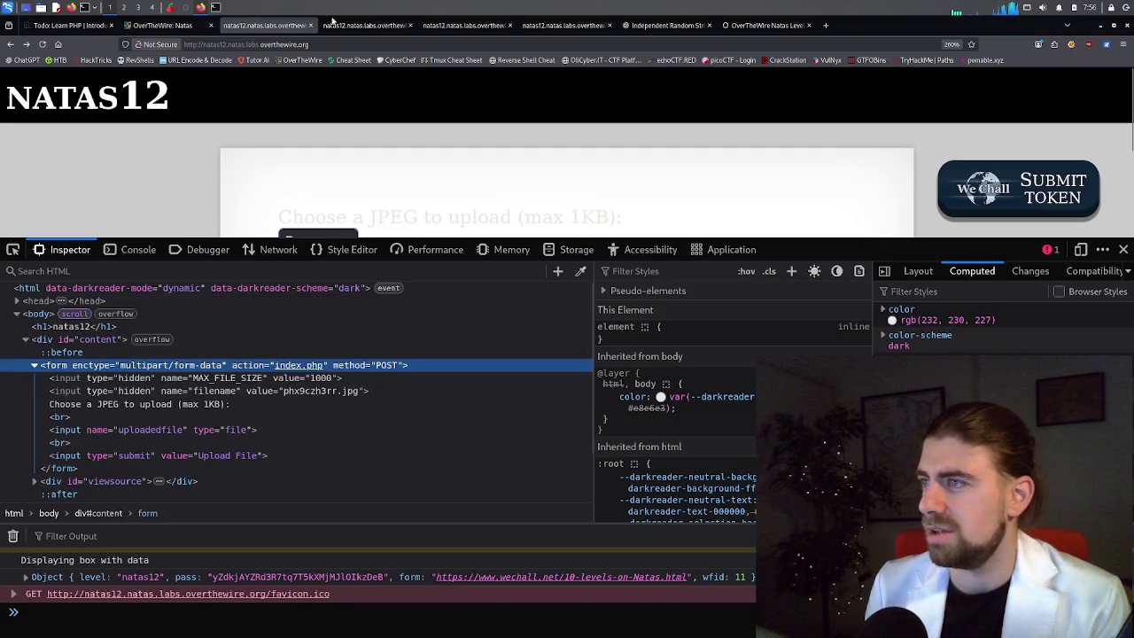
{"action": "left_click", "coordinate": [336, 23]}
{"action": "left_click", "coordinate": [201, 7]}
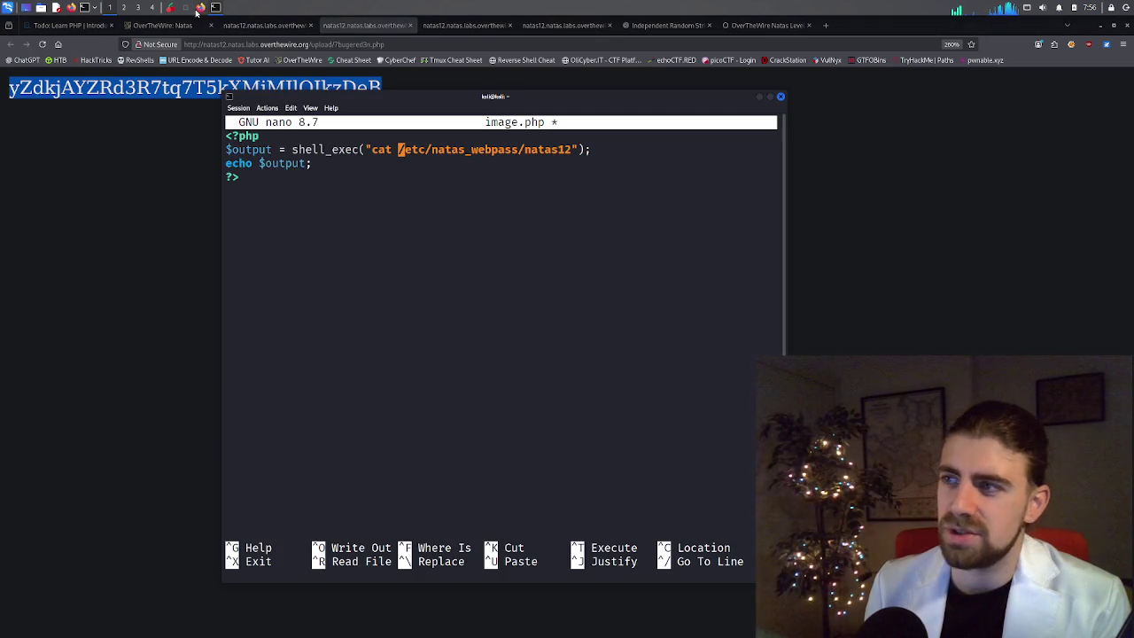
Add a 'Natas13:' line with the pasted password below the Natas12 entry and save the notes.
{"action": "left_click", "coordinate": [169, 8]}
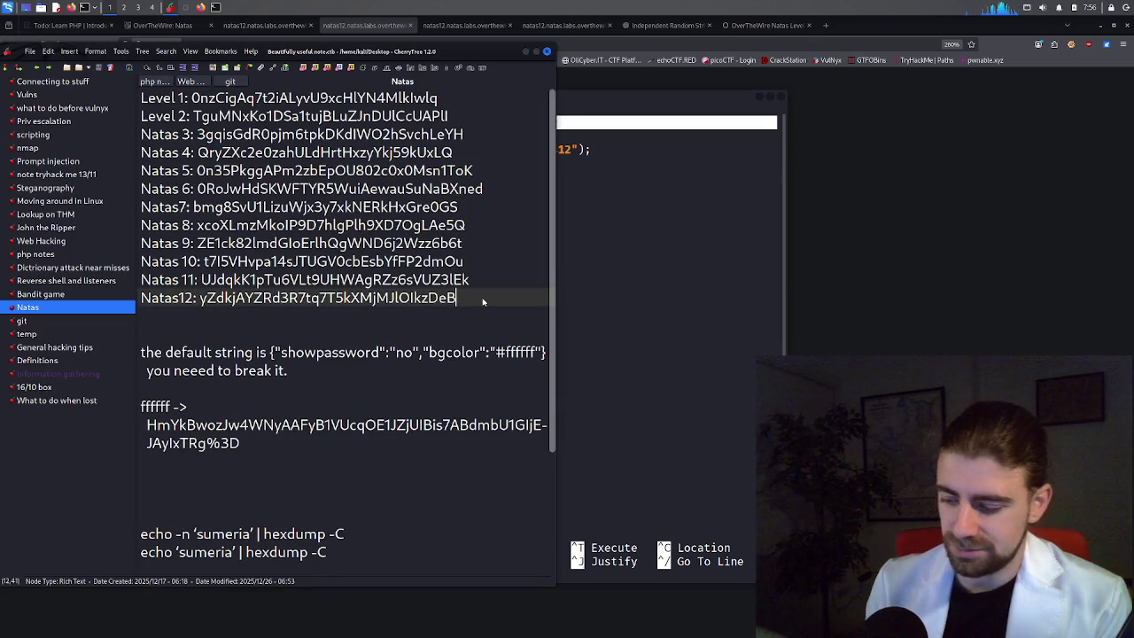
{"action": "key", "text": "Return"}
{"action": "type", "text": "Natas"}
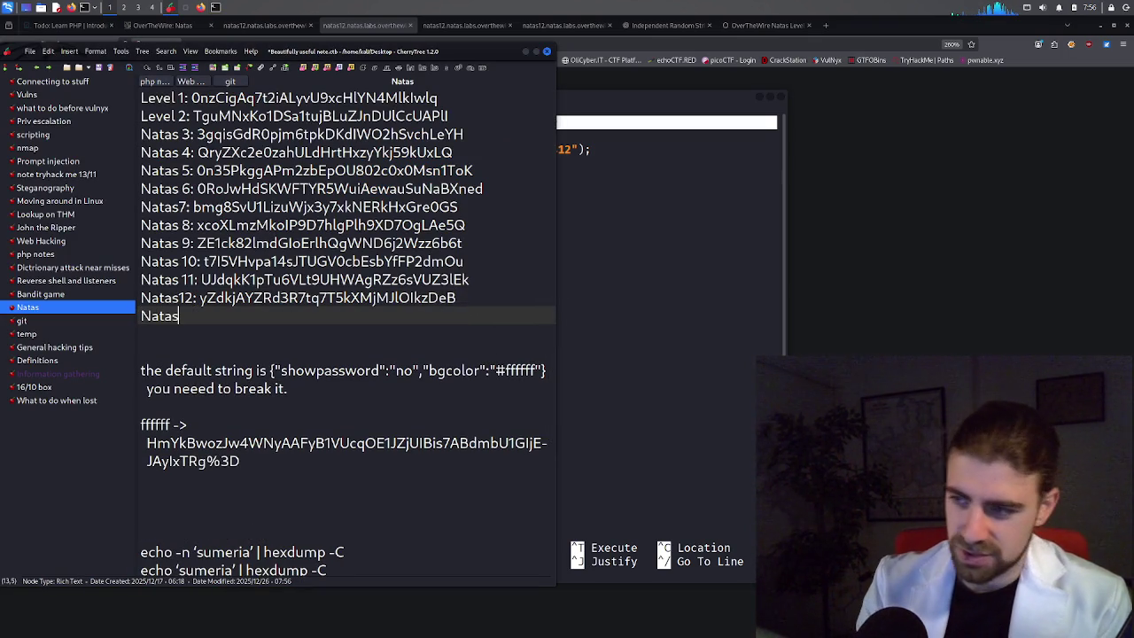
{"action": "type", "text": "13:"}
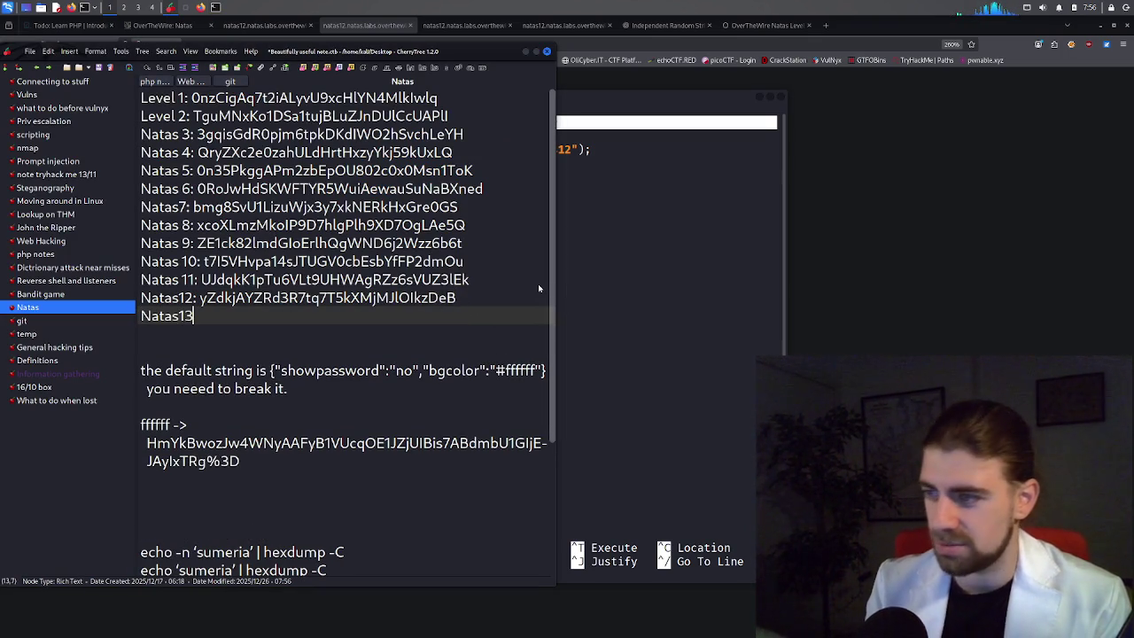
{"action": "key", "text": "ctrl+v"}
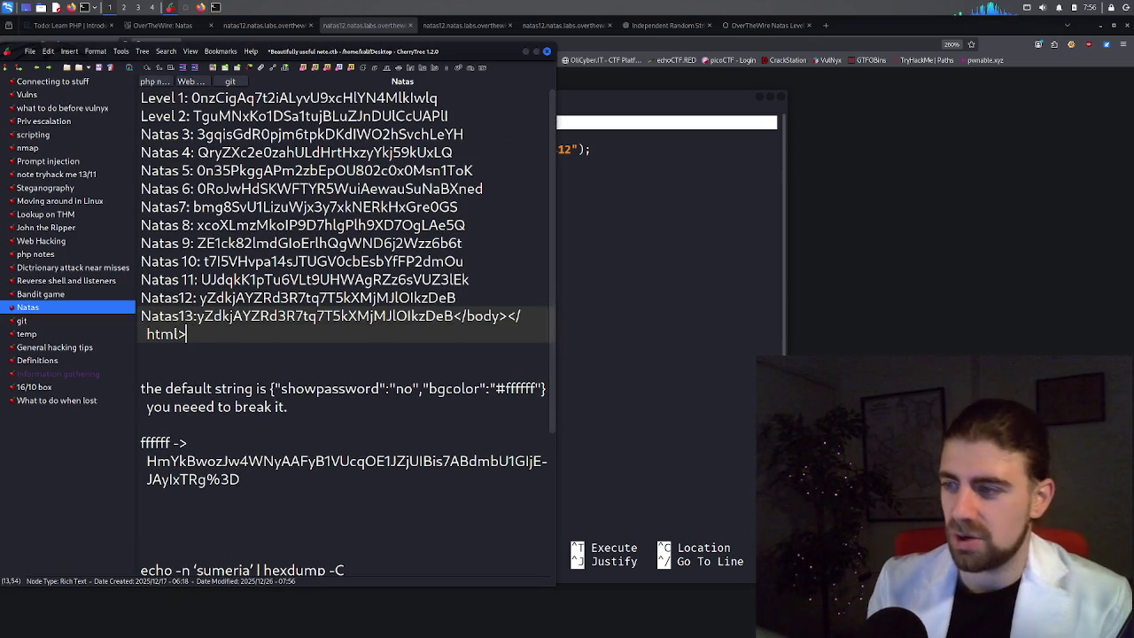
{"action": "key", "text": "BackSpace"}
{"action": "key", "text": "BackSpace"}
{"action": "key", "text": "BackSpace"}
{"action": "key", "text": "BackSpace"}
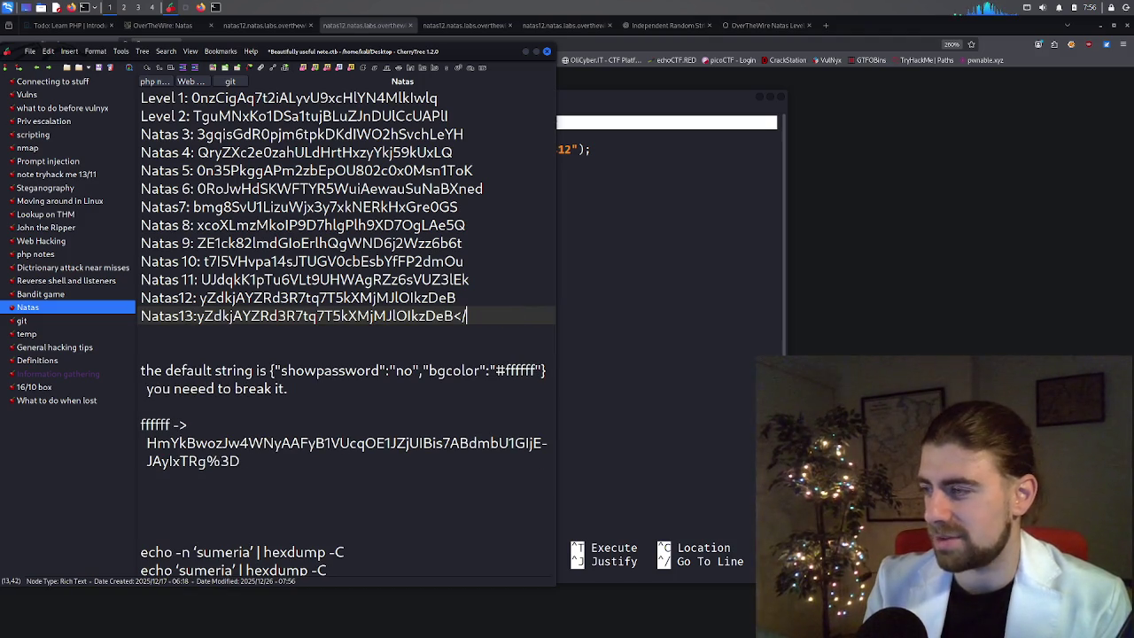
{"action": "key", "text": "ctrl+s"}
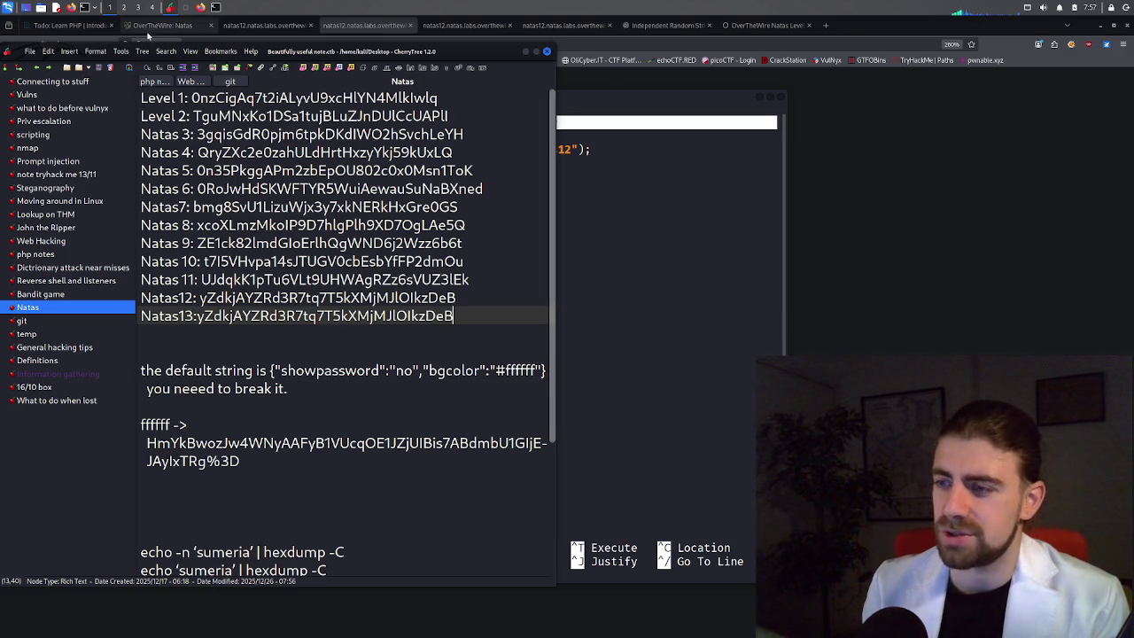
Delete the wrongly pasted natas12 password from the Natas13: line.
{"action": "left_click", "coordinate": [197, 317]}
{"action": "double_click", "coordinate": [244, 319]}
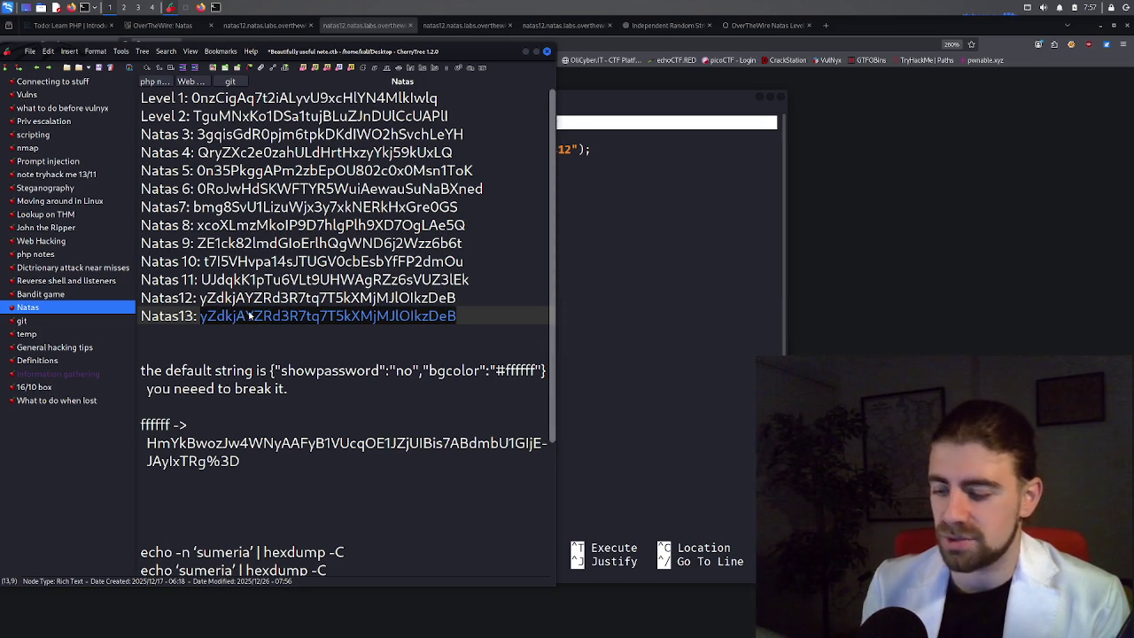
{"action": "key", "text": "BackSpace"}
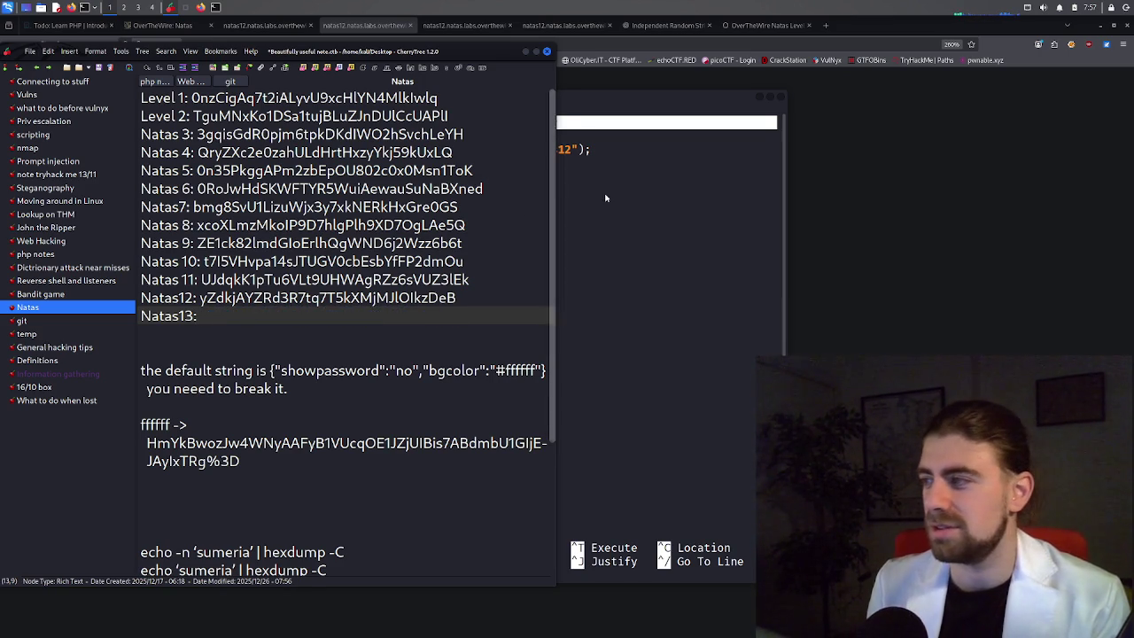
Change natas12 to natas13 in image.php's cat path and save it as image.php.
{"action": "left_click", "coordinate": [598, 198]}
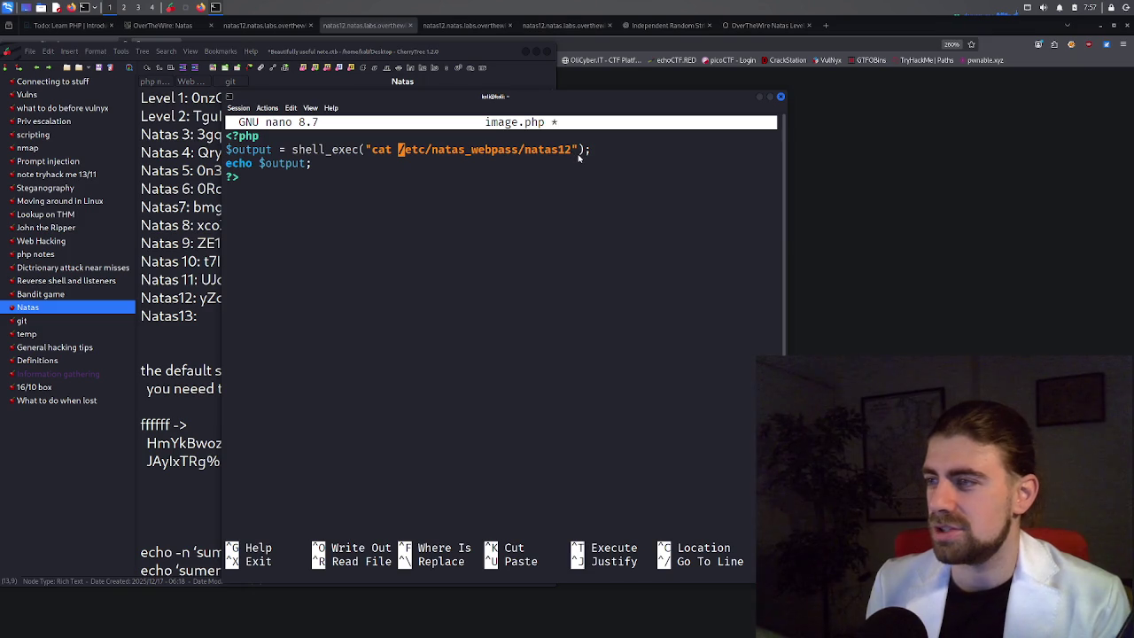
{"action": "key", "text": "Right"}
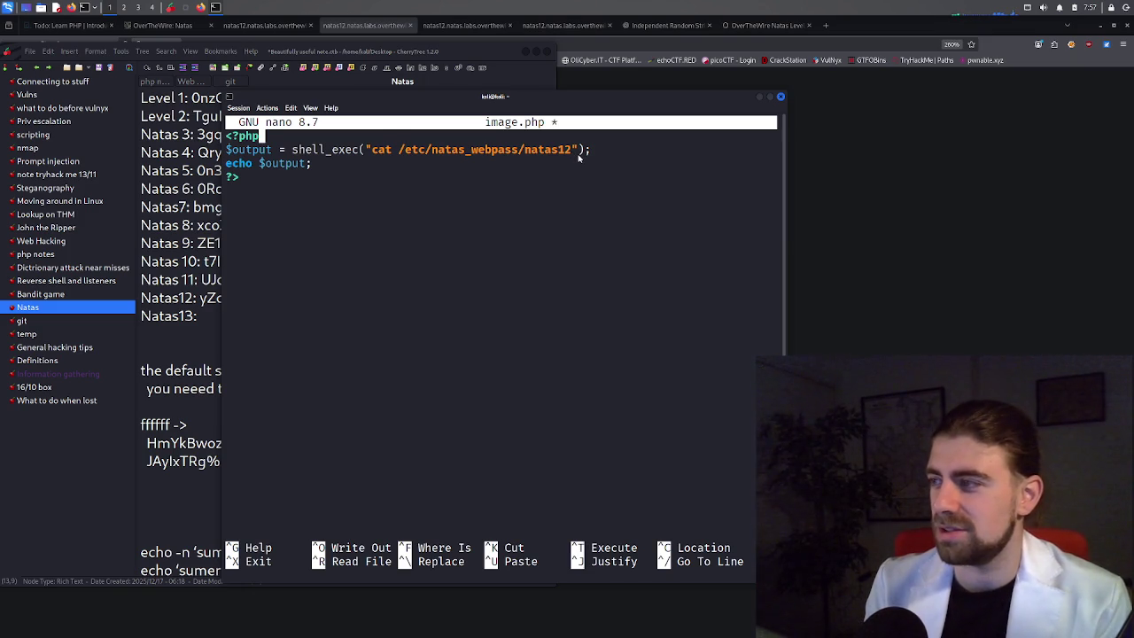
{"action": "key", "text": "Right"}
{"action": "key", "text": "Right"}
{"action": "key", "text": "Right"}
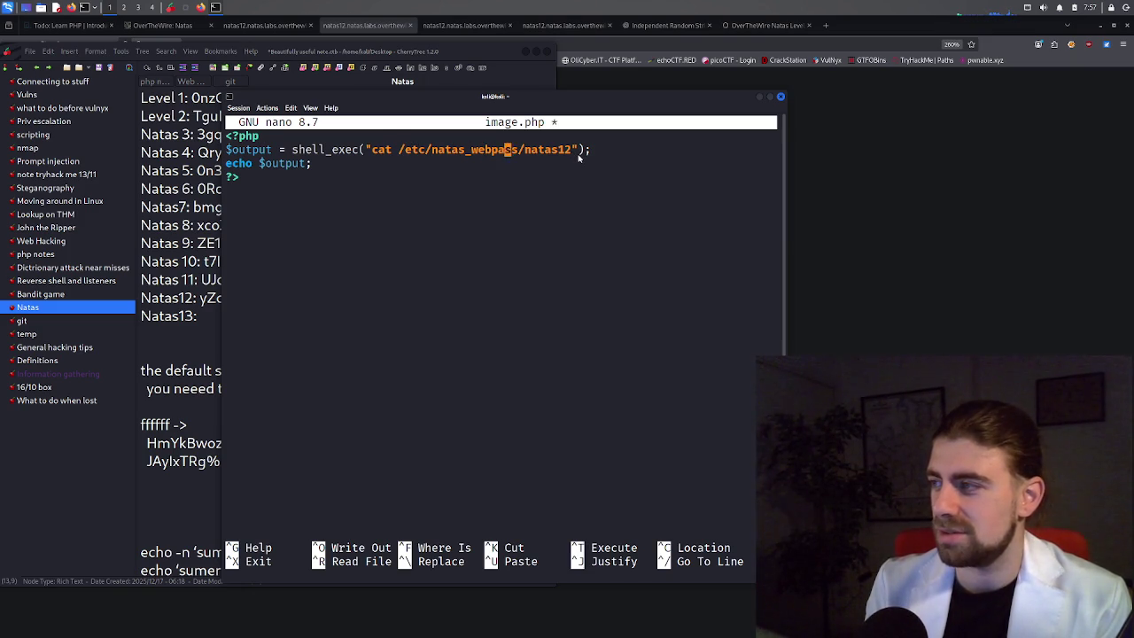
{"action": "key", "text": "Delete"}
{"action": "type", "text": "3"}
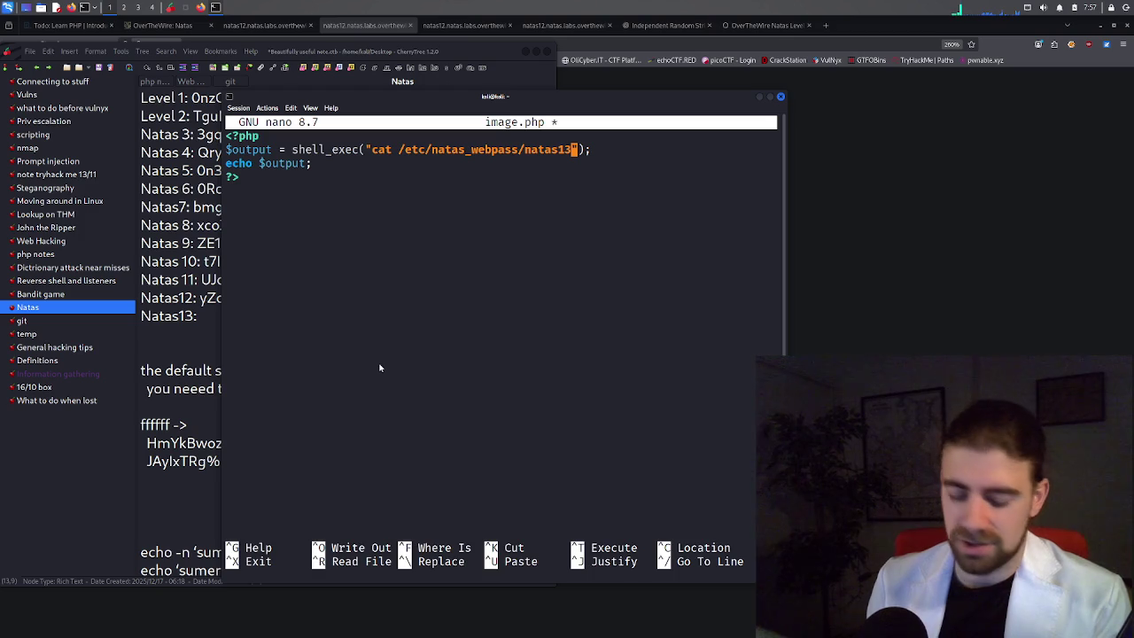
{"action": "key", "text": "ctrl+x"}
{"action": "key", "text": "y"}
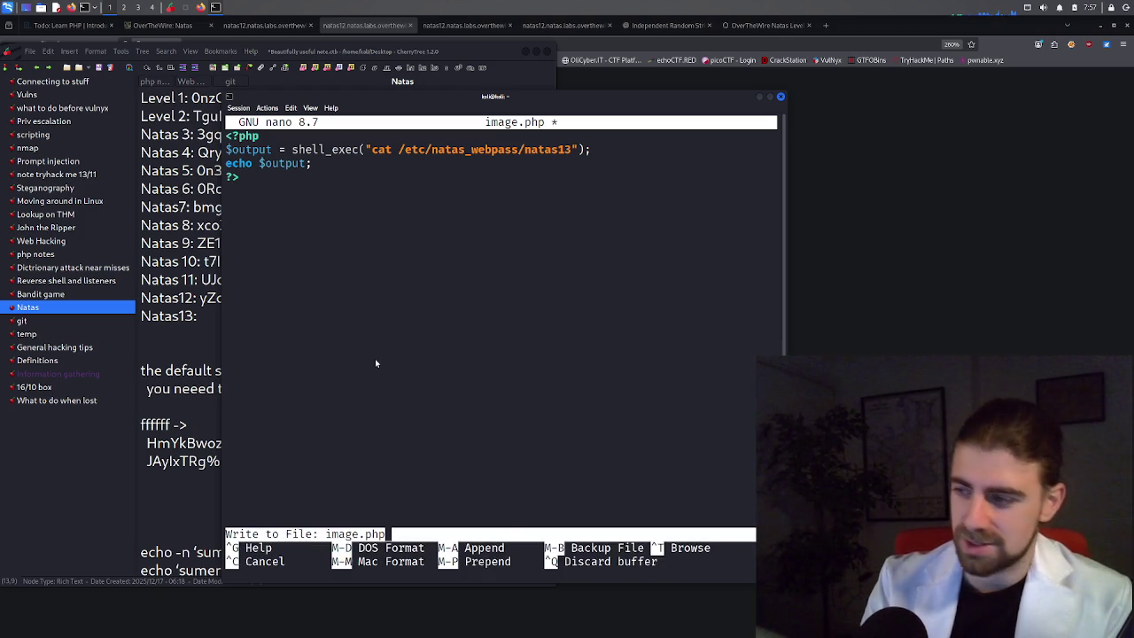
{"action": "key", "text": "Return"}
{"action": "left_click", "coordinate": [364, 24]}
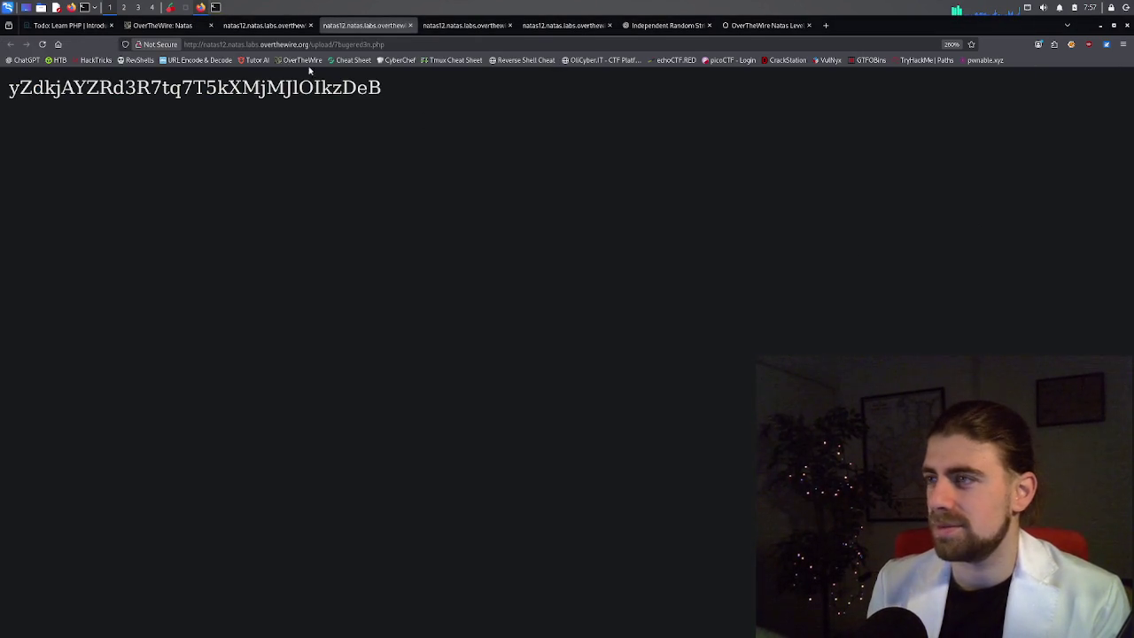
Choose image.php as the file in the natas12 upload form.
{"action": "left_click", "coordinate": [259, 26]}
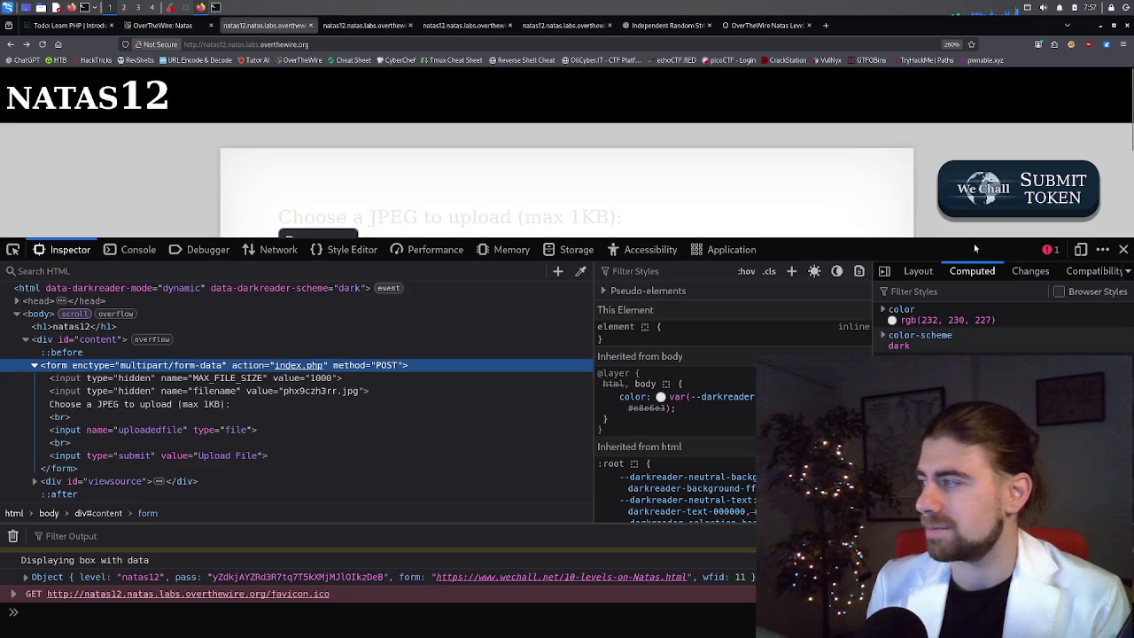
{"action": "left_click", "coordinate": [1124, 249]}
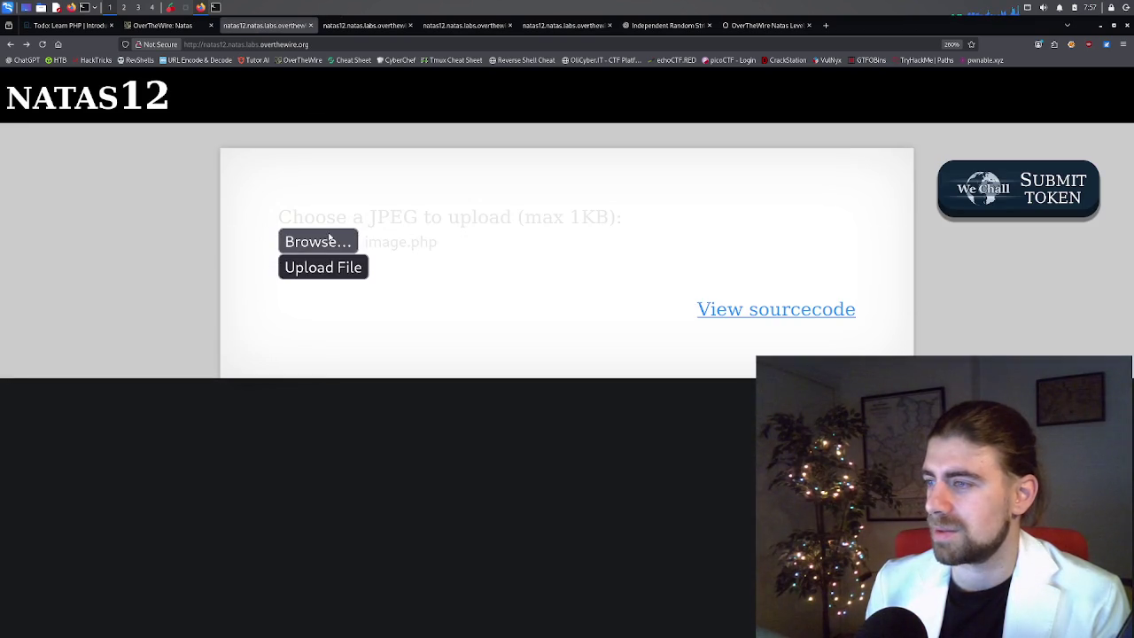
{"action": "left_click", "coordinate": [330, 238]}
{"action": "double_click", "coordinate": [434, 391]}
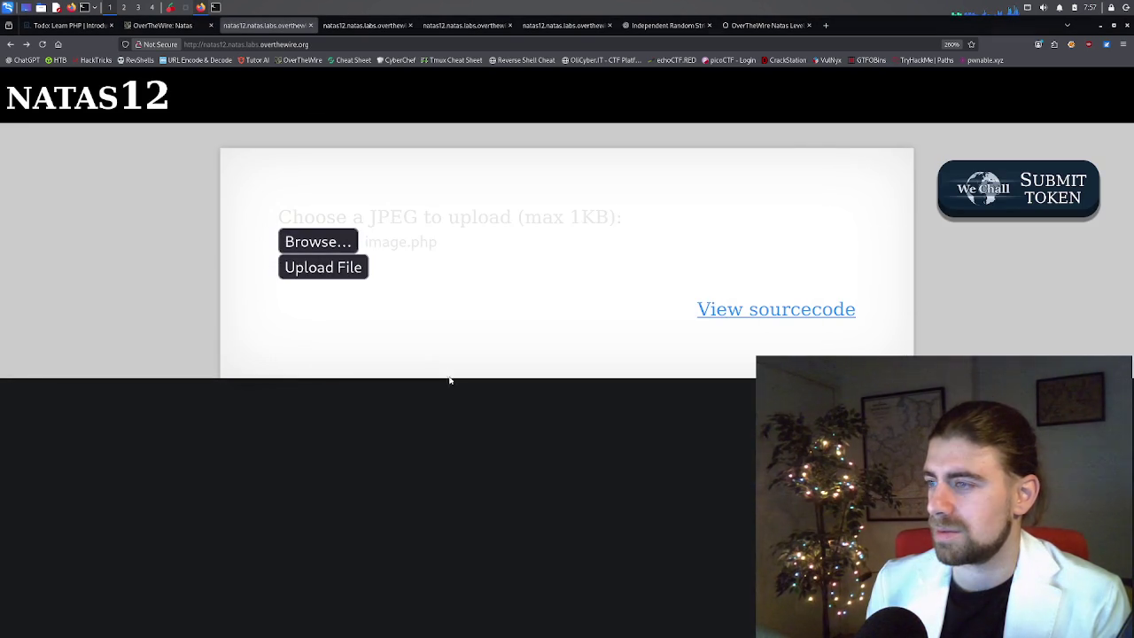
Change the hidden filename field's extension from jpg to php in the inspector, then upload.
{"action": "right_click", "coordinate": [360, 334]}
{"action": "left_click", "coordinate": [399, 424]}
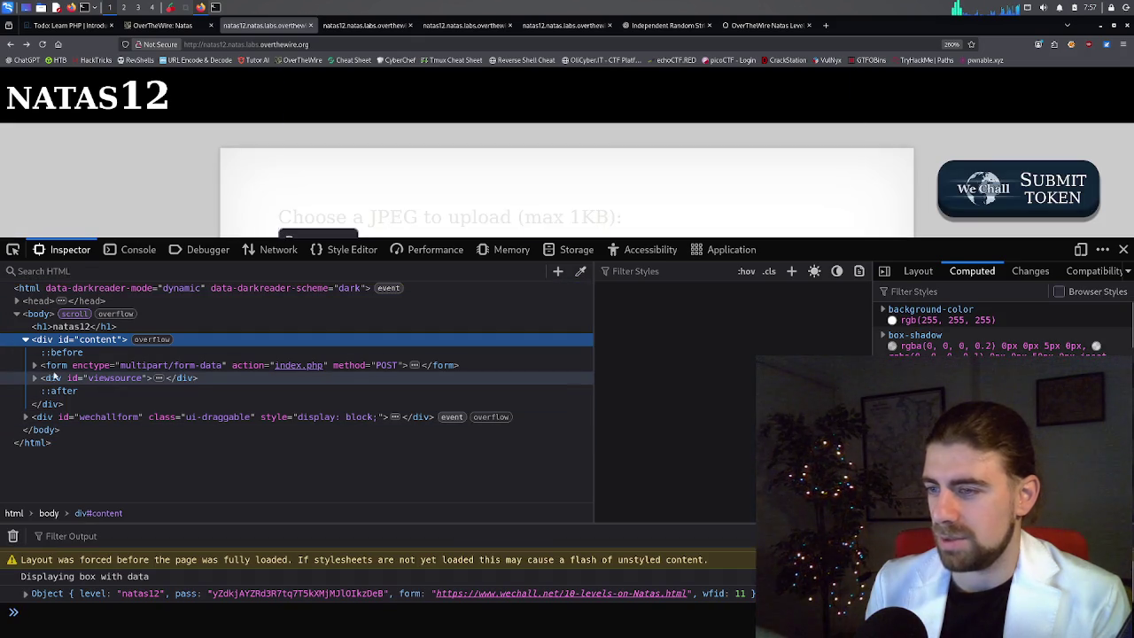
{"action": "left_click", "coordinate": [34, 366]}
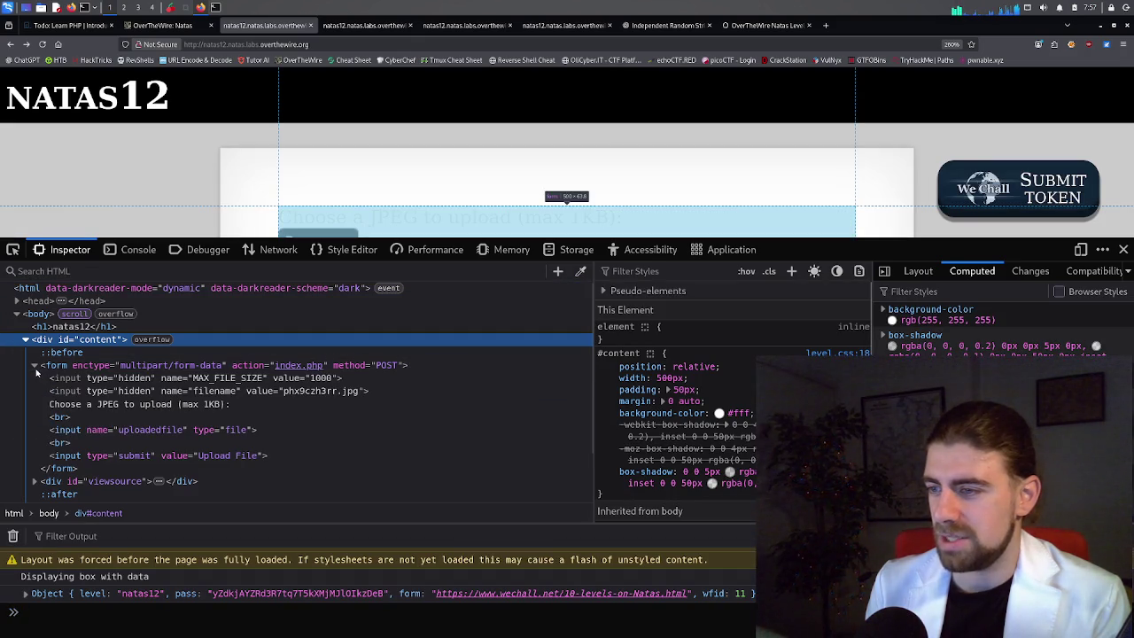
{"action": "double_click", "coordinate": [354, 394]}
{"action": "double_click", "coordinate": [354, 394]}
{"action": "type", "text": "php"}
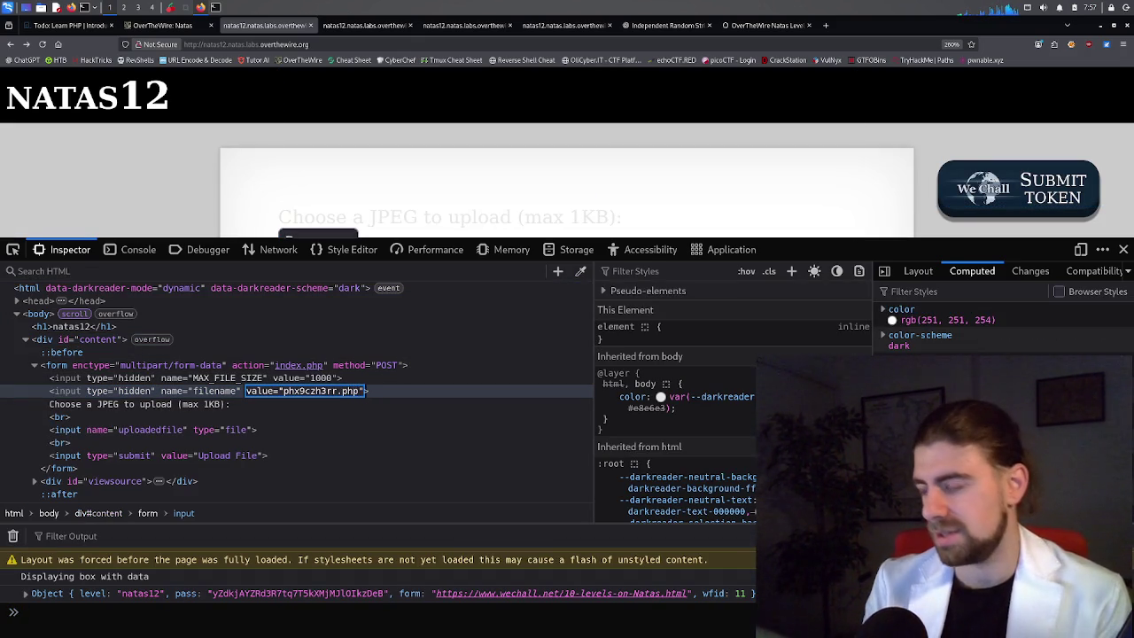
{"action": "key", "text": "Return"}
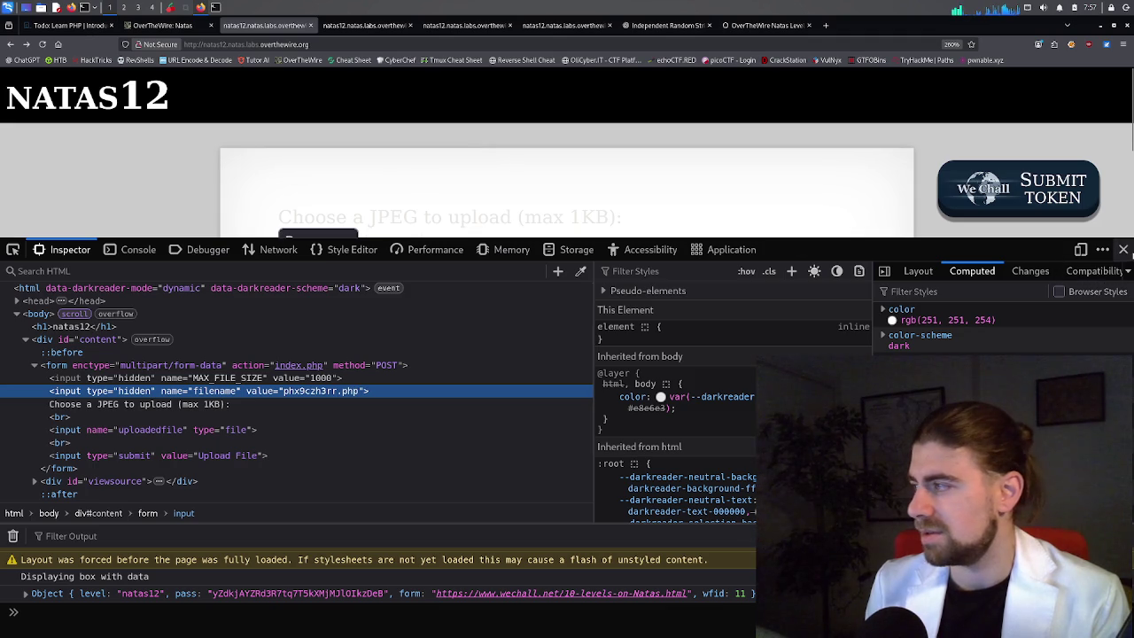
{"action": "left_click", "coordinate": [1123, 249]}
{"action": "left_click", "coordinate": [352, 266]}
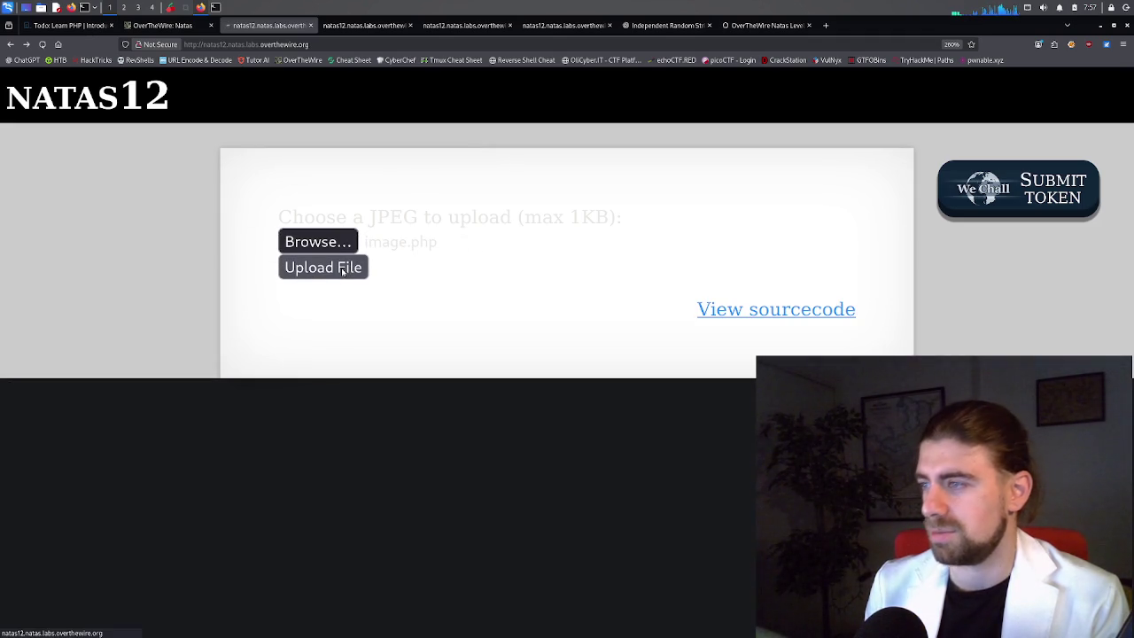
Open the uploaded upload/kdocklc4s5.php in a new tab and select the natas13 password.
{"action": "middle_click", "coordinate": [469, 226]}
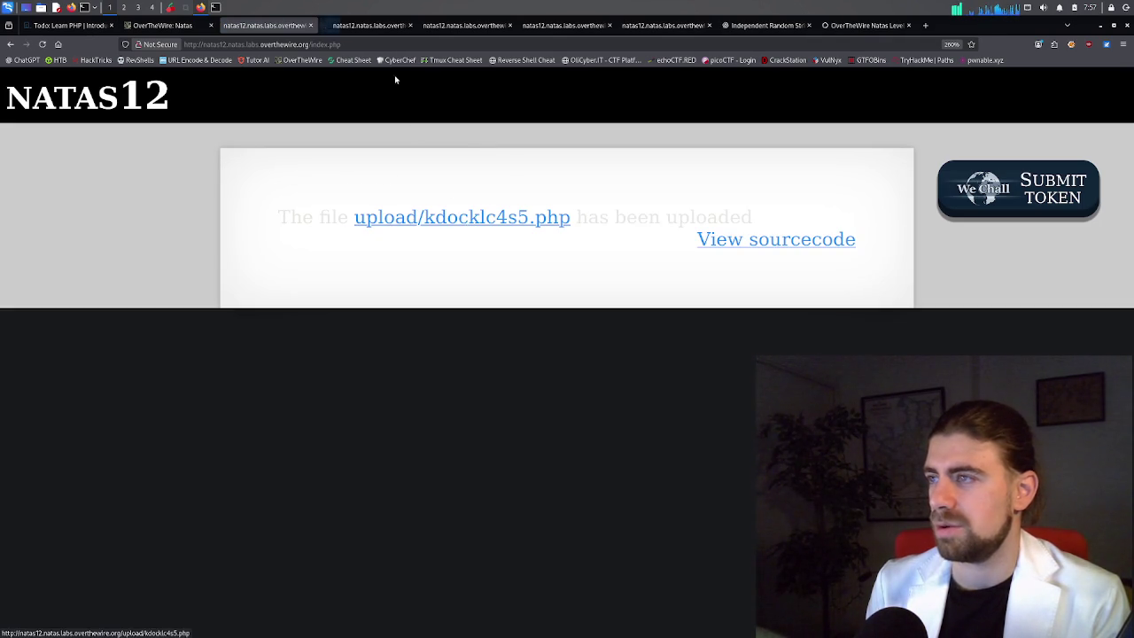
{"action": "left_click", "coordinate": [374, 27]}
{"action": "double_click", "coordinate": [304, 88]}
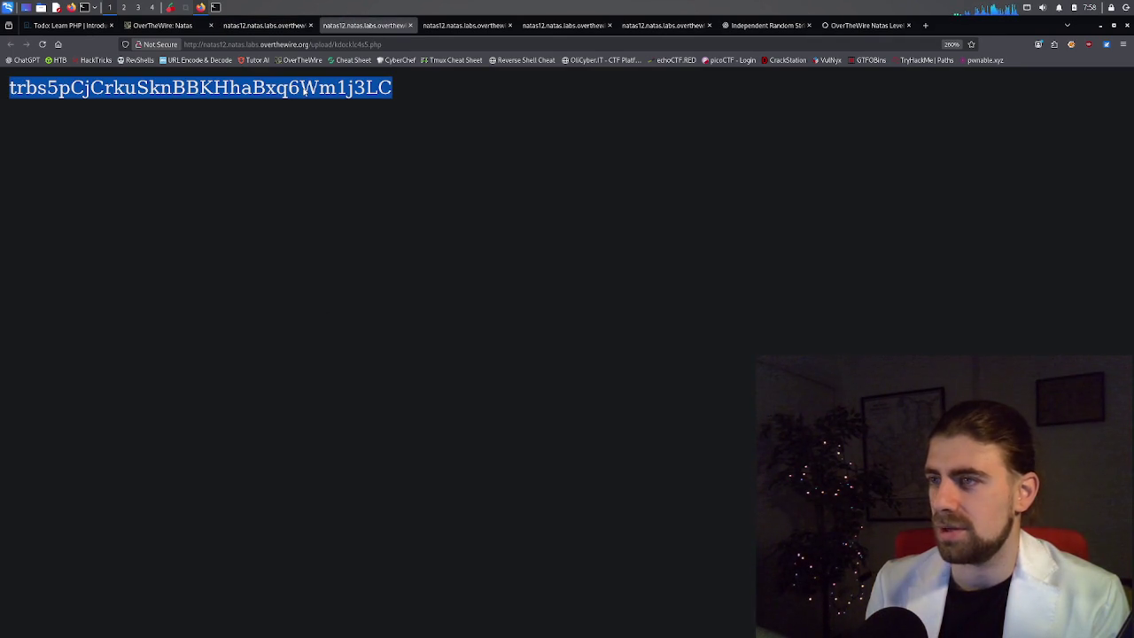
{"action": "left_click", "coordinate": [206, 9]}
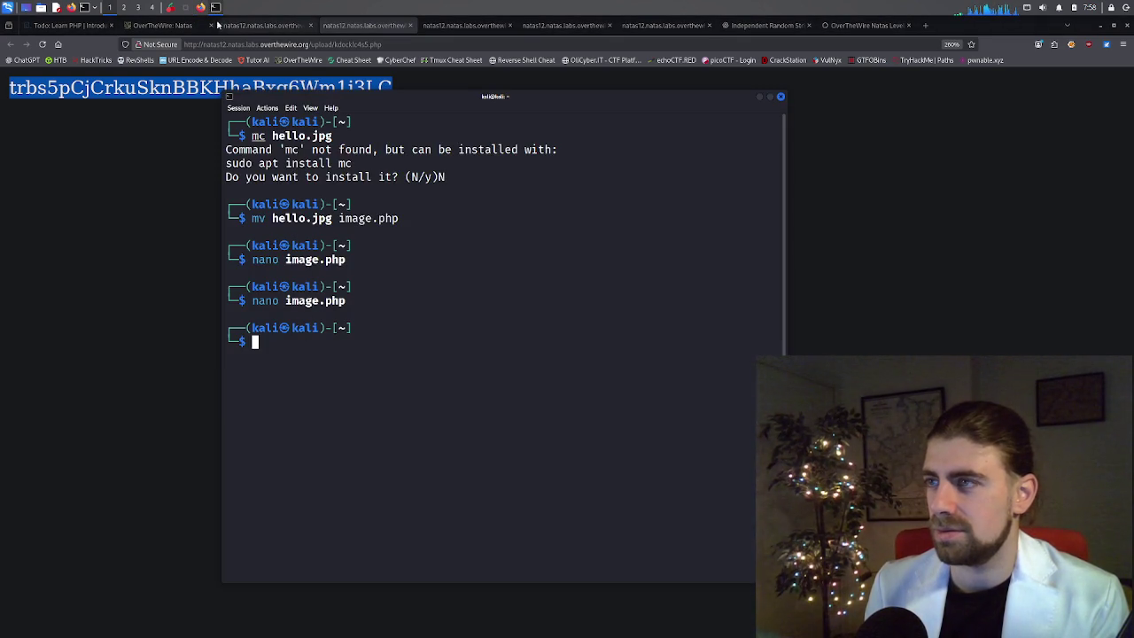
Paste the natas13 password after 'Natas13:', trimming off the trailing '</body></html' tag text.
{"action": "left_click", "coordinate": [170, 7]}
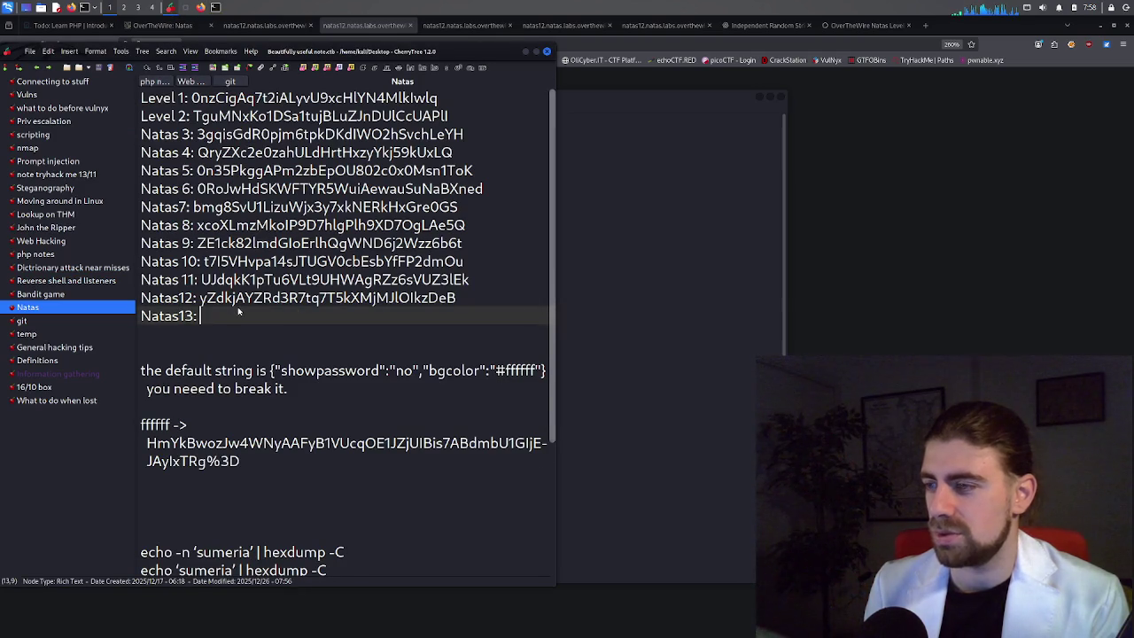
{"action": "key", "text": "ctrl+v"}
{"action": "key", "text": "BackSpace"}
{"action": "key", "text": "BackSpace"}
{"action": "key", "text": "BackSpace"}
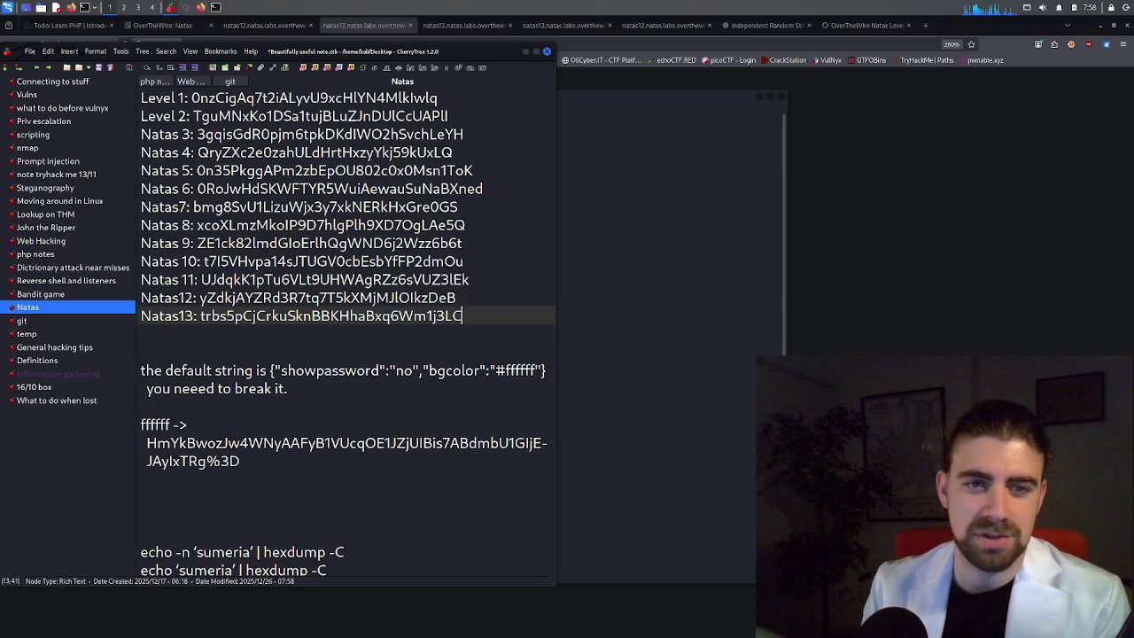
{"action": "key", "text": "ctrl+shift+Left"}
{"action": "key", "text": "ctrl+shift+Left"}
{"action": "key", "text": "ctrl+shift+Left"}
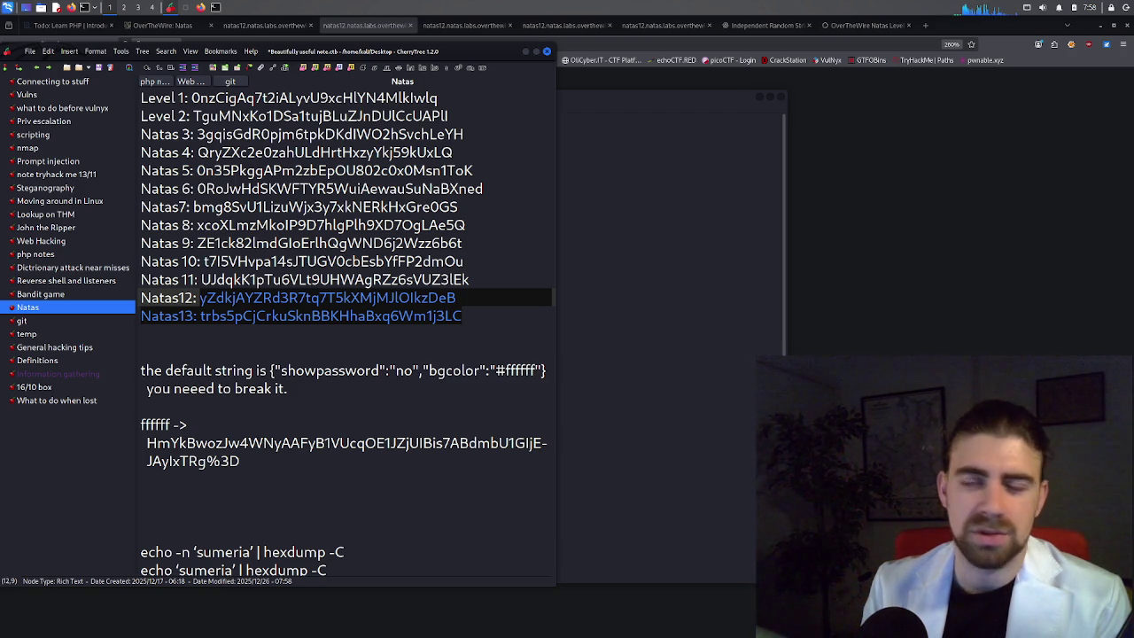
{"action": "key", "text": "ctrl+shift+Right"}
{"action": "key", "text": "ctrl+shift+Right"}
{"action": "key", "text": "ctrl+shift+Right"}
{"action": "key", "text": "ctrl+shift+Left"}
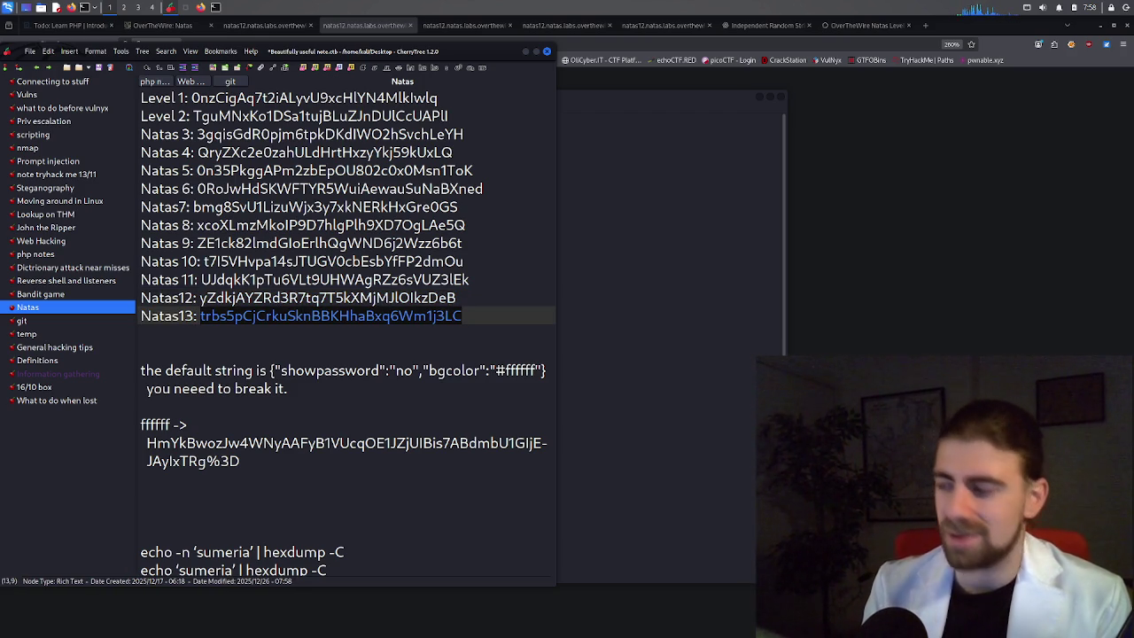
{"action": "left_click", "coordinate": [885, 192]}
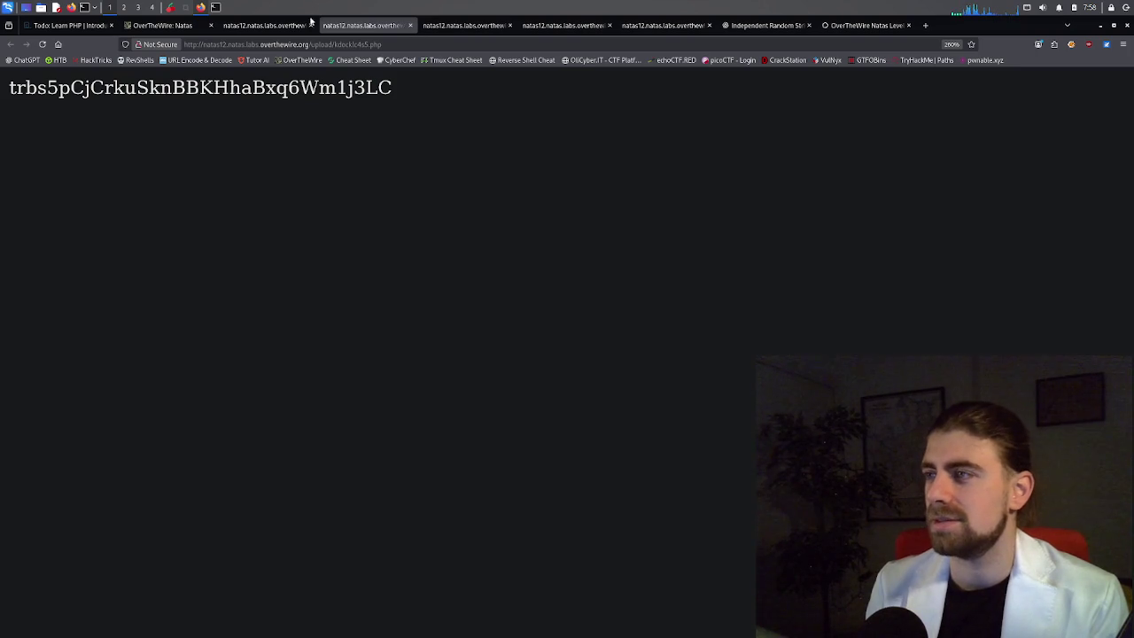
Review the OverTheWire Natas overview, then return to the kdocklc4s5.php upload confirmation page.
{"action": "left_click", "coordinate": [266, 25]}
{"action": "left_click", "coordinate": [164, 25]}
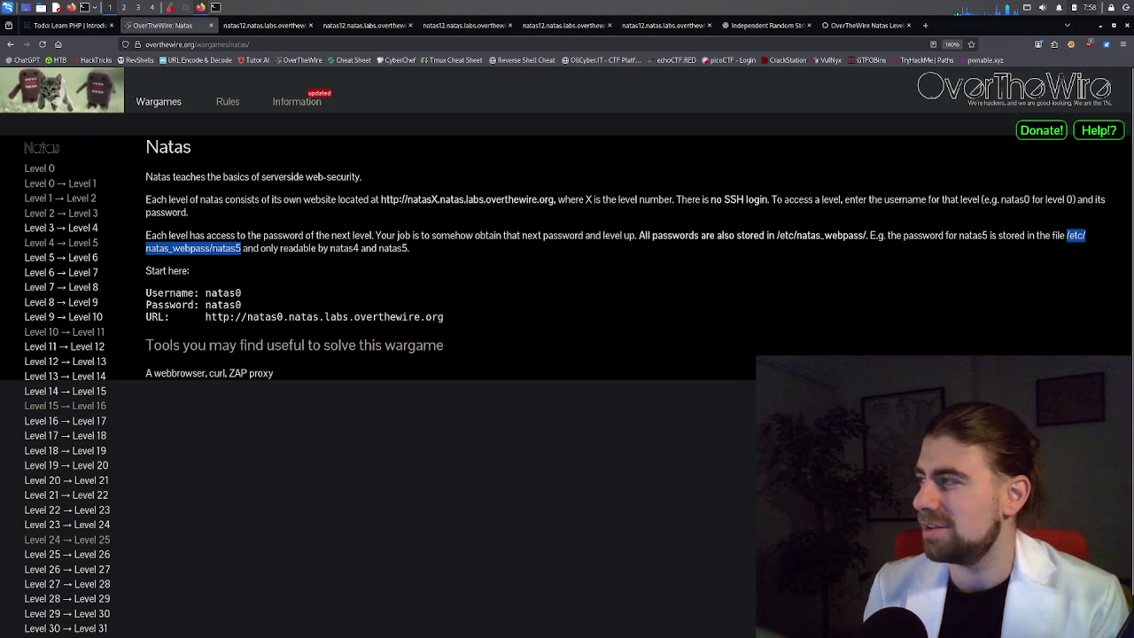
{"action": "left_click", "coordinate": [1089, 7]}
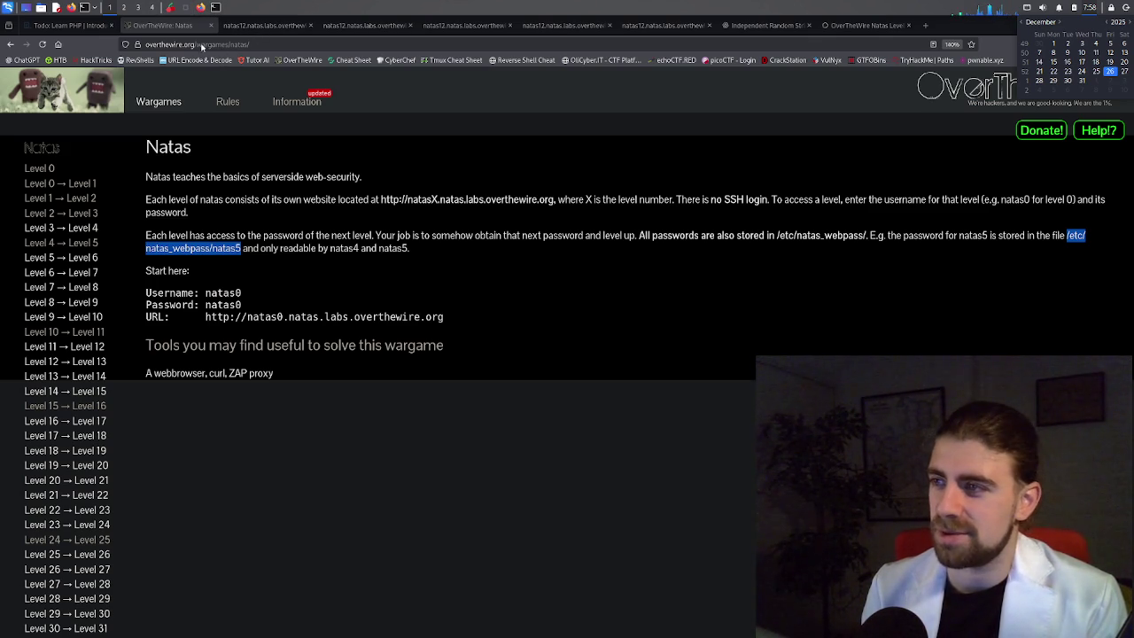
{"action": "left_click", "coordinate": [258, 27]}
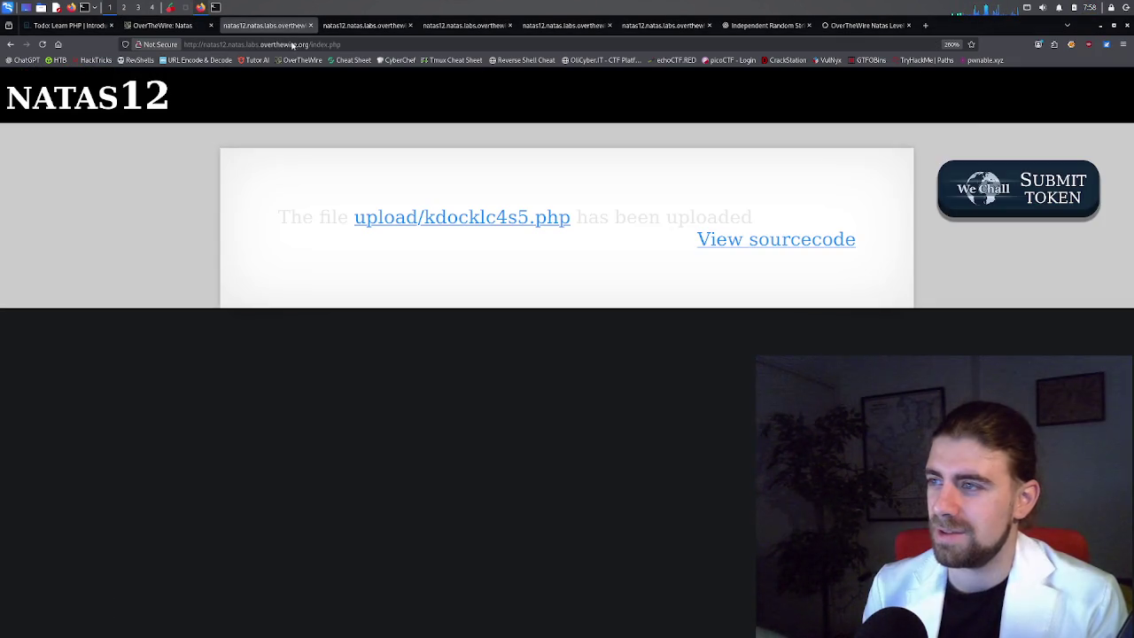
{"action": "left_click_drag", "start_coordinate": [359, 48], "coordinate": [267, 50]}
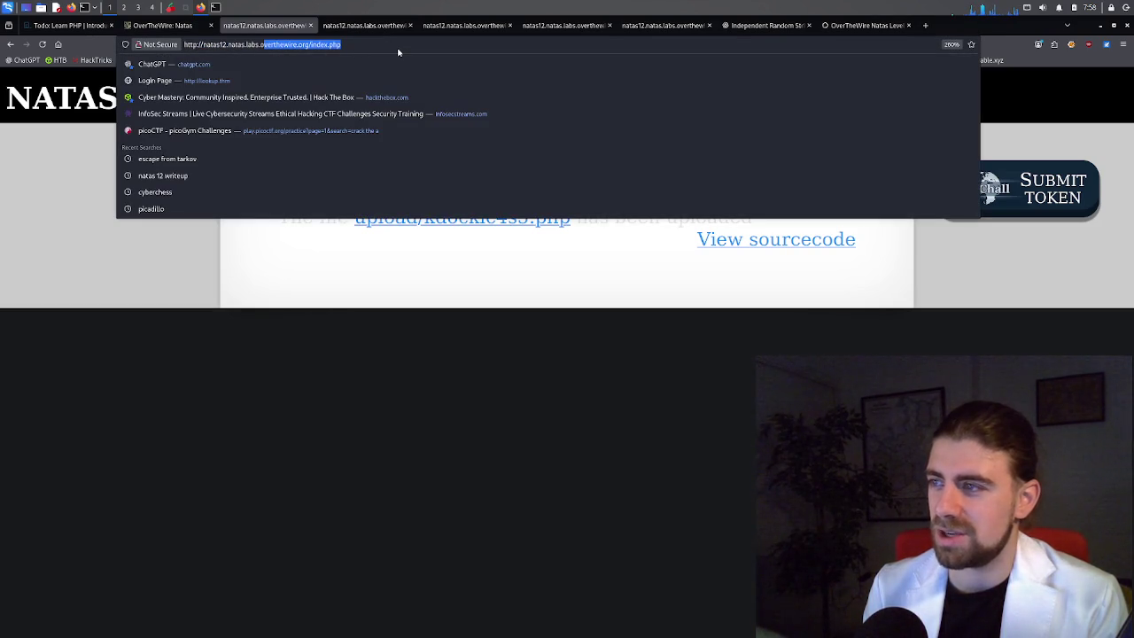
Change the address from the natas12 index.php URL to the natas13 level and load it.
{"action": "key", "text": "Right"}
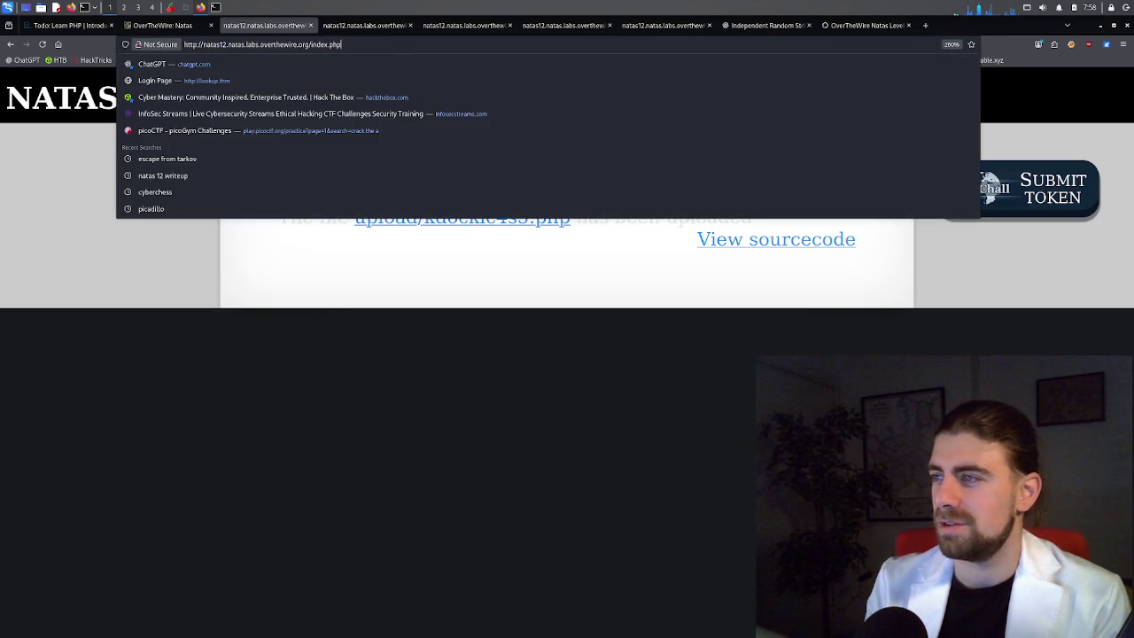
{"action": "key", "text": "ctrl+shift+Left"}
{"action": "key", "text": "BackSpace"}
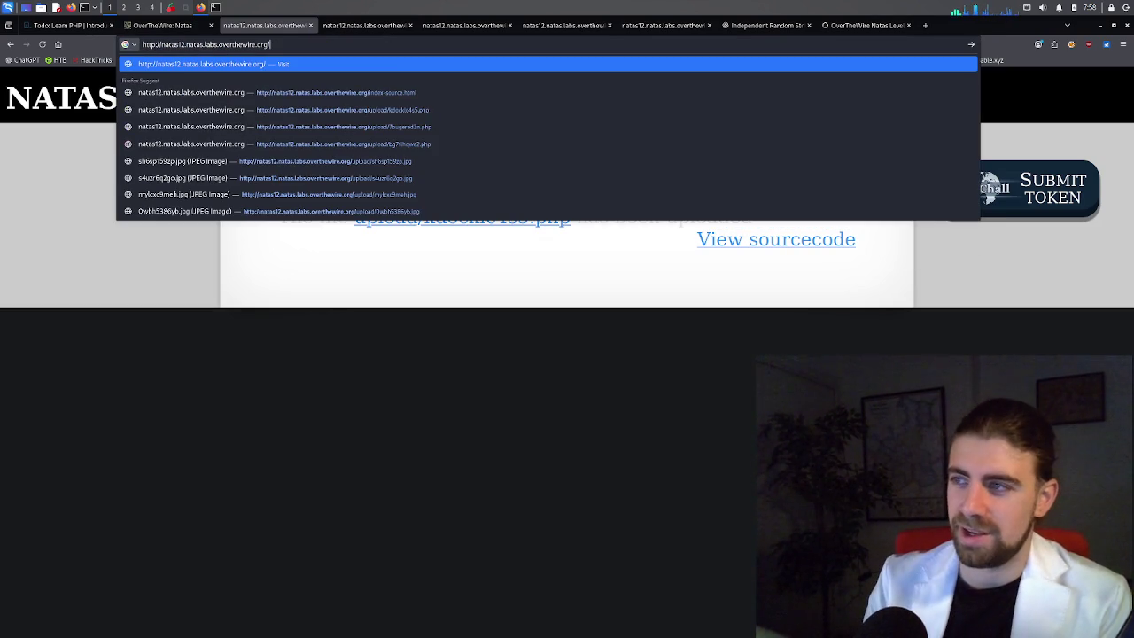
{"action": "key", "text": "BackSpace"}
{"action": "type", "text": "3"}
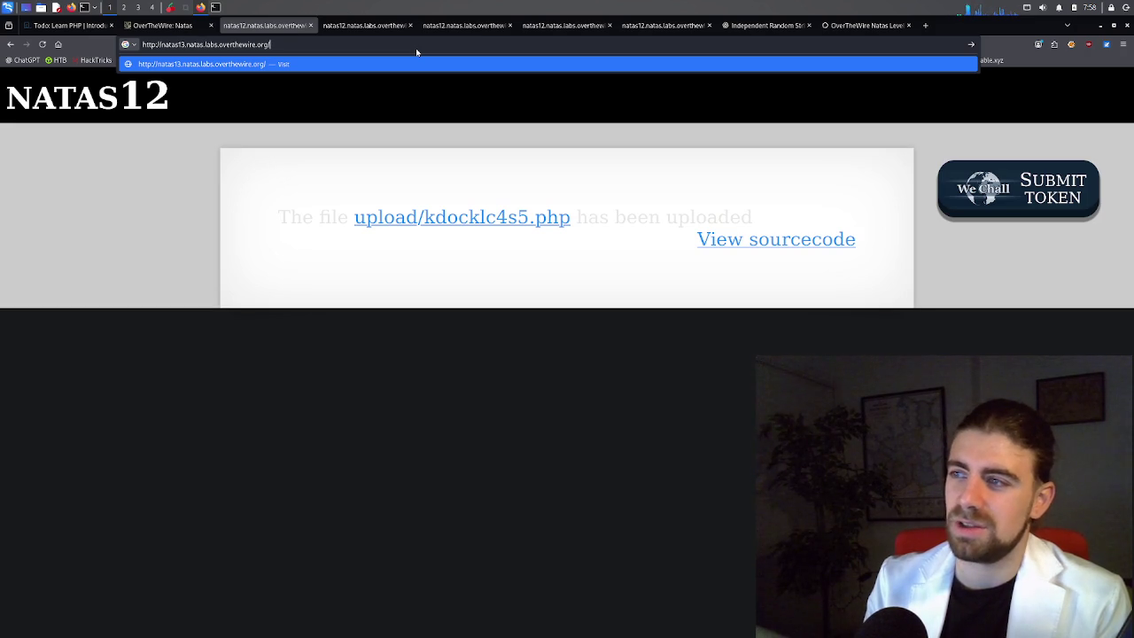
{"action": "key", "text": "Return"}
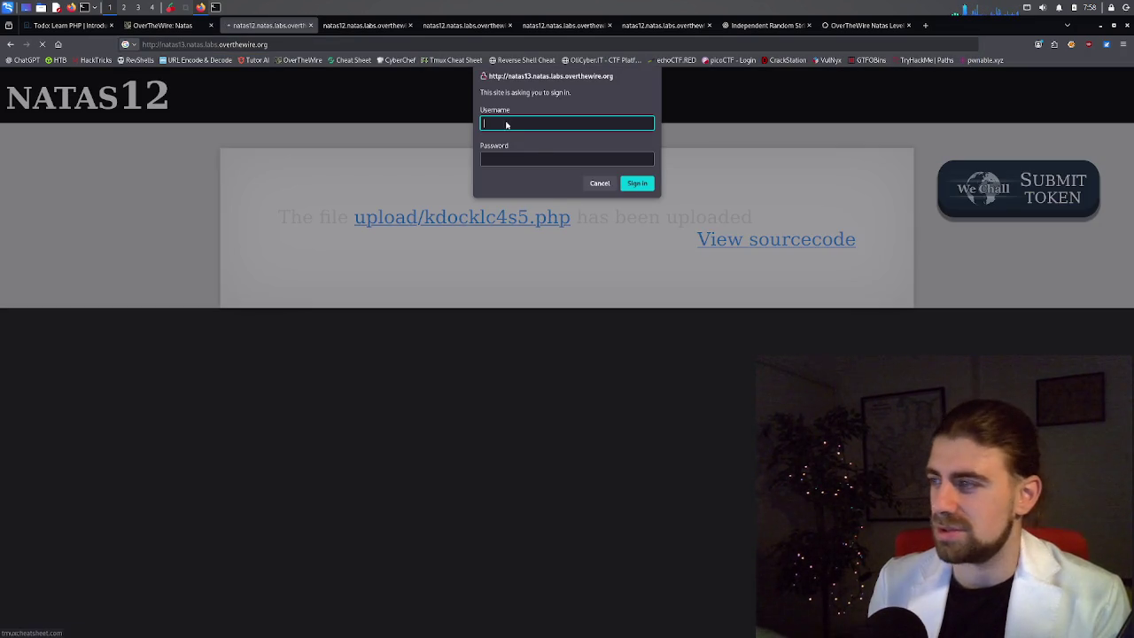
Sign in as natas13 with the pasted natas13 password.
{"action": "type", "text": "natas13"}
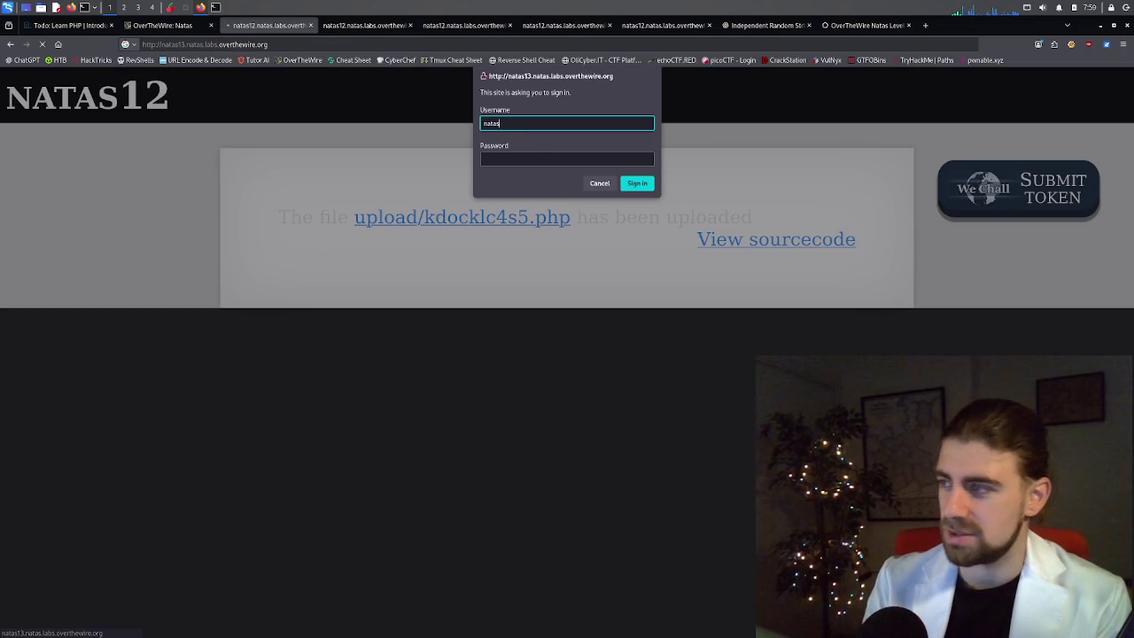
{"action": "key", "text": "Tab"}
{"action": "key", "text": "ctrl+v"}
{"action": "key", "text": "Return"}
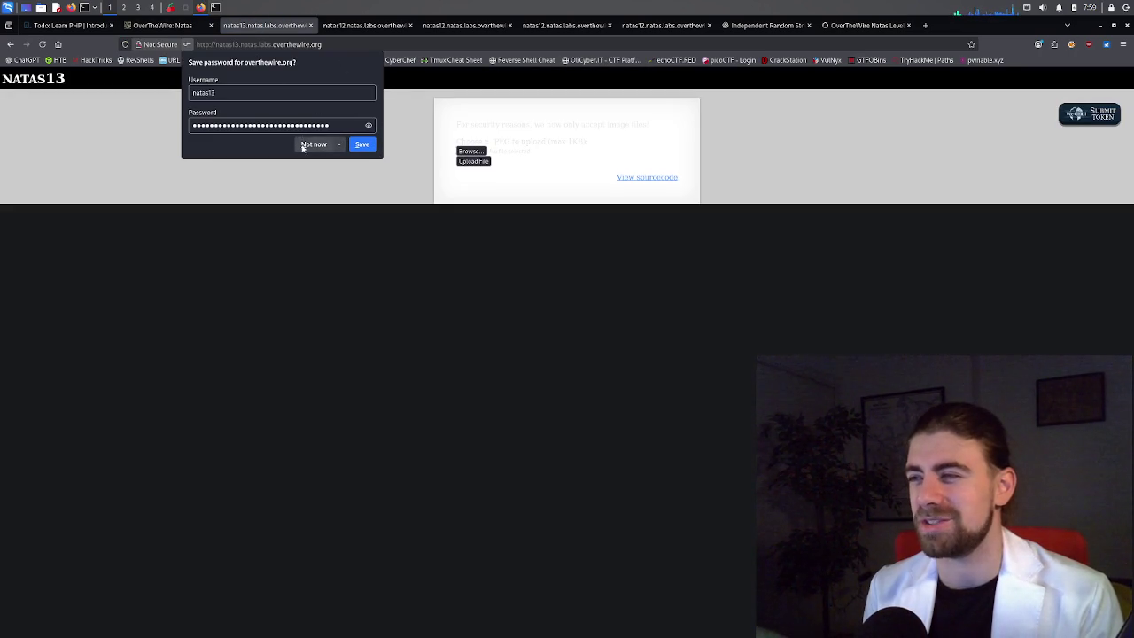
Decline saving the password, zoom the upload page to 240%, and review its image-only notice.
{"action": "left_click", "coordinate": [314, 144]}
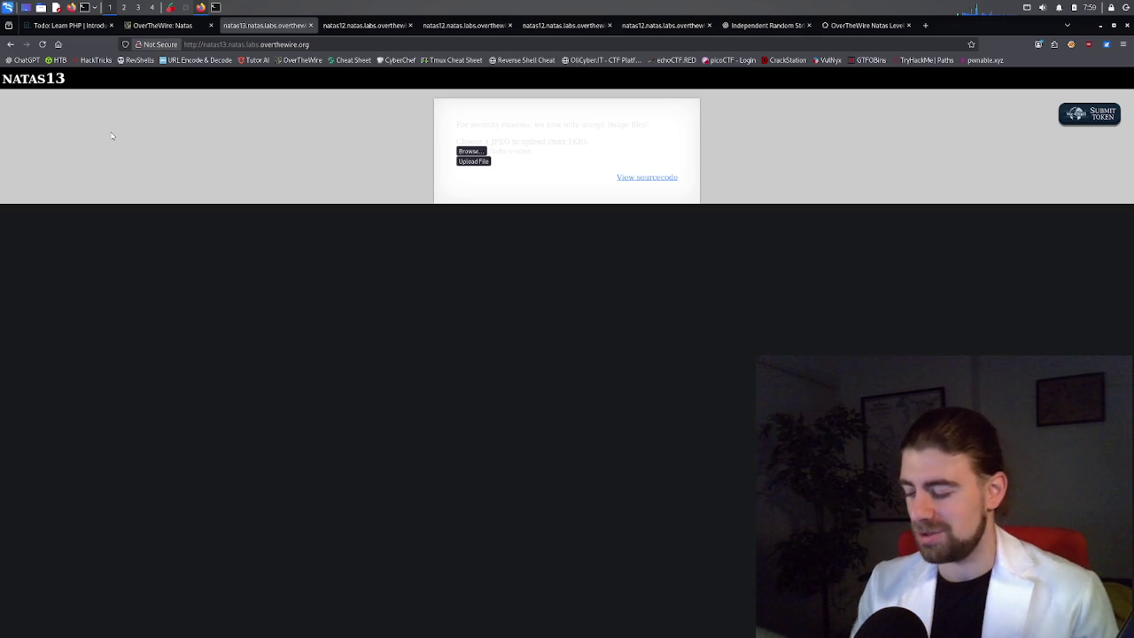
{"action": "key", "text": "ctrl+plus"}
{"action": "key", "text": "ctrl+plus"}
{"action": "key", "text": "ctrl+plus"}
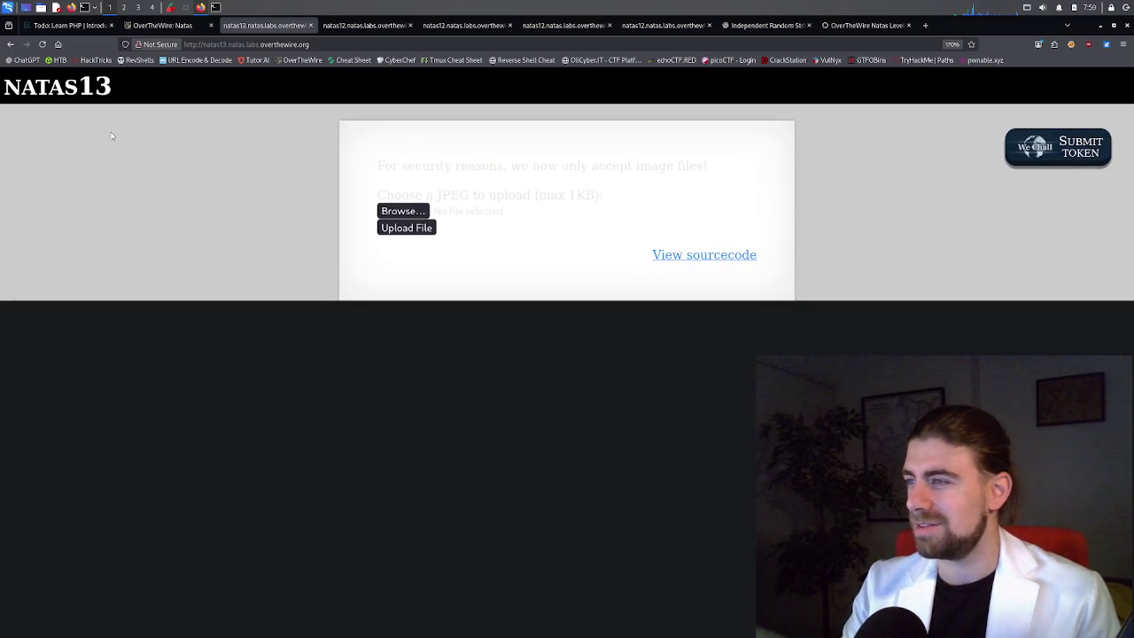
{"action": "key", "text": "ctrl+plus"}
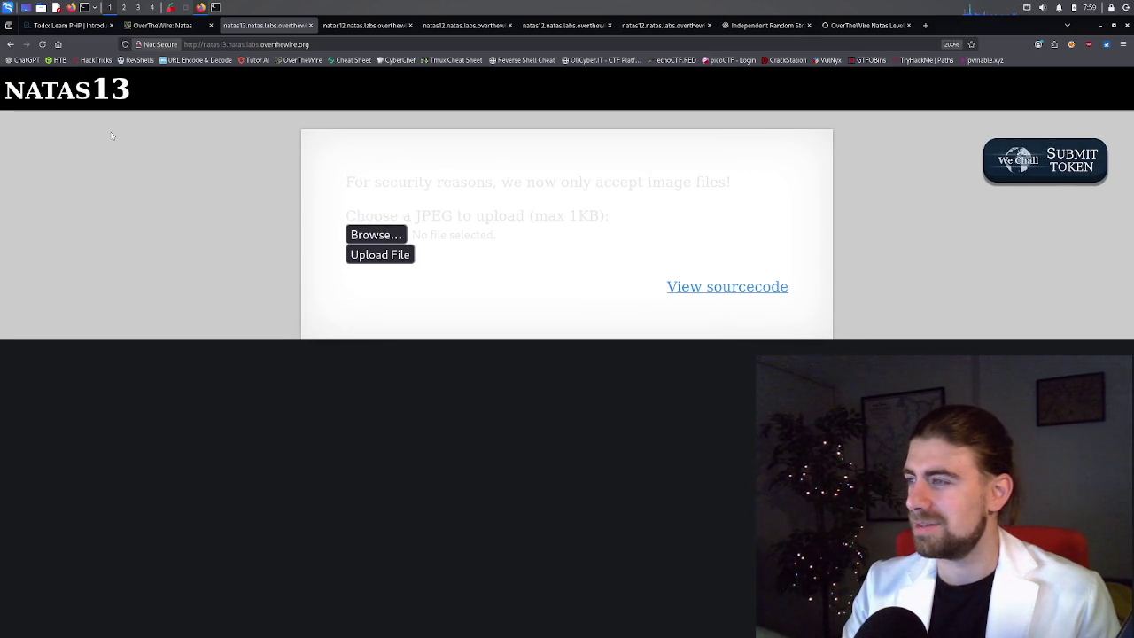
{"action": "key", "text": "ctrl+plus"}
{"action": "mouse_move", "coordinate": [383, 204]}
{"action": "left_mouse_down"}
{"action": "mouse_move", "coordinate": [558, 235]}
{"action": "mouse_move", "coordinate": [558, 251]}
{"action": "mouse_move", "coordinate": [620, 251]}
{"action": "left_mouse_up"}
{"action": "left_click", "coordinate": [620, 253]}
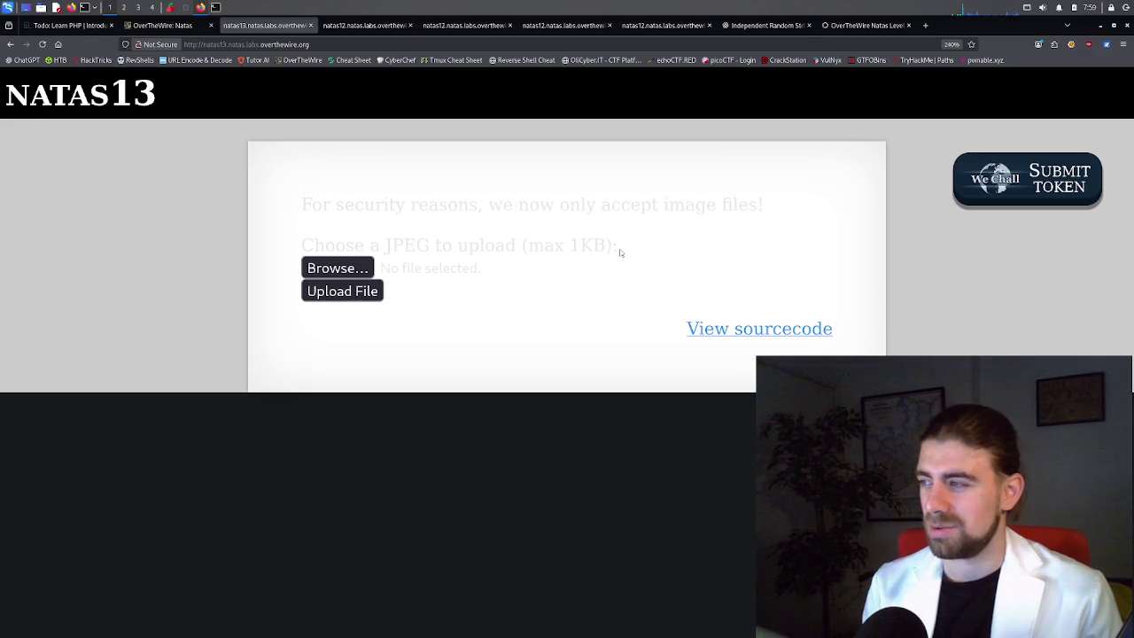
Close the extra Natas tab and open the natas13 'View sourcecode' page in a new tab.
{"action": "middle_click", "coordinate": [858, 27]}
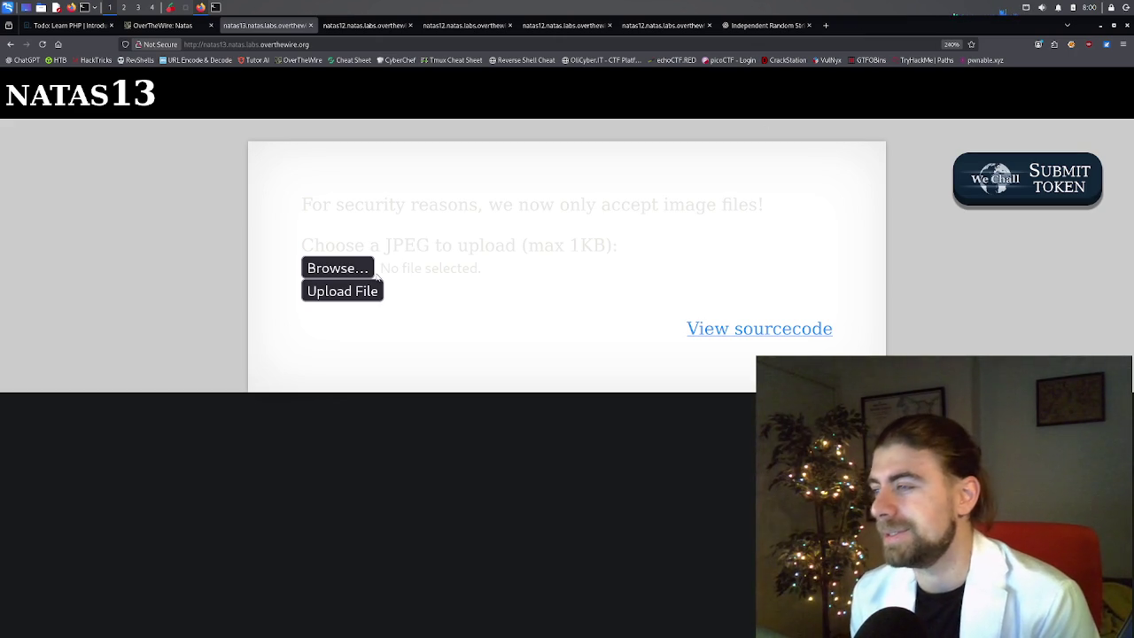
{"action": "middle_click", "coordinate": [730, 326]}
{"action": "left_click", "coordinate": [363, 25]}
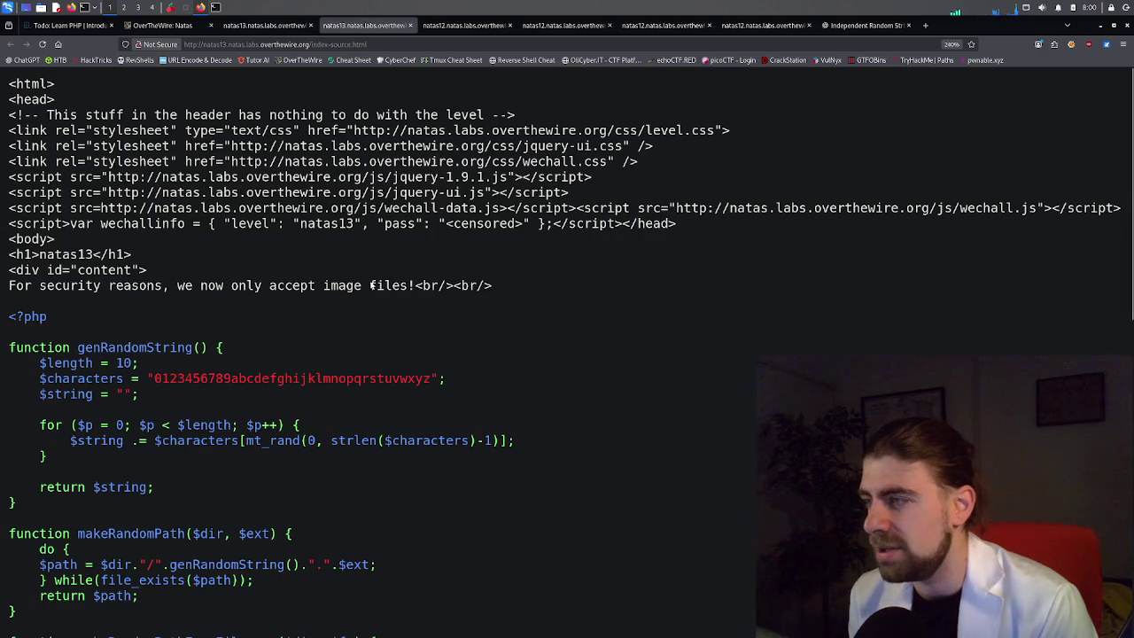
Scroll to the upload handler and highlight the '!' negation before exif_imagetype.
{"action": "scroll", "coordinate": [280, 339], "scroll_direction": "down", "scroll_amount": 3}
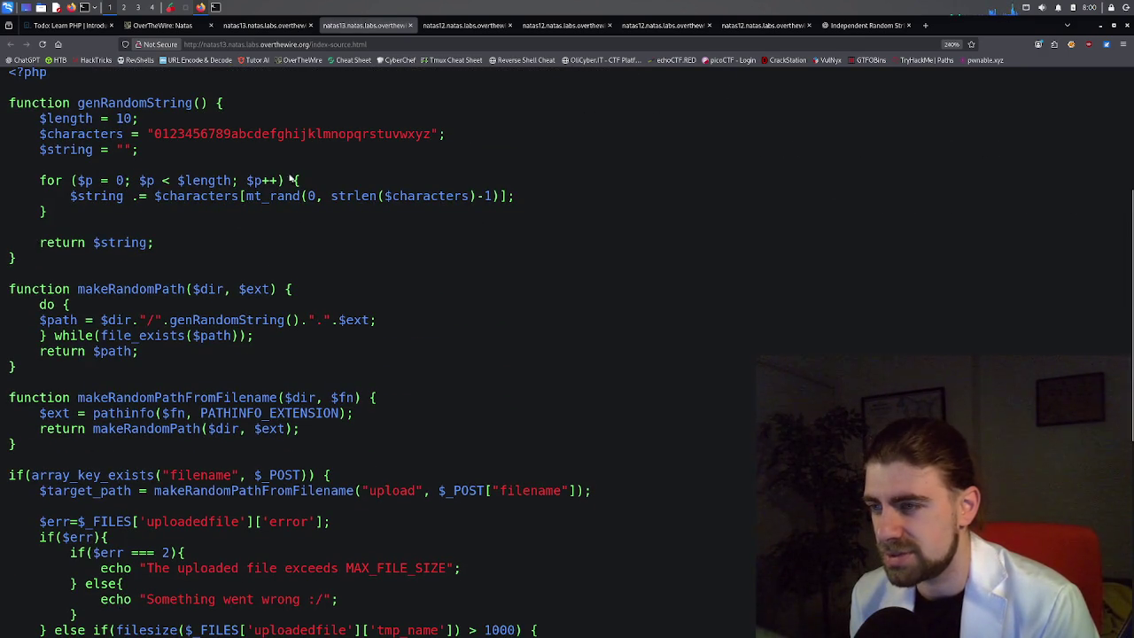
{"action": "scroll", "coordinate": [213, 345], "scroll_direction": "down", "scroll_amount": 2}
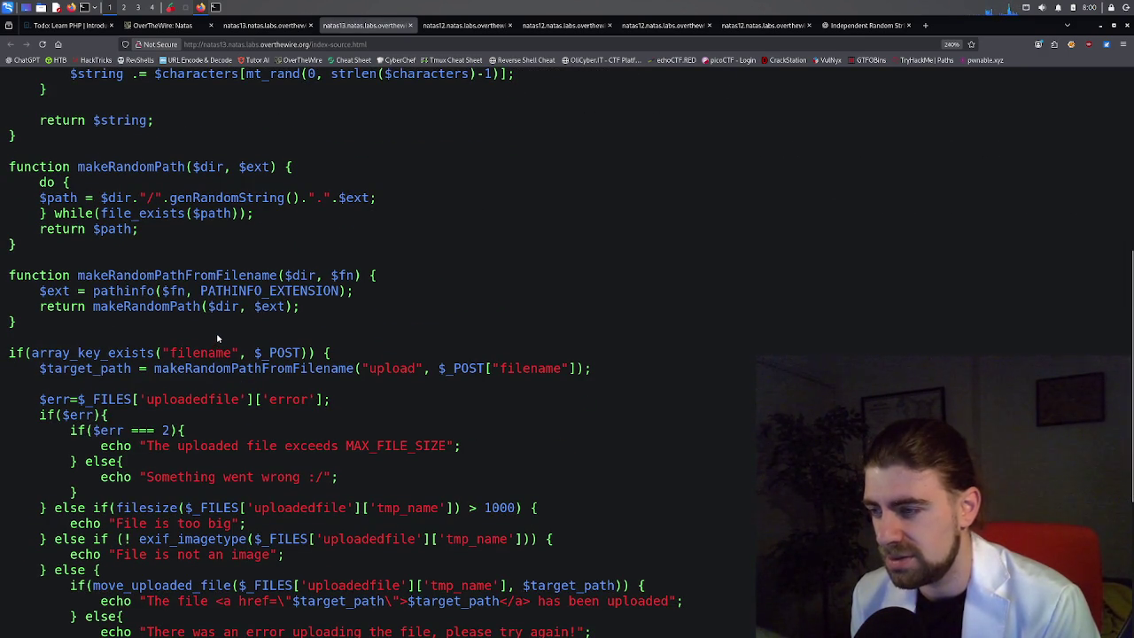
{"action": "scroll", "coordinate": [155, 400], "scroll_direction": "down", "scroll_amount": 4}
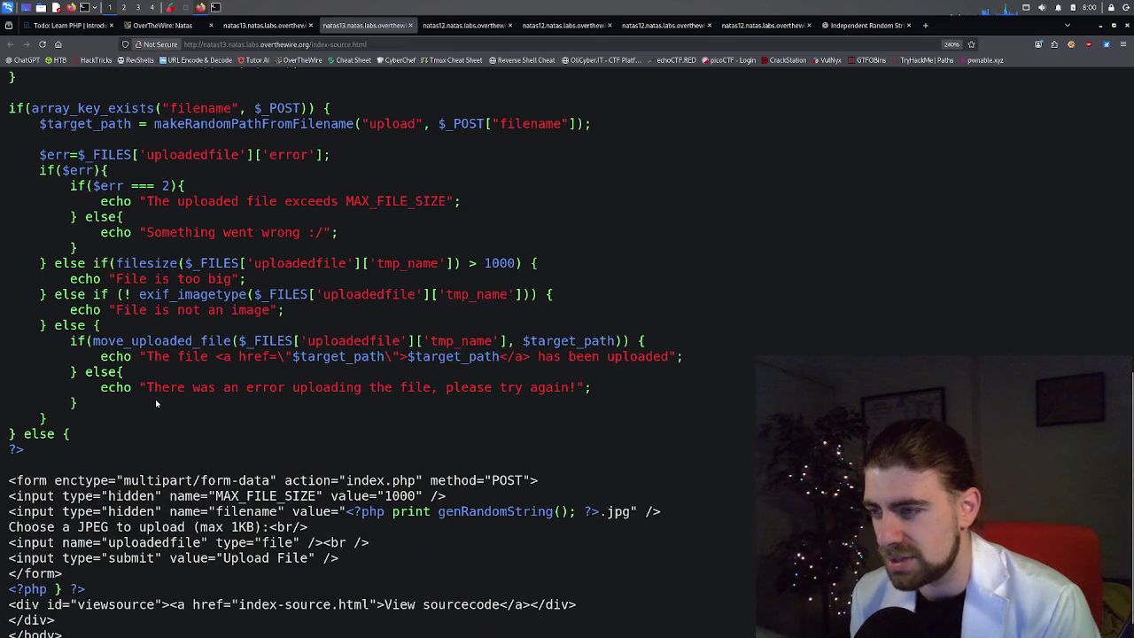
{"action": "scroll", "coordinate": [155, 400], "scroll_direction": "up", "scroll_amount": 2}
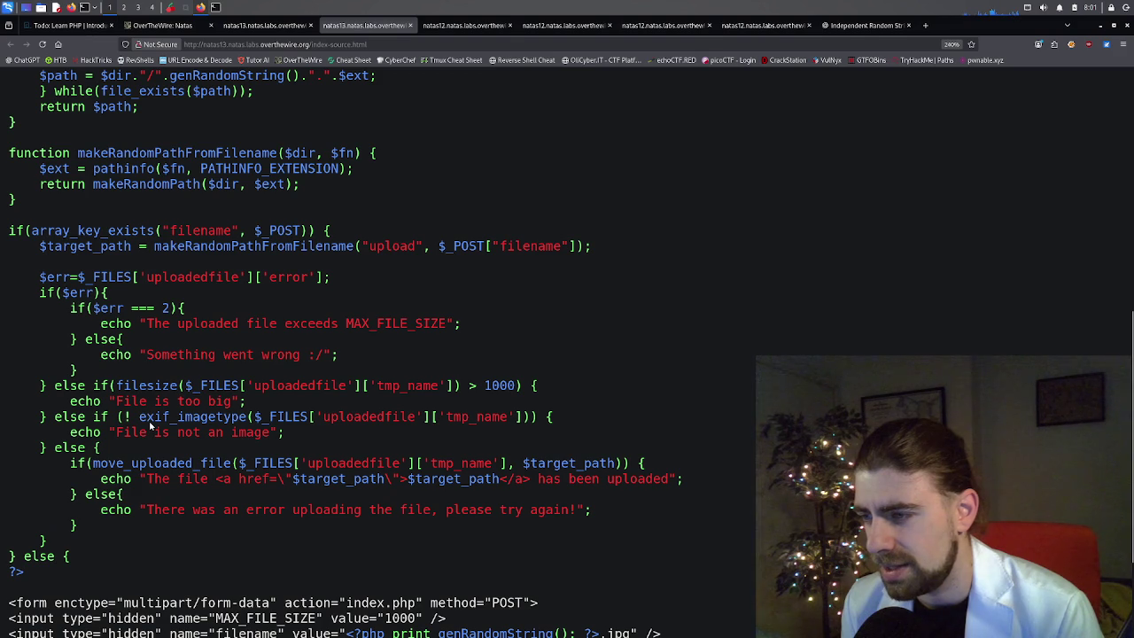
{"action": "double_click", "coordinate": [127, 418]}
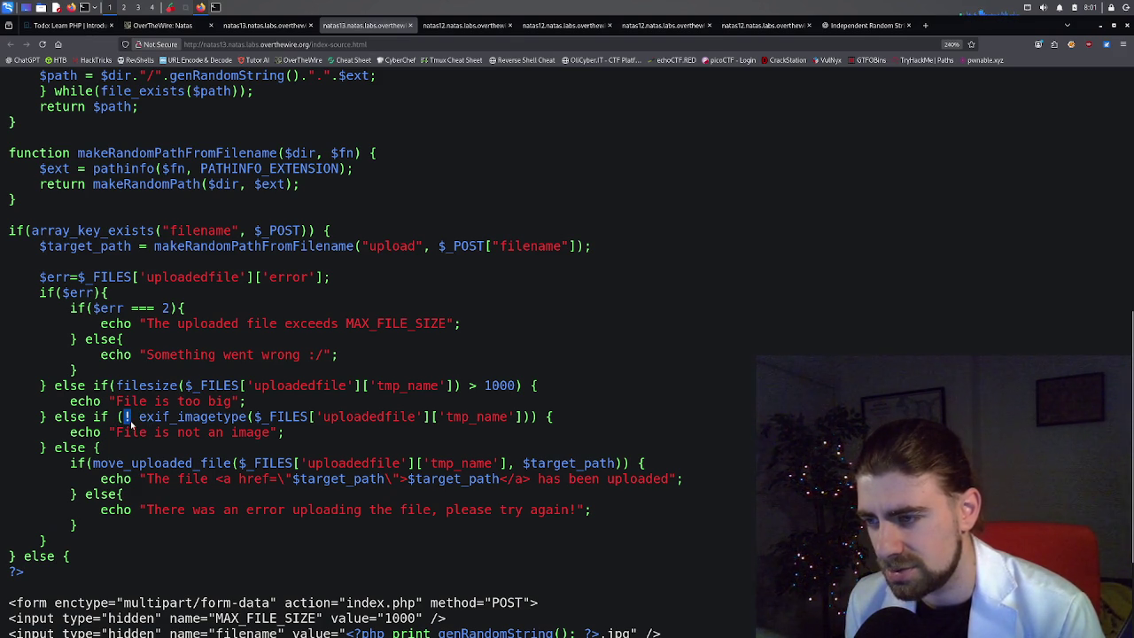
{"action": "left_click", "coordinate": [131, 429]}
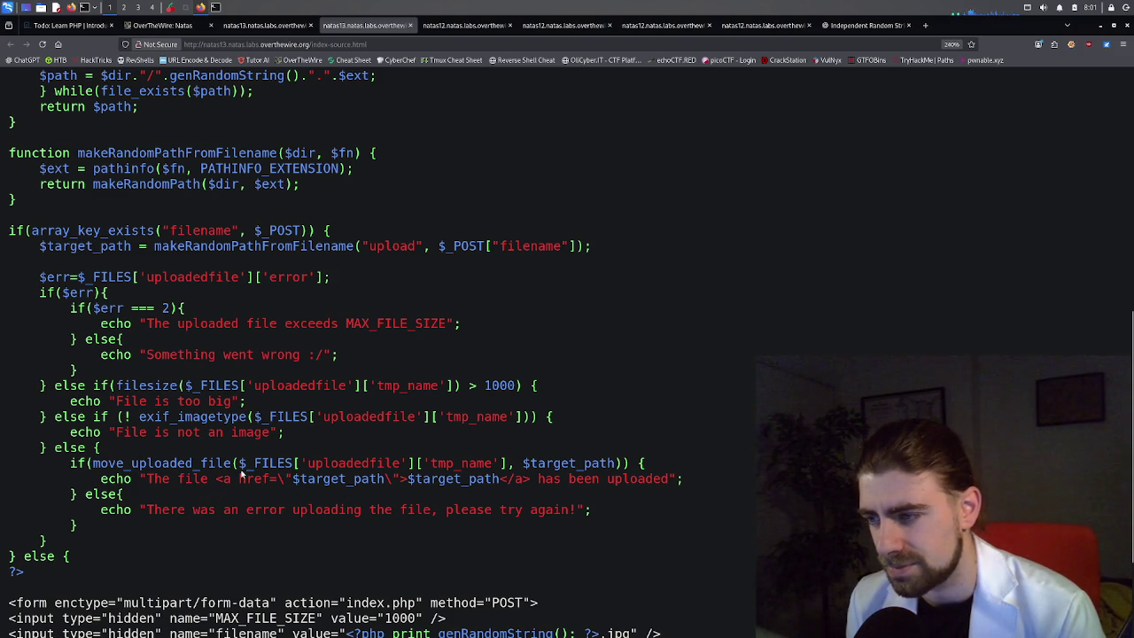
Choose image.php from the home folder and upload it to natas13.
{"action": "left_click", "coordinate": [277, 27]}
{"action": "left_click", "coordinate": [328, 267]}
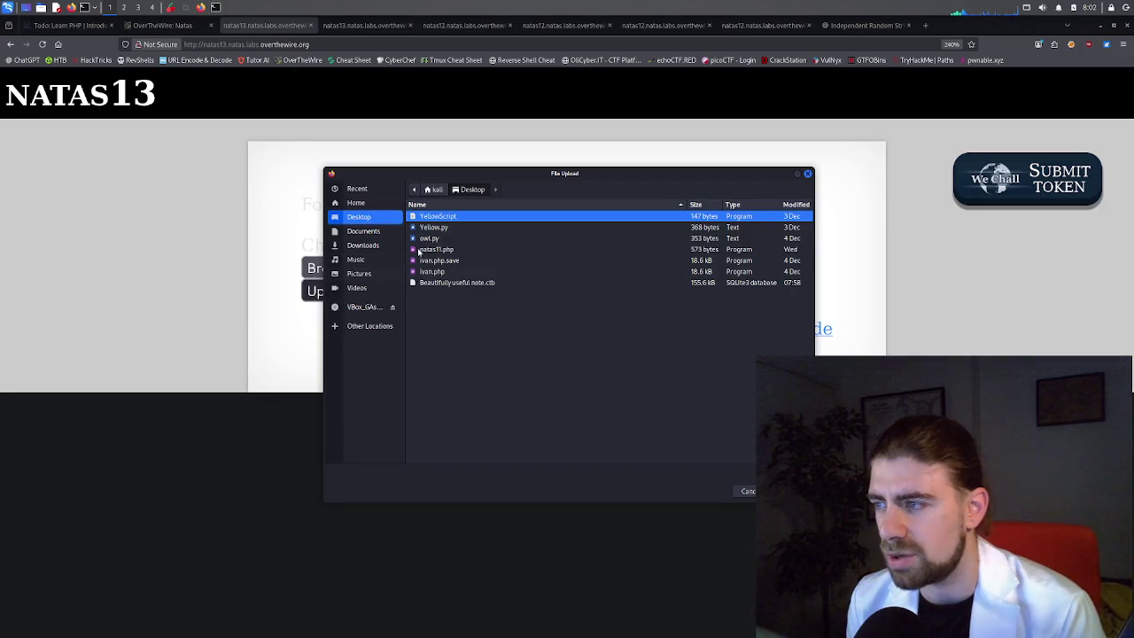
{"action": "left_click", "coordinate": [355, 203]}
{"action": "left_click", "coordinate": [453, 396]}
{"action": "scroll", "coordinate": [450, 408], "scroll_direction": "down", "scroll_amount": 2}
{"action": "scroll", "coordinate": [450, 408], "scroll_direction": "down", "scroll_amount": 1}
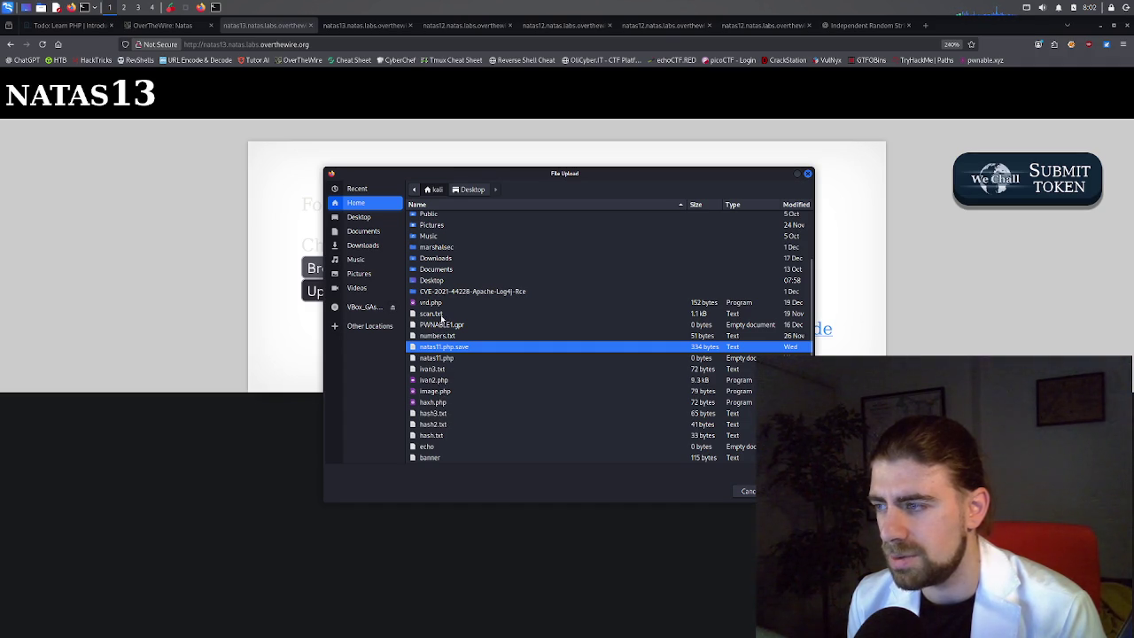
{"action": "scroll", "coordinate": [442, 321], "scroll_direction": "up", "scroll_amount": 2}
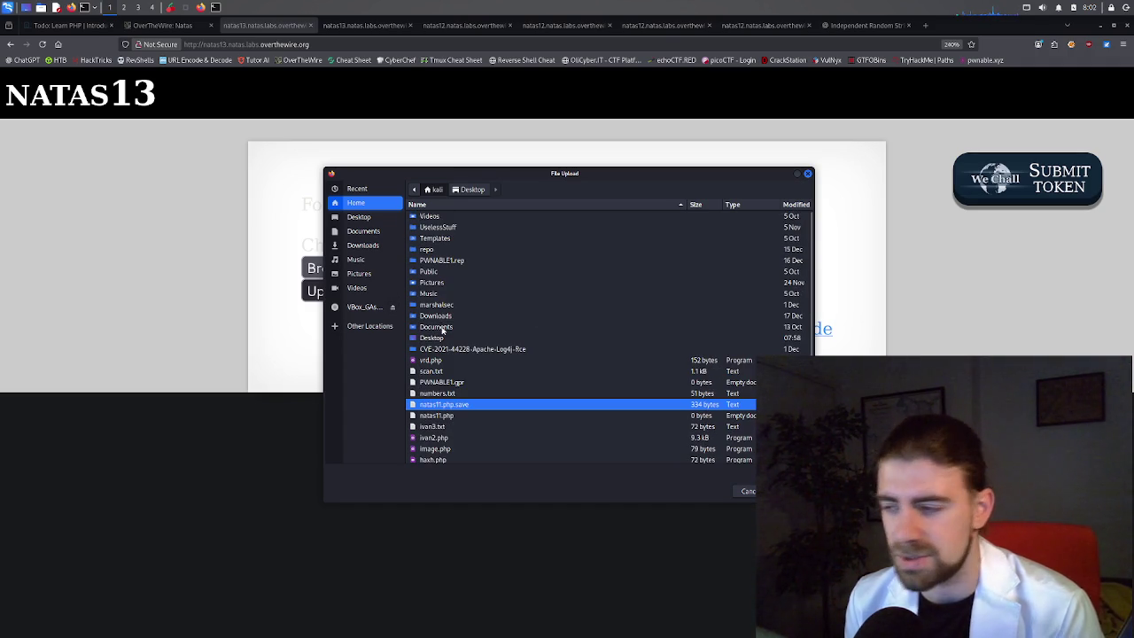
{"action": "scroll", "coordinate": [442, 325], "scroll_direction": "down", "scroll_amount": 2}
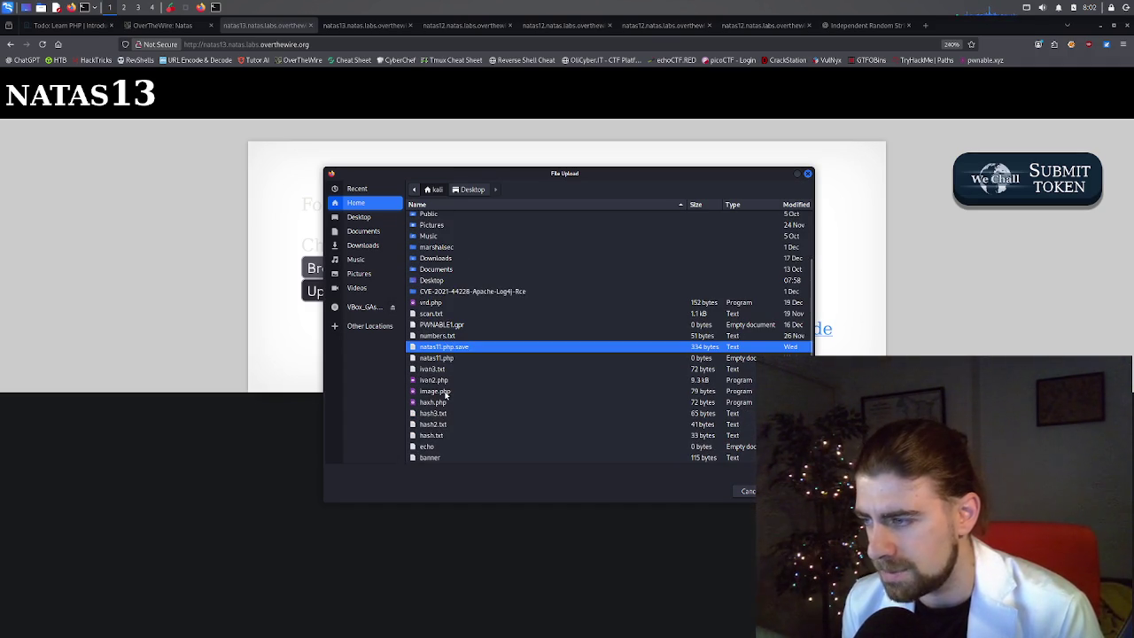
{"action": "double_click", "coordinate": [439, 391]}
{"action": "left_click", "coordinate": [342, 294]}
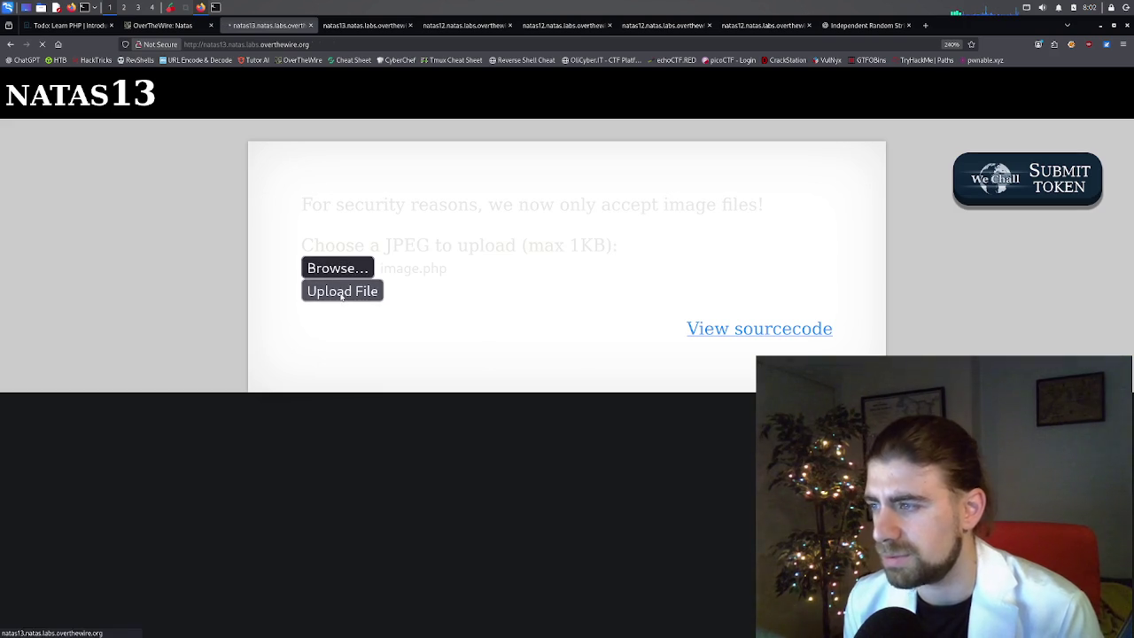
Review the 'File is not an image' rejection, then navigate back.
{"action": "left_click_drag", "start_coordinate": [405, 213], "coordinate": [421, 233]}
{"action": "left_click", "coordinate": [422, 233]}
{"action": "left_click_drag", "start_coordinate": [316, 248], "coordinate": [417, 254]}
{"action": "left_click", "coordinate": [367, 237]}
{"action": "left_click", "coordinate": [10, 45]}
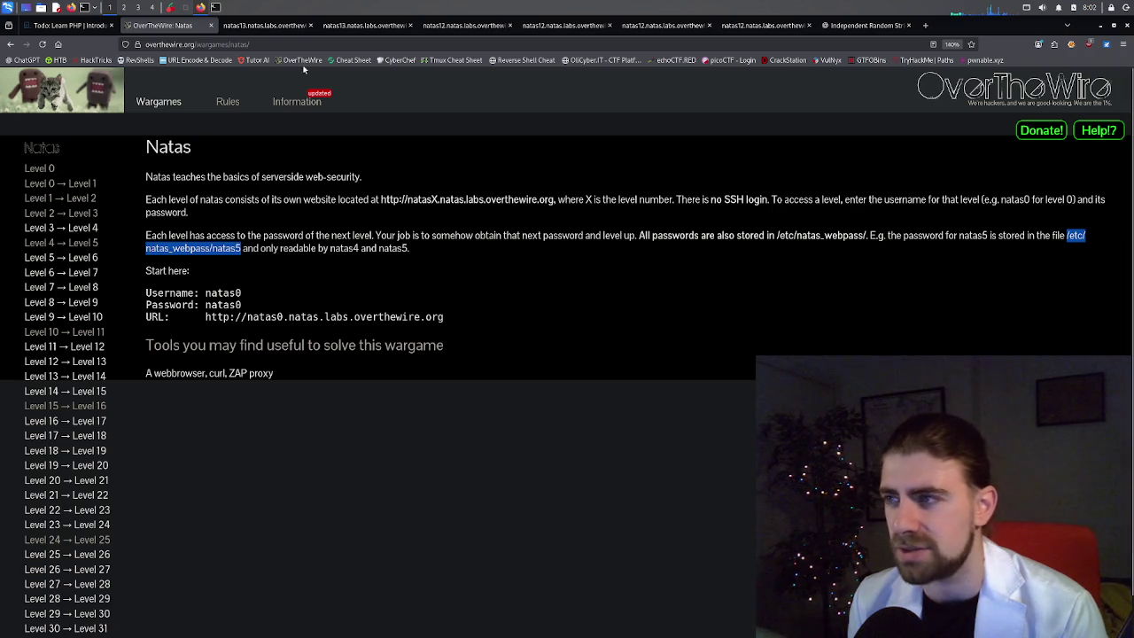
Switch from the upload tab to the natas13 index-source.html tab.
{"action": "left_click", "coordinate": [260, 26]}
{"action": "left_click", "coordinate": [351, 26]}
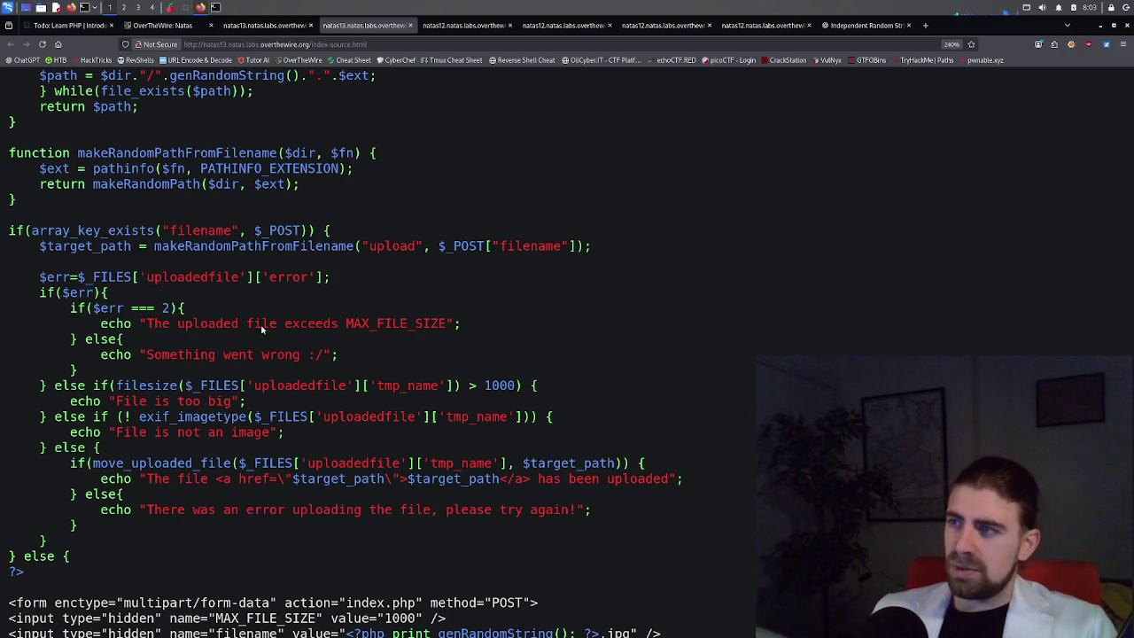
In the Kali terminal, edit the recalled rename command into 'mv image.php image.jpg.php'.
{"action": "left_click", "coordinate": [216, 7]}
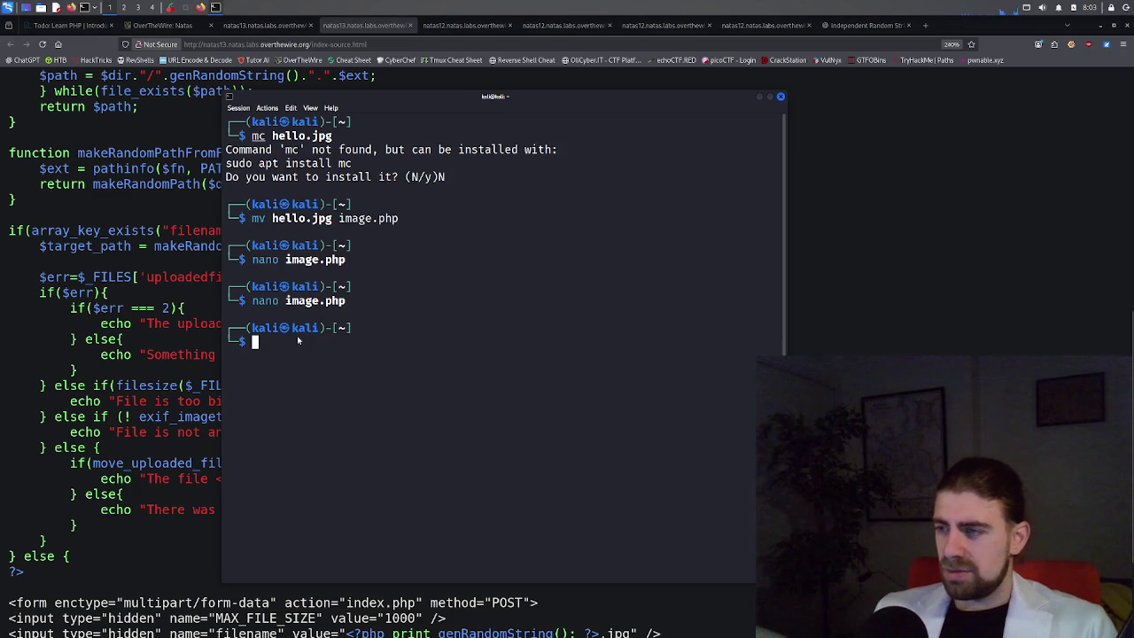
{"action": "key", "text": "Up"}
{"action": "key", "text": "Up"}
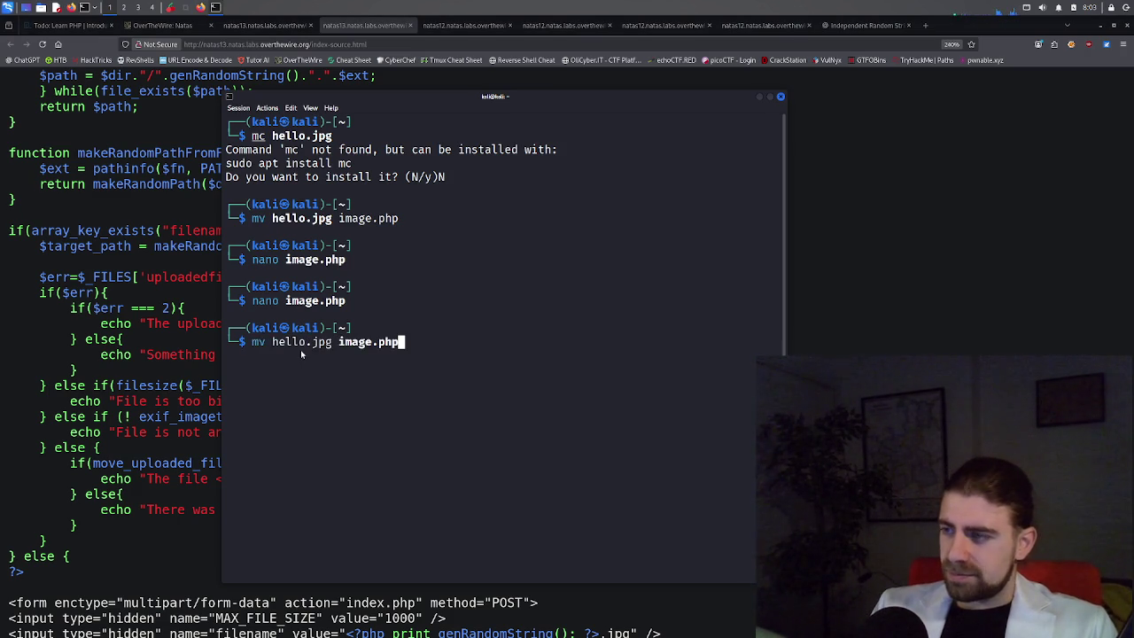
{"action": "key", "text": "ctrl+Left"}
{"action": "key", "text": "ctrl+Left"}
{"action": "key", "text": "Left"}
{"action": "key", "text": "BackSpace"}
{"action": "key", "text": "BackSpace"}
{"action": "key", "text": "BackSpace"}
{"action": "key", "text": "BackSpace"}
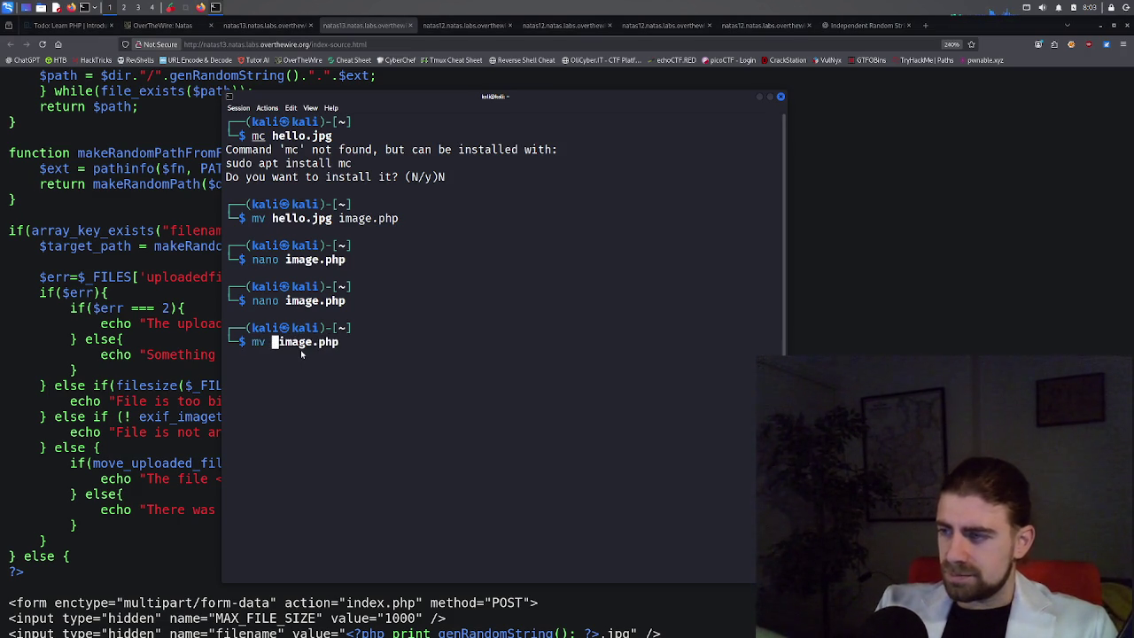
{"action": "key", "text": "Delete"}
{"action": "key", "text": "Right"}
{"action": "key", "text": "Right"}
{"action": "key", "text": "Right"}
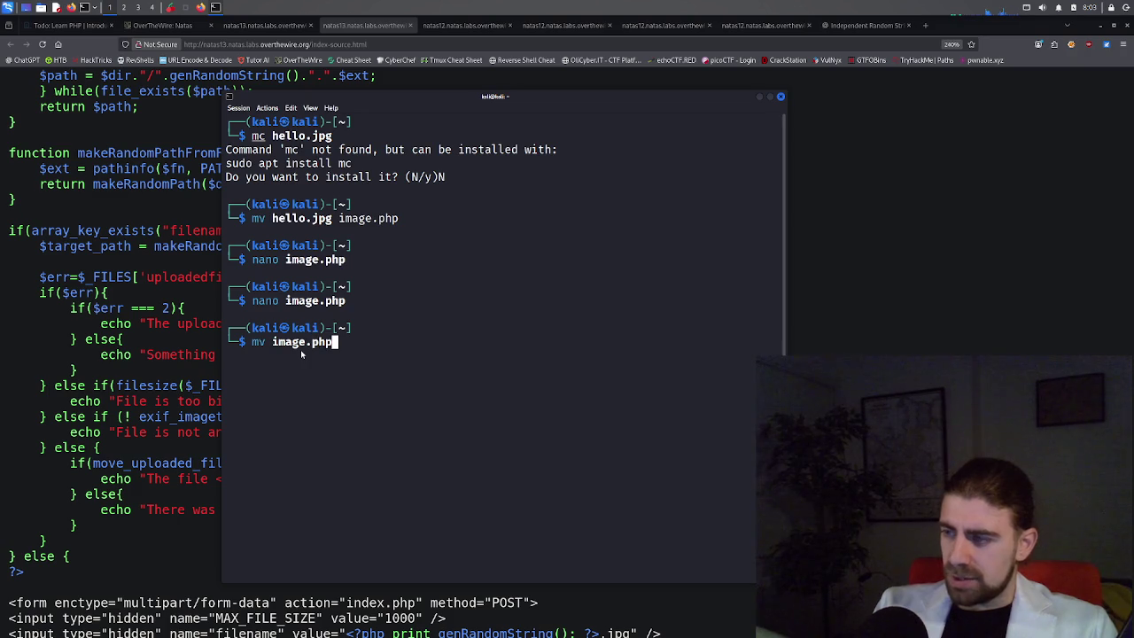
{"action": "type", "text": ".jpg"}
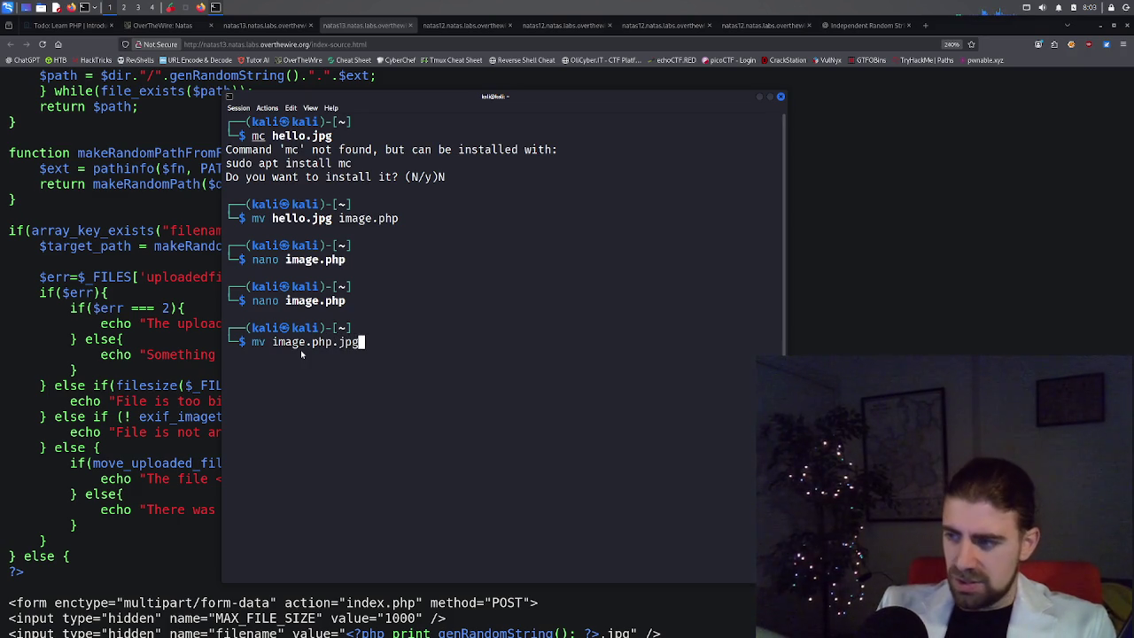
{"action": "key", "text": "BackSpace"}
{"action": "key", "text": "BackSpace"}
{"action": "key", "text": "BackSpace"}
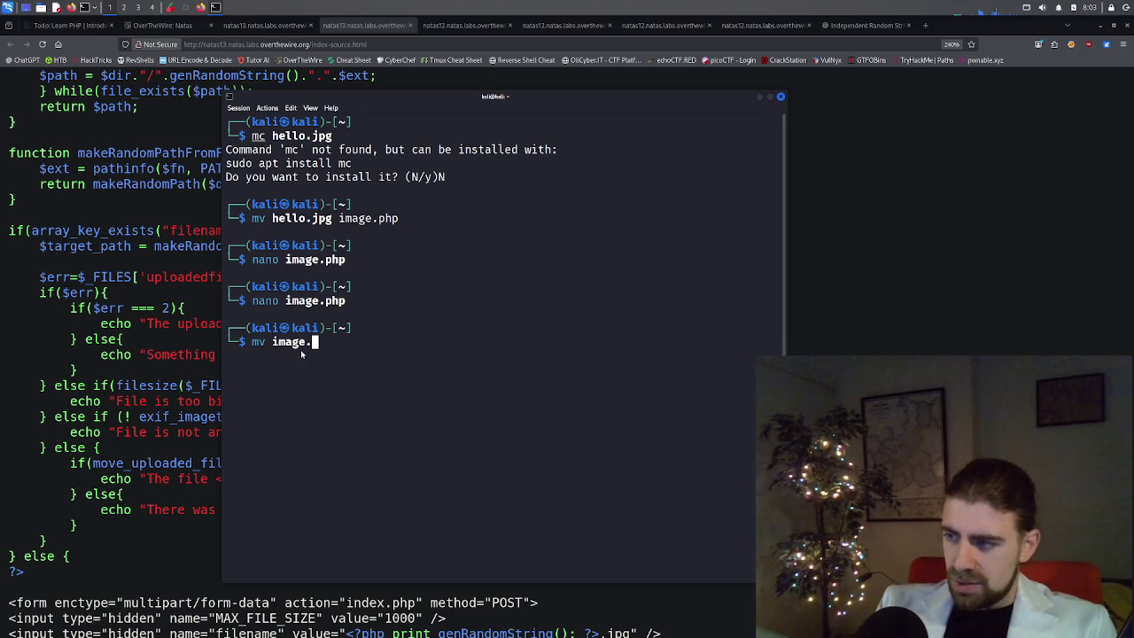
{"action": "type", "text": "jp"}
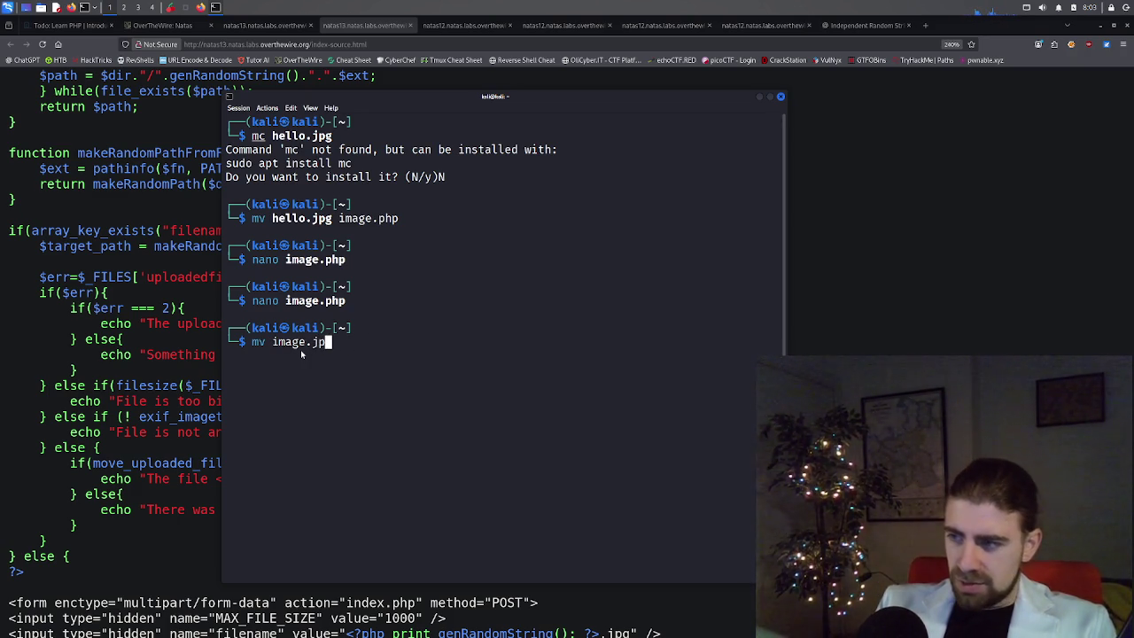
{"action": "key", "text": "BackSpace"}
{"action": "key", "text": "BackSpace"}
{"action": "type", "text": "php"}
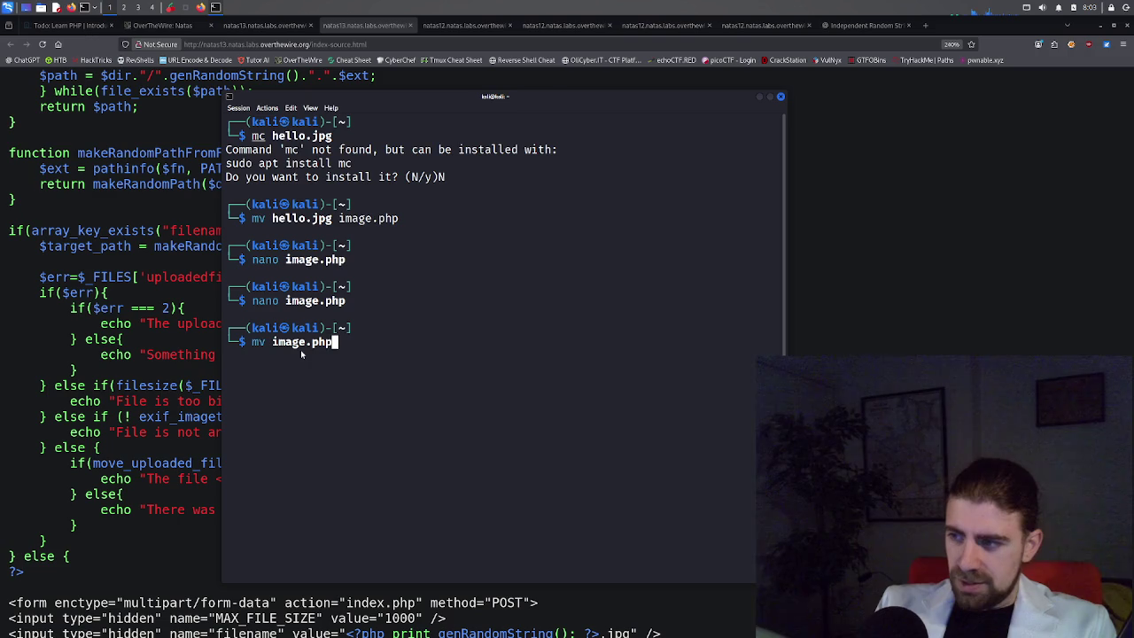
{"action": "type", "text": " image."}
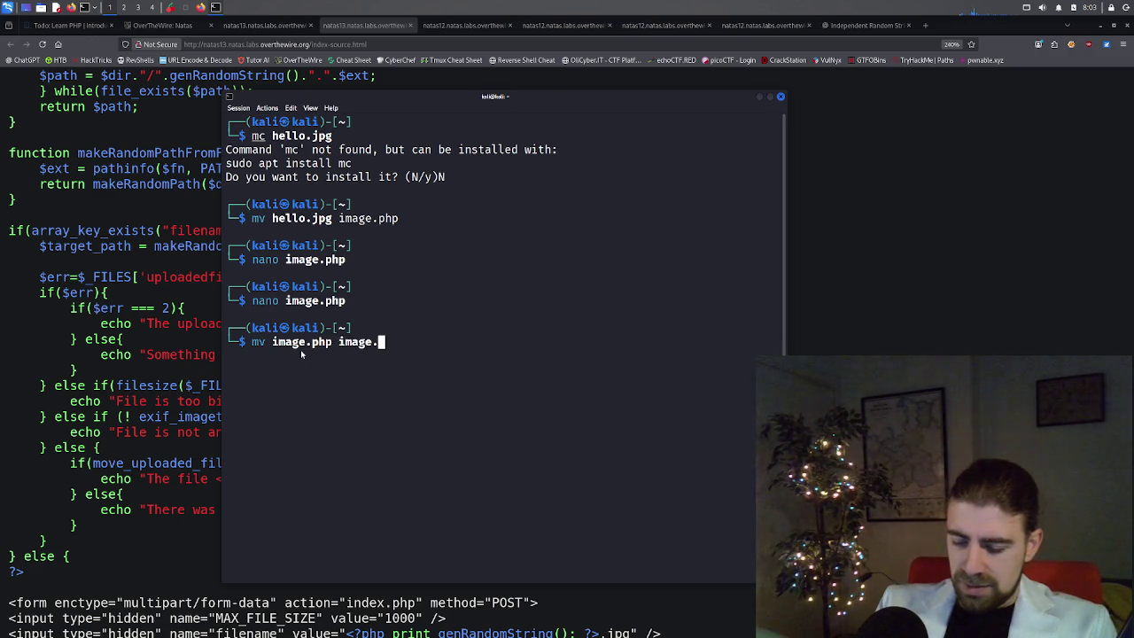
{"action": "type", "text": "jpg.php"}
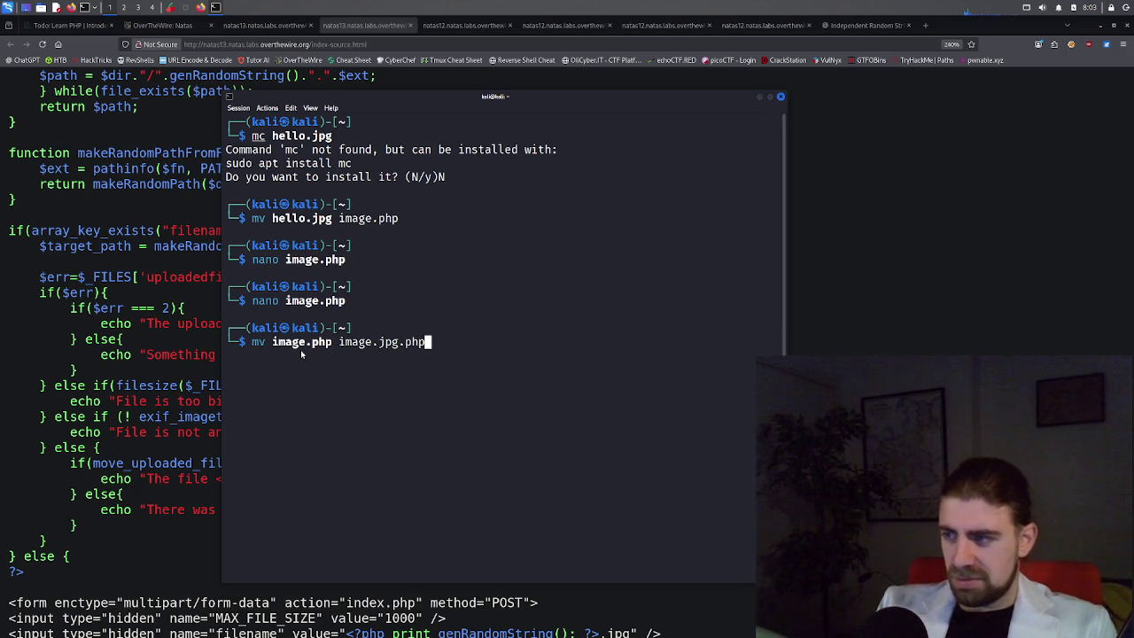